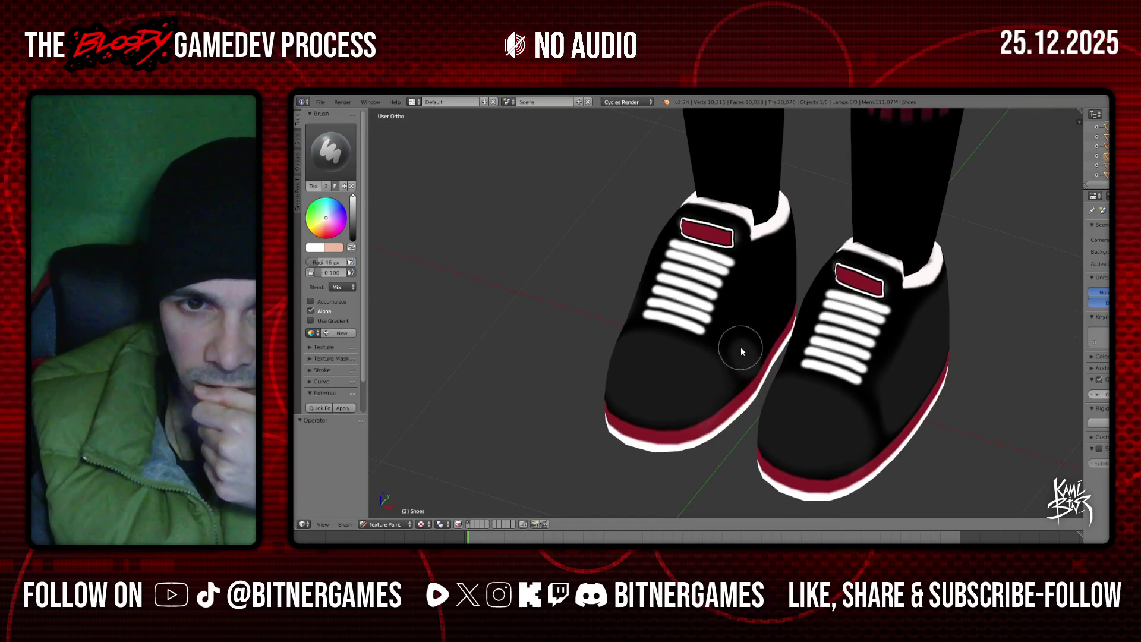
Paint a darker streak on the left shoe's upper, then view the legs from the side
{"action": "mouse_move", "coordinate": [729, 334]}
{"action": "left_mouse_down"}
{"action": "mouse_move", "coordinate": [748, 273]}
{"action": "mouse_move", "coordinate": [764, 268]}
{"action": "left_mouse_up"}
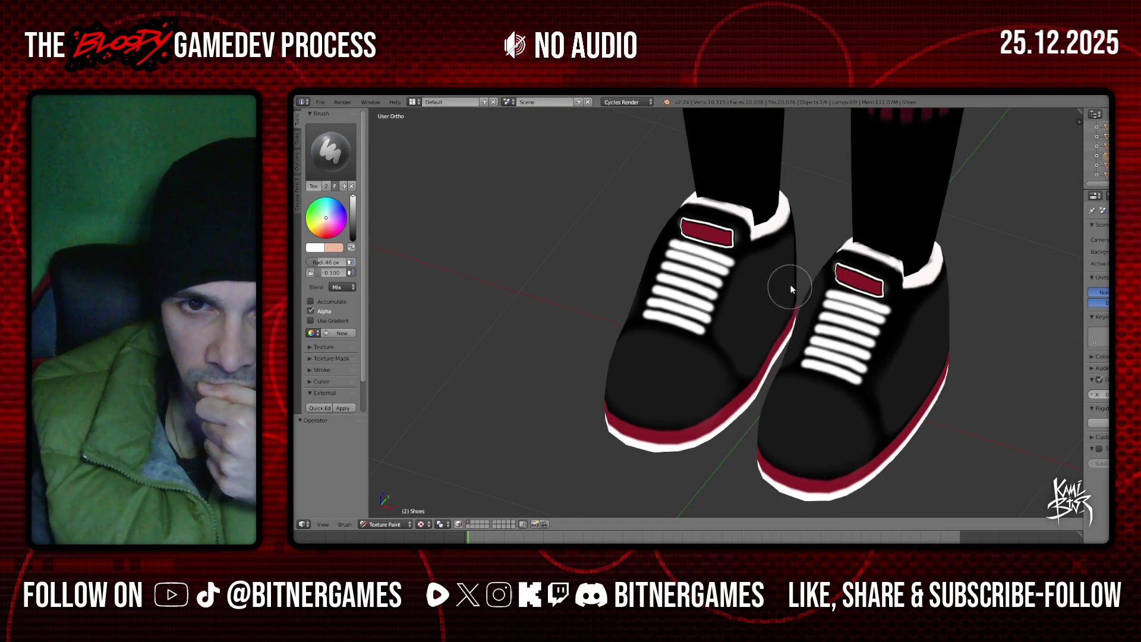
{"action": "mouse_move", "coordinate": [915, 287]}
{"action": "middle_mouse_down"}
{"action": "mouse_move", "coordinate": [826, 260]}
{"action": "mouse_move", "coordinate": [912, 319]}
{"action": "mouse_move", "coordinate": [862, 317]}
{"action": "mouse_move", "coordinate": [877, 365]}
{"action": "mouse_move", "coordinate": [826, 434]}
{"action": "mouse_move", "coordinate": [785, 416]}
{"action": "mouse_move", "coordinate": [797, 424]}
{"action": "middle_mouse_up"}
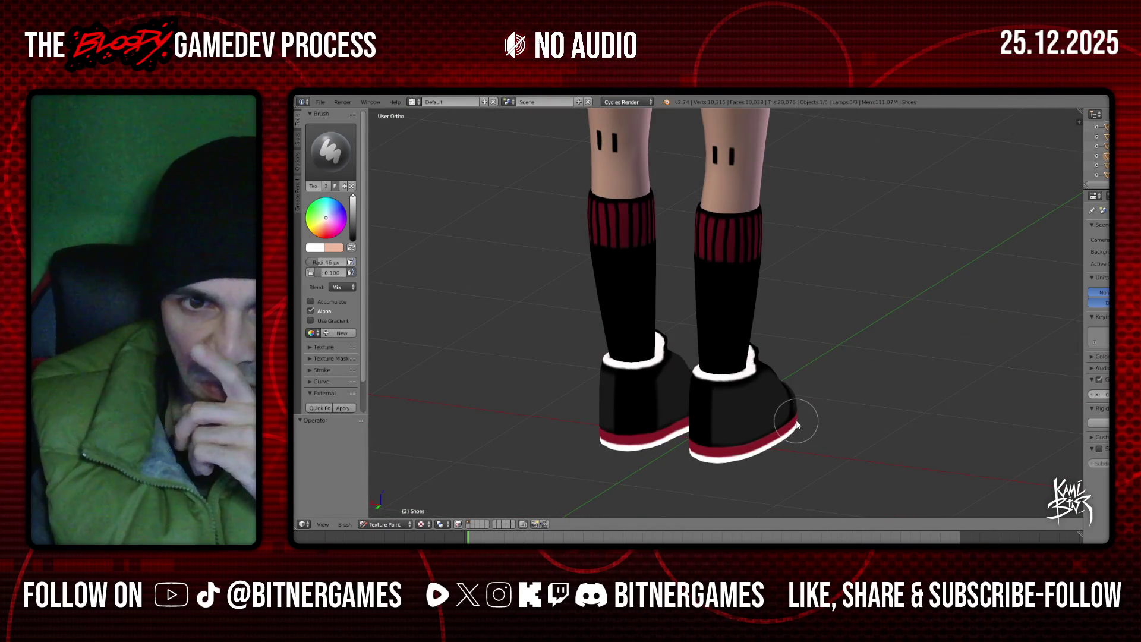
{"action": "mouse_move", "coordinate": [797, 425]}
{"action": "middle_mouse_down"}
{"action": "mouse_move", "coordinate": [795, 364]}
{"action": "mouse_move", "coordinate": [716, 387]}
{"action": "mouse_move", "coordinate": [772, 368]}
{"action": "mouse_move", "coordinate": [836, 377]}
{"action": "middle_mouse_up"}
Inspect the shoes from the front, at an angle, and from a low frontal view
{"action": "scroll", "coordinate": [776, 366], "scroll_direction": "up", "scroll_amount": 3}
{"action": "scroll", "coordinate": [797, 368], "scroll_direction": "down", "scroll_amount": 3}
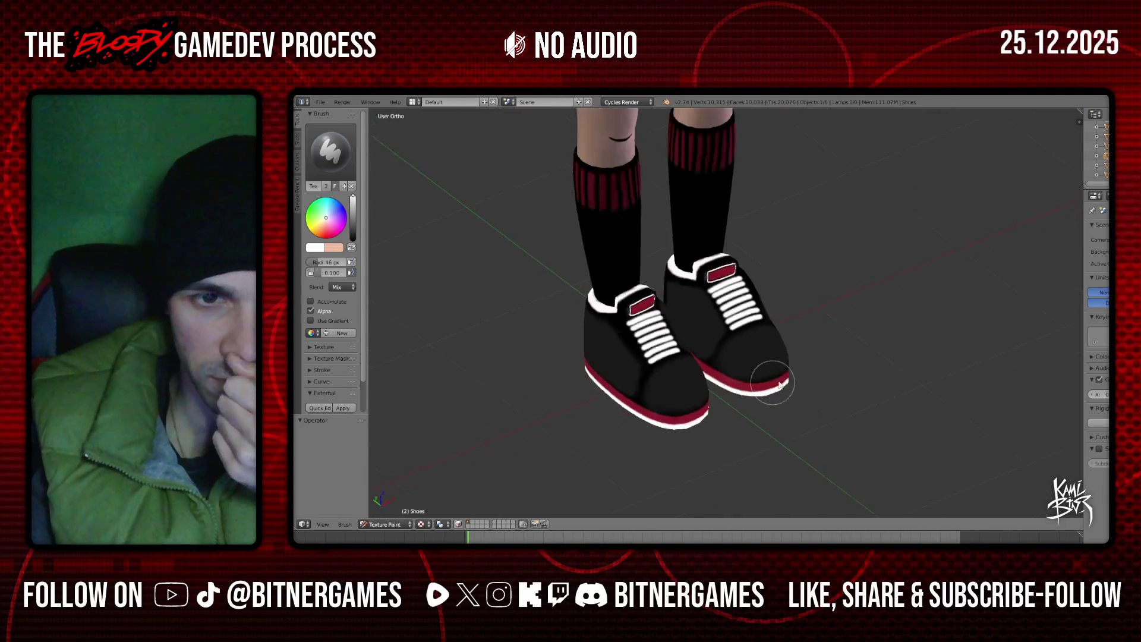
{"action": "middle_click_drag", "start_coordinate": [761, 358], "coordinate": [827, 390]}
{"action": "scroll", "coordinate": [773, 359], "scroll_direction": "down", "scroll_amount": 3}
{"action": "scroll", "coordinate": [804, 367], "scroll_direction": "up", "scroll_amount": 4}
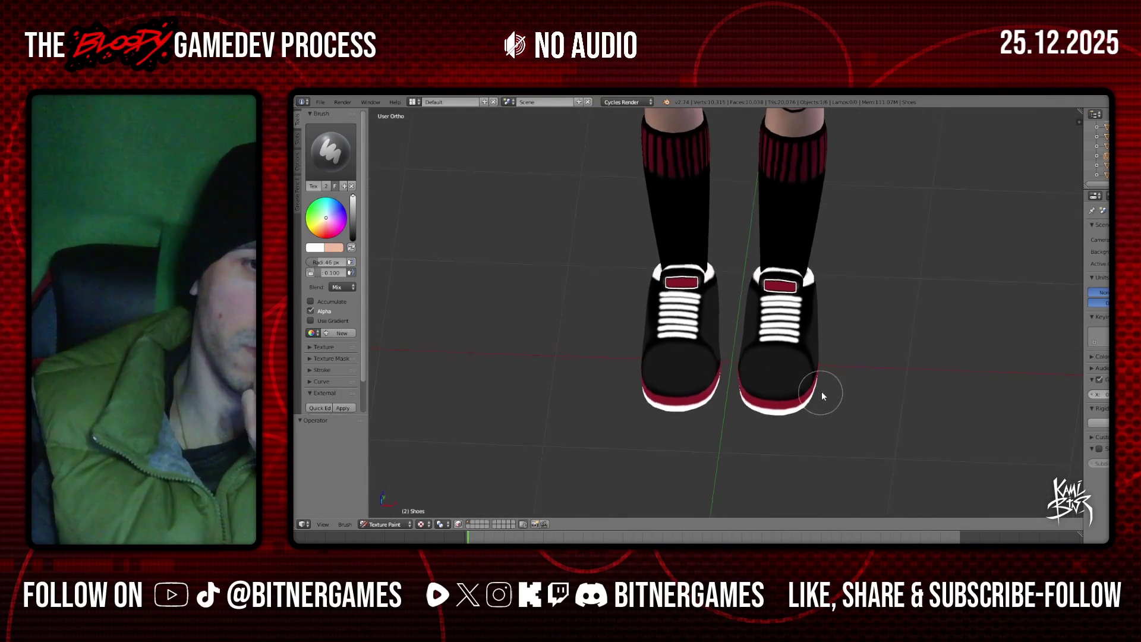
{"action": "scroll", "coordinate": [812, 374], "scroll_direction": "down", "scroll_amount": 3}
{"action": "scroll", "coordinate": [708, 349], "scroll_direction": "down", "scroll_amount": 2}
{"action": "mouse_move", "coordinate": [708, 348]}
{"action": "middle_mouse_down"}
{"action": "mouse_move", "coordinate": [683, 327]}
{"action": "mouse_move", "coordinate": [692, 318]}
{"action": "mouse_move", "coordinate": [770, 326]}
{"action": "mouse_move", "coordinate": [618, 332]}
{"action": "mouse_move", "coordinate": [836, 339]}
{"action": "mouse_move", "coordinate": [373, 189]}
{"action": "middle_mouse_up"}
List the shoes' paint slots, then move to Photoshop Elements with the T-shirt PSD
{"action": "left_click", "coordinate": [301, 145]}
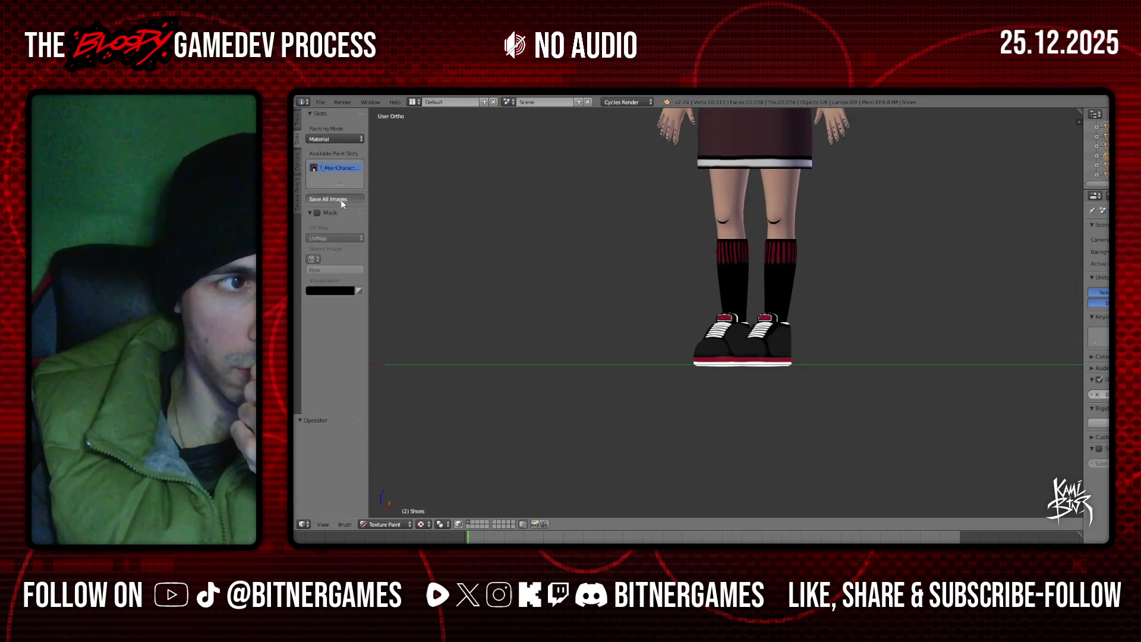
{"action": "key", "text": "alt+Tab"}
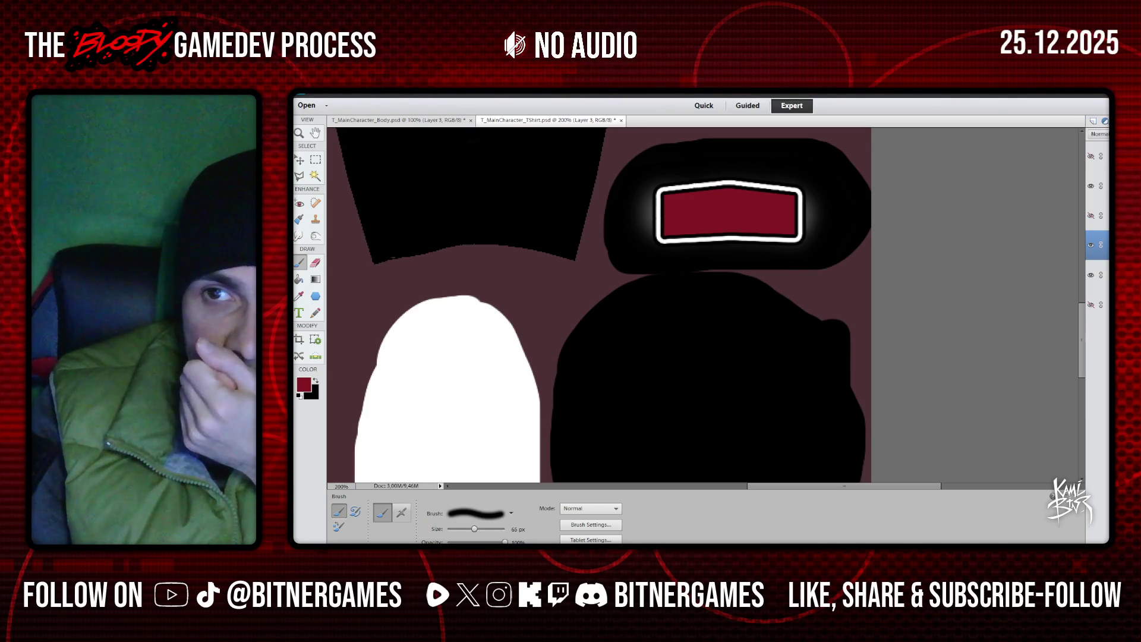
Hide the red box and black-and-white shapes layers, keeping the maroon layer visible
{"action": "left_click", "coordinate": [1091, 186]}
{"action": "left_click", "coordinate": [1091, 245]}
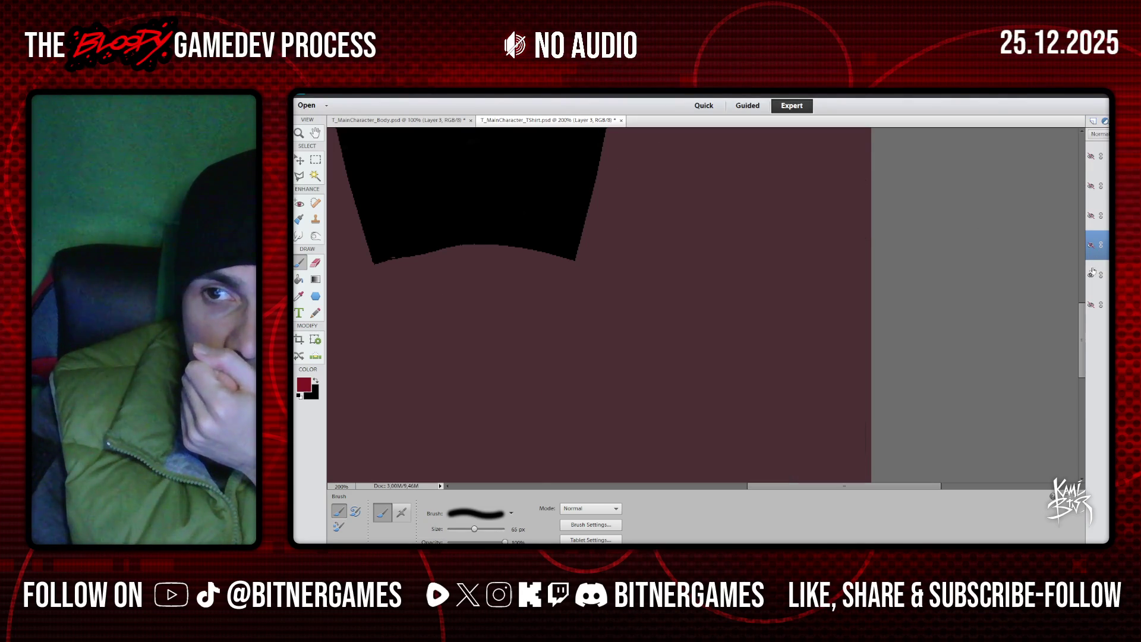
{"action": "left_click", "coordinate": [1091, 274]}
{"action": "left_click", "coordinate": [1091, 275]}
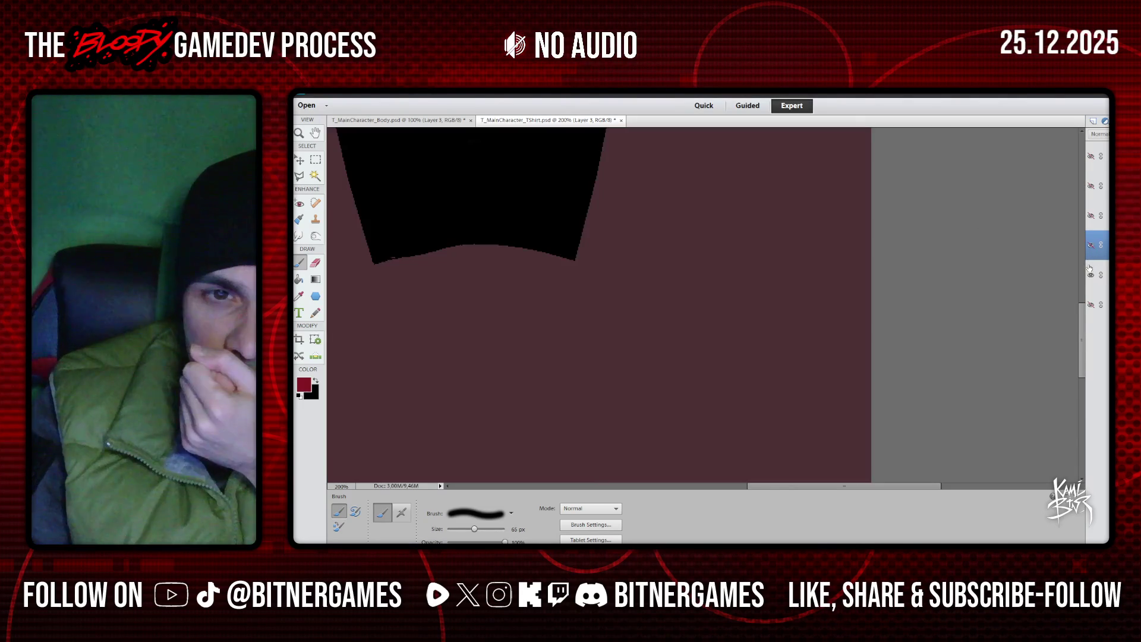
Zoom out to 66.67% and open T_MainCharacter_TShirt.png in a new tab
{"action": "key", "text": "z"}
{"action": "left_click", "coordinate": [360, 516]}
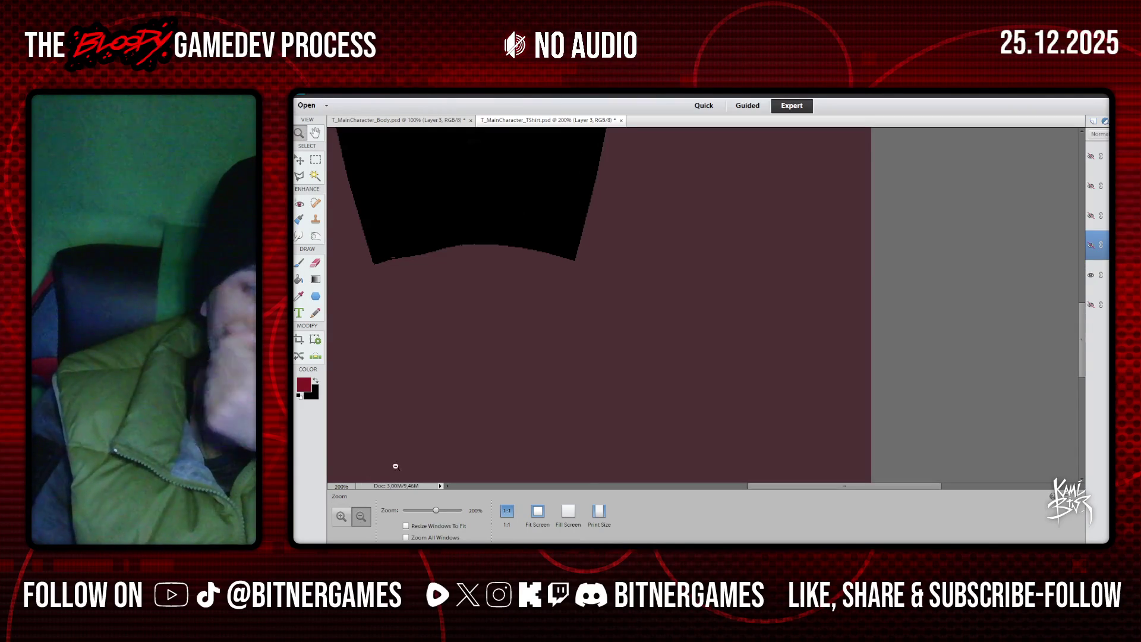
{"action": "left_click", "coordinate": [558, 319]}
{"action": "left_click", "coordinate": [571, 316]}
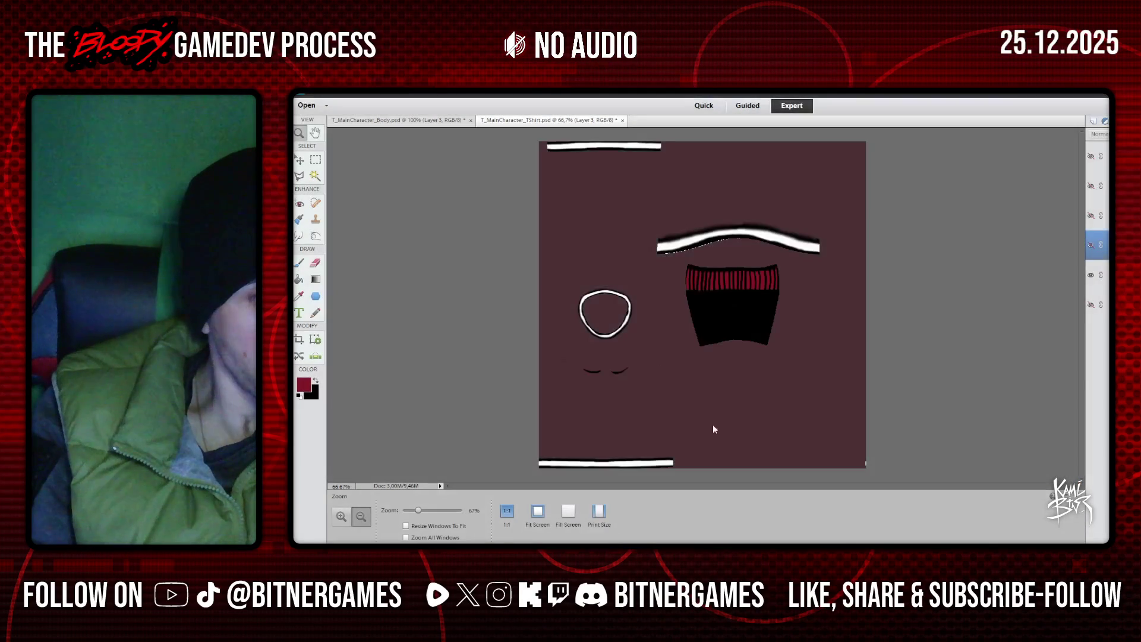
{"action": "left_click_drag", "start_coordinate": [1024, 453], "coordinate": [992, 418]}
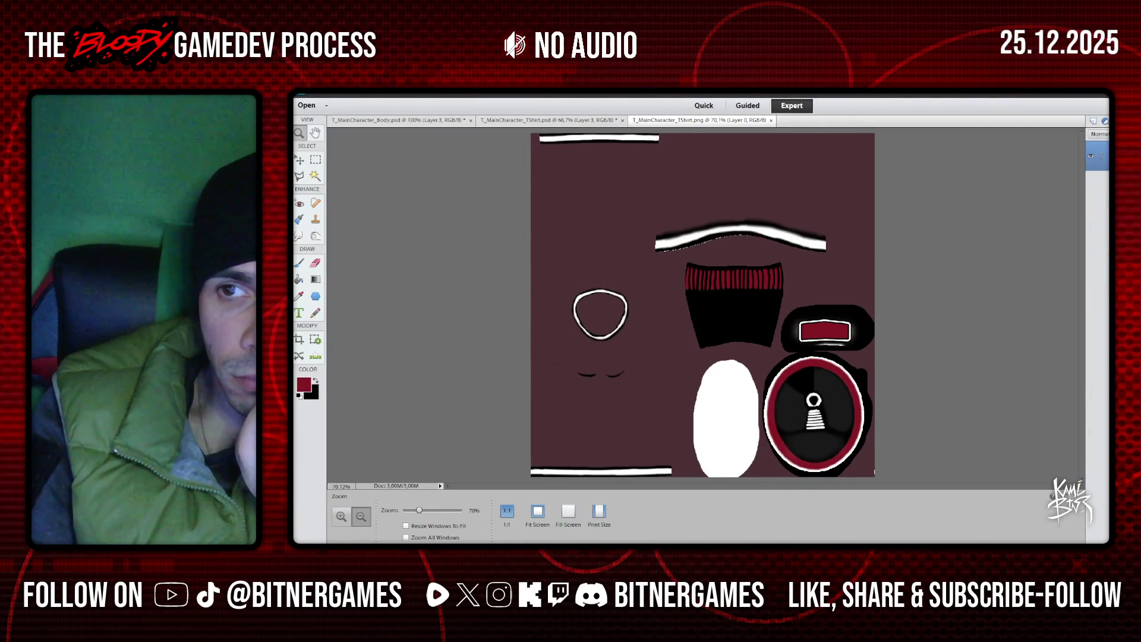
Duplicate the PNG layer into T_MainCharacter_TShirt.psd, close the PNG, and adjust layer visibility
{"action": "left_click", "coordinate": [770, 262]}
{"action": "left_click", "coordinate": [725, 271]}
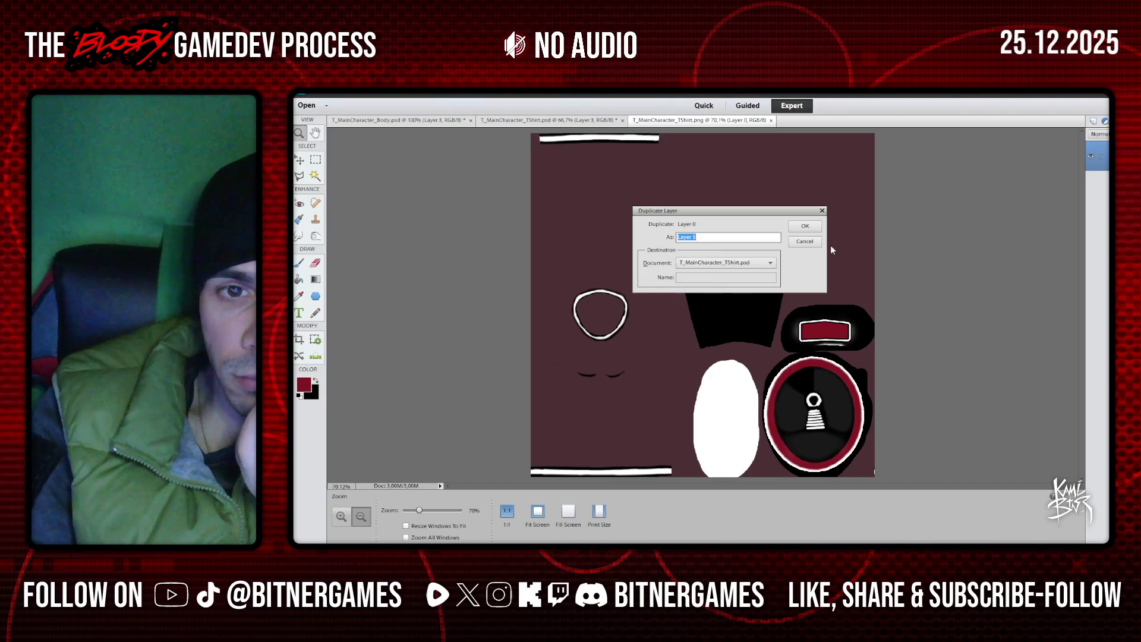
{"action": "left_click", "coordinate": [805, 226]}
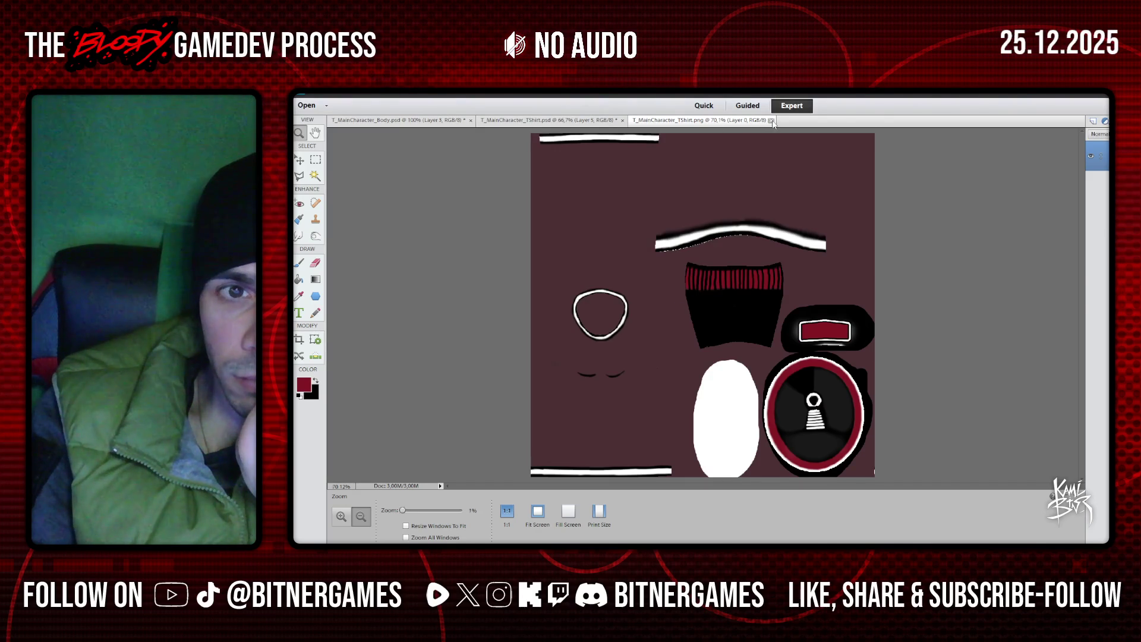
{"action": "left_click", "coordinate": [772, 121]}
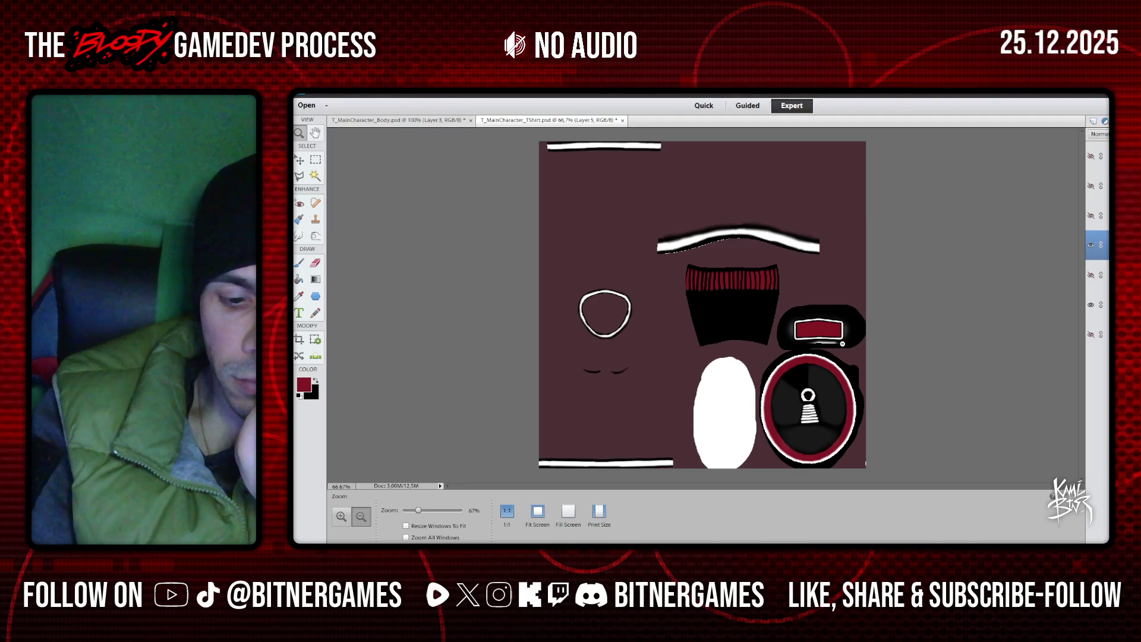
{"action": "left_click", "coordinate": [1092, 306]}
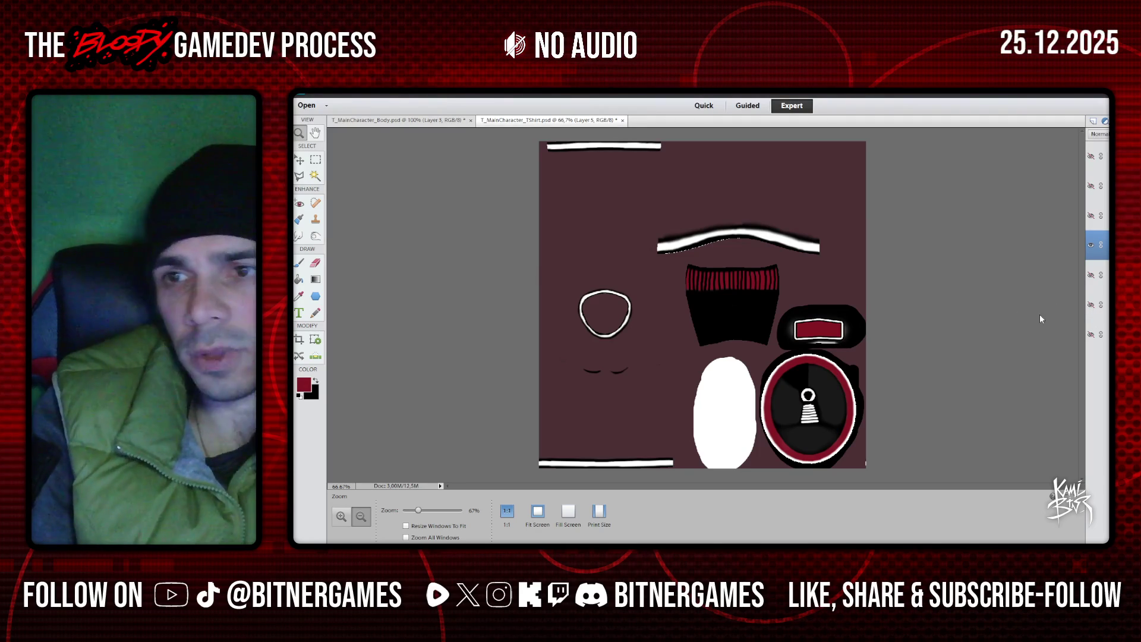
{"action": "left_click", "coordinate": [1091, 185], "text": "alt"}
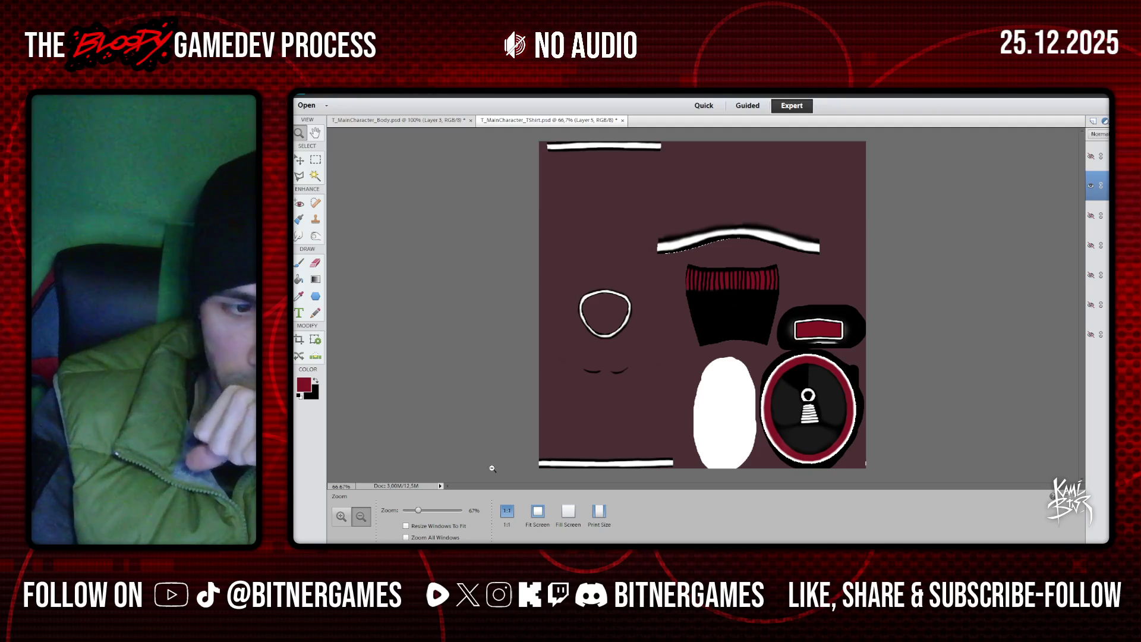
Zoom to 200% and sample the near-black colour from the emblem circle
{"action": "scroll", "coordinate": [770, 350], "scroll_direction": "up", "scroll_amount": 6, "text": "alt"}
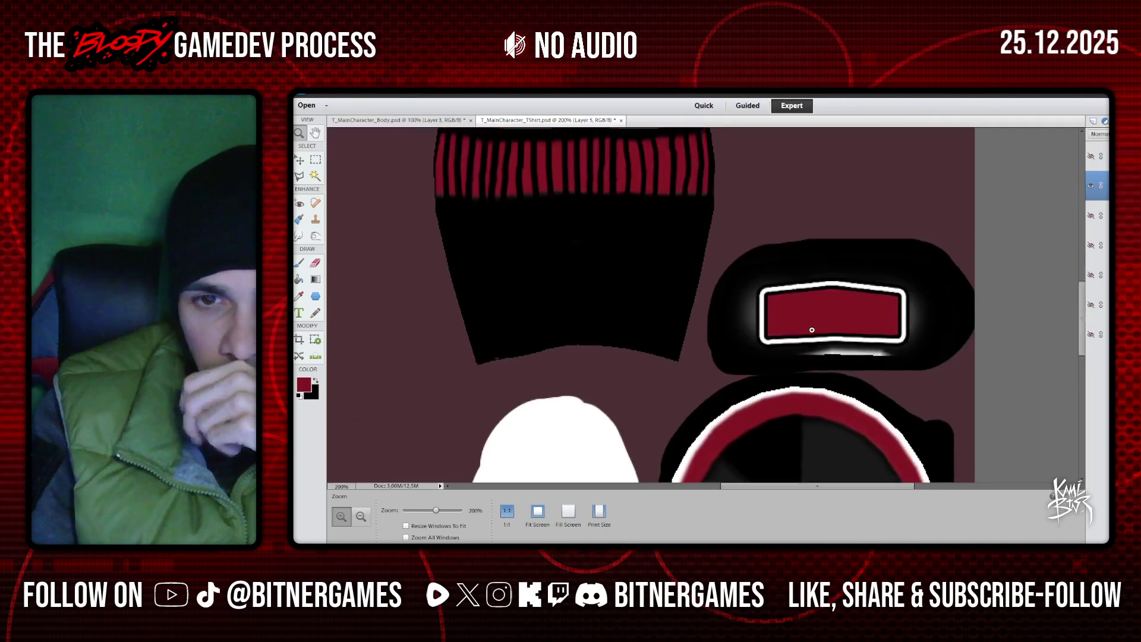
{"action": "scroll", "coordinate": [775, 316], "scroll_direction": "down", "scroll_amount": 2}
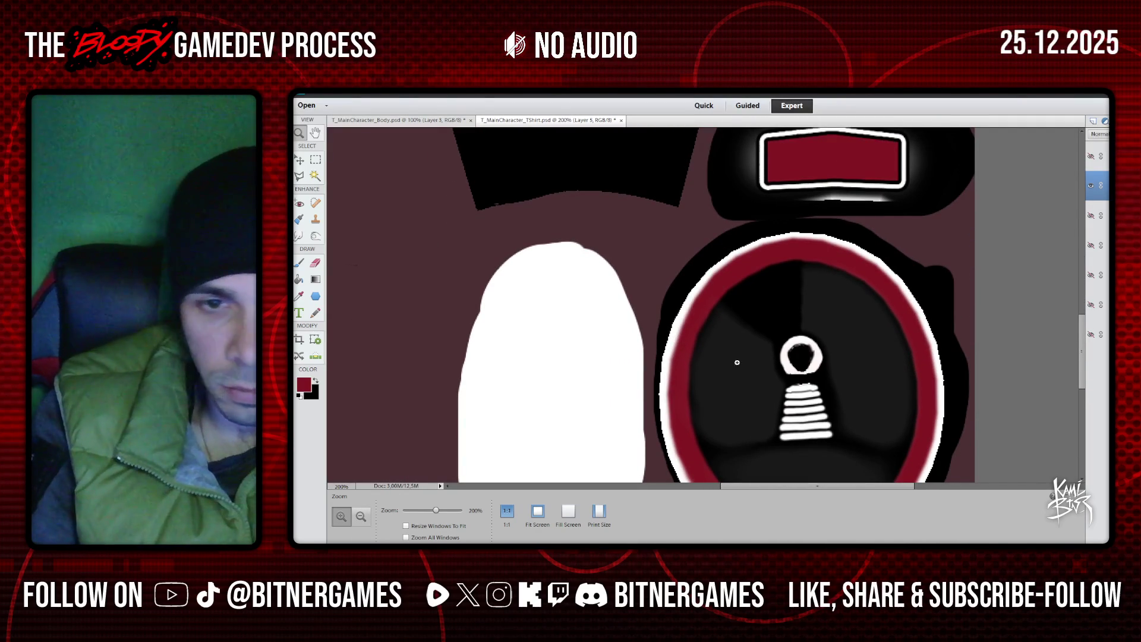
{"action": "left_click", "coordinate": [299, 295]}
{"action": "left_click", "coordinate": [741, 361]}
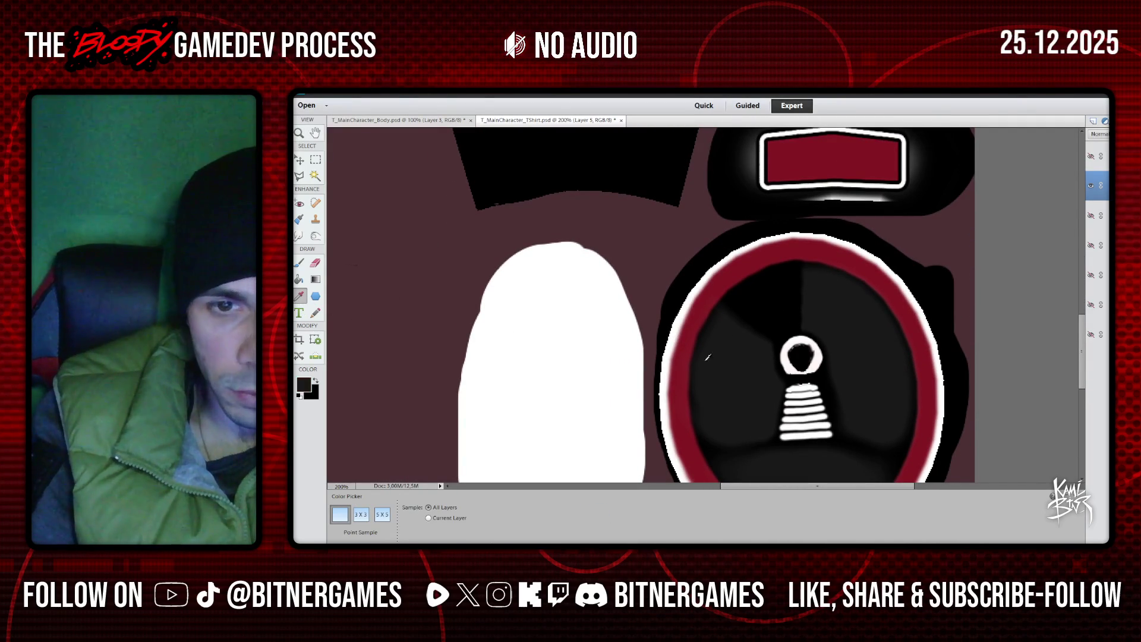
Load the 15 px Calligraphic brush and paint black along the circle's inner rim
{"action": "key", "text": "b"}
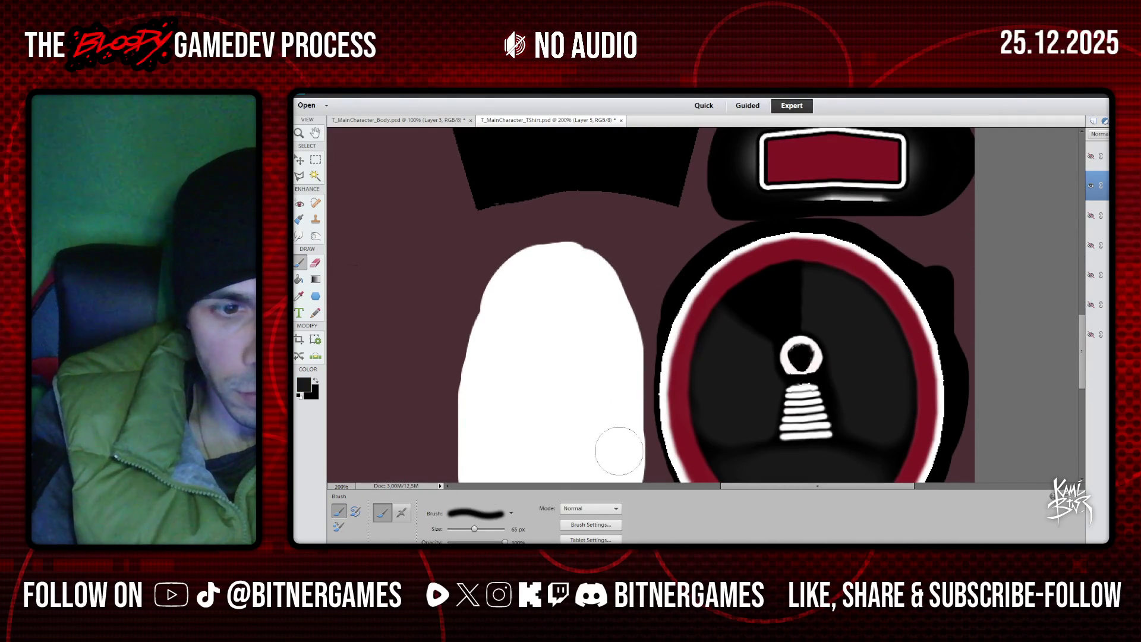
{"action": "left_click", "coordinate": [481, 513]}
{"action": "left_click", "coordinate": [479, 403]}
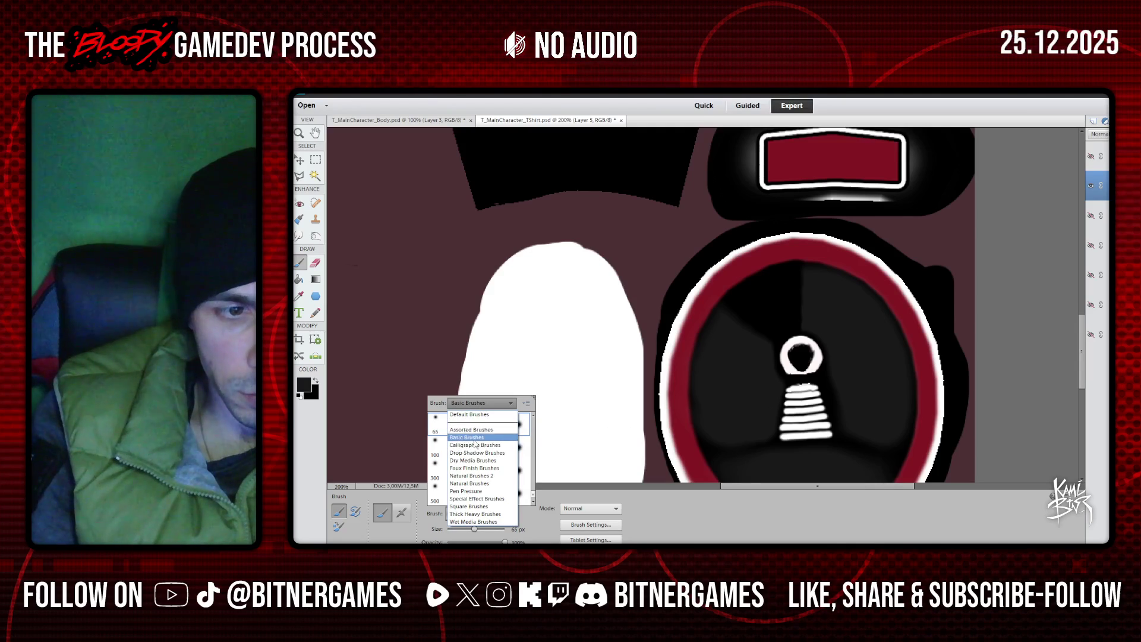
{"action": "left_click", "coordinate": [481, 444]}
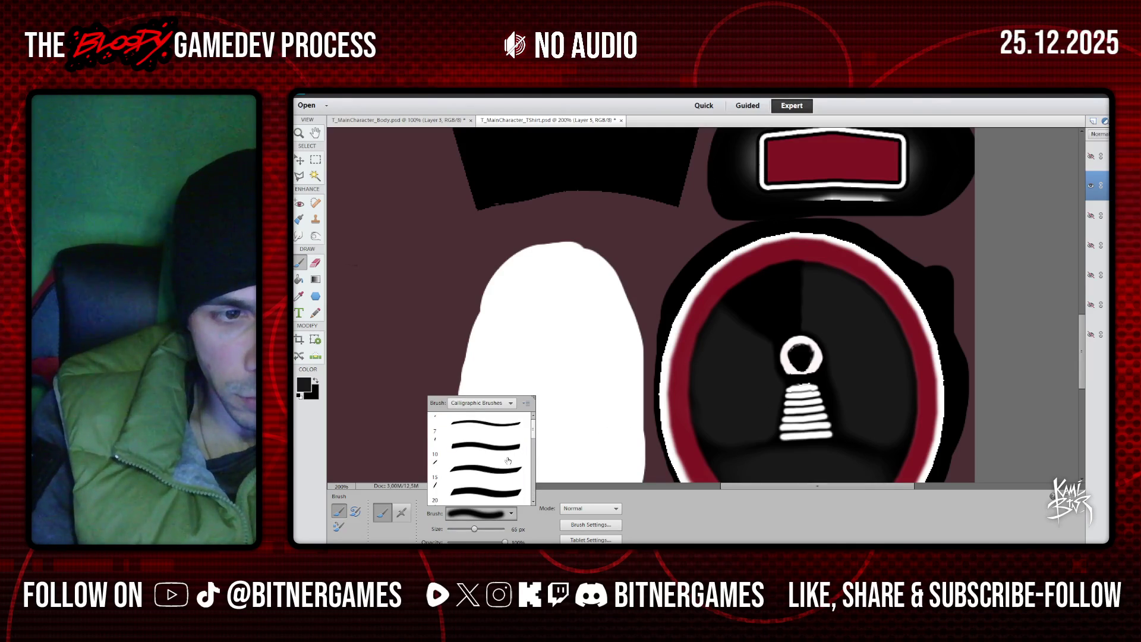
{"action": "left_click_drag", "start_coordinate": [533, 436], "coordinate": [516, 468]}
{"action": "left_click", "coordinate": [478, 447]}
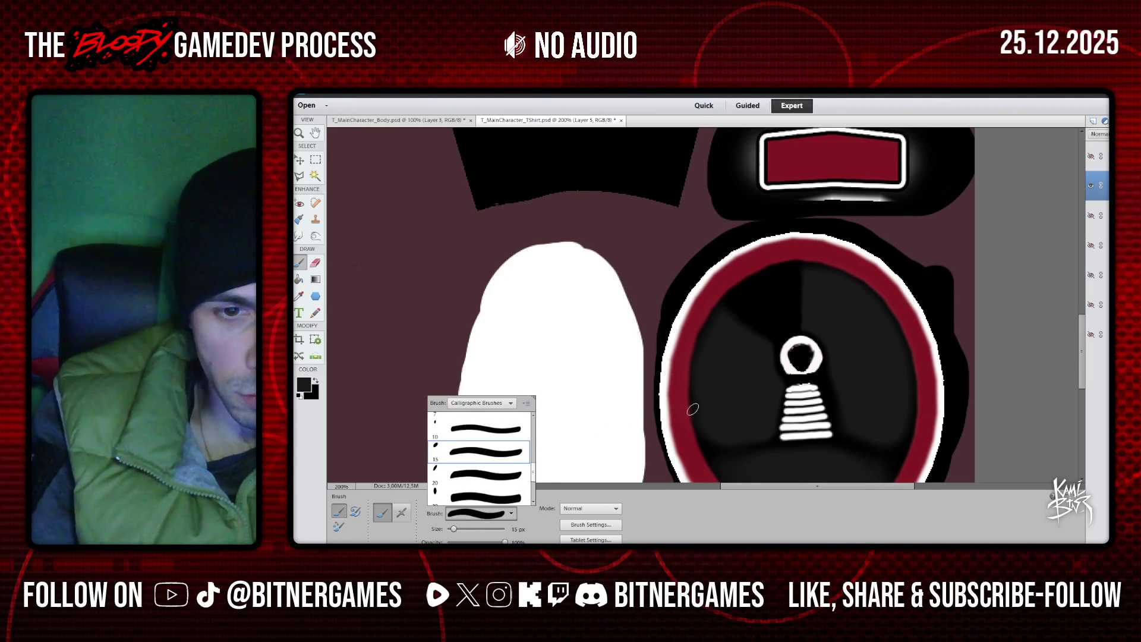
{"action": "scroll", "coordinate": [764, 354], "scroll_direction": "down", "scroll_amount": 3}
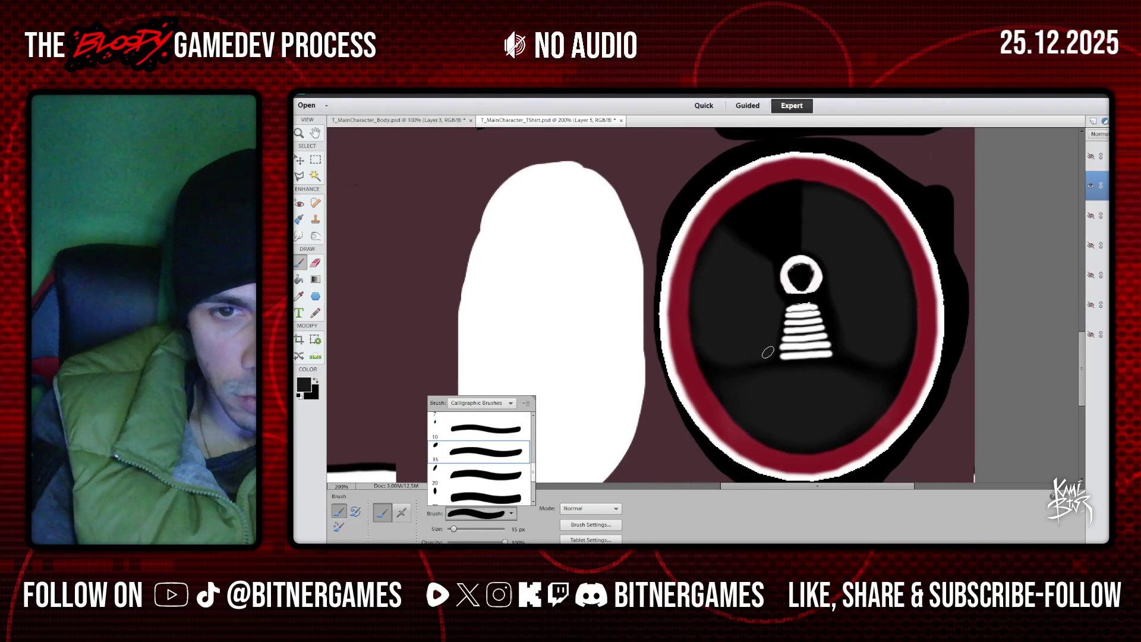
{"action": "left_click", "coordinate": [768, 352]}
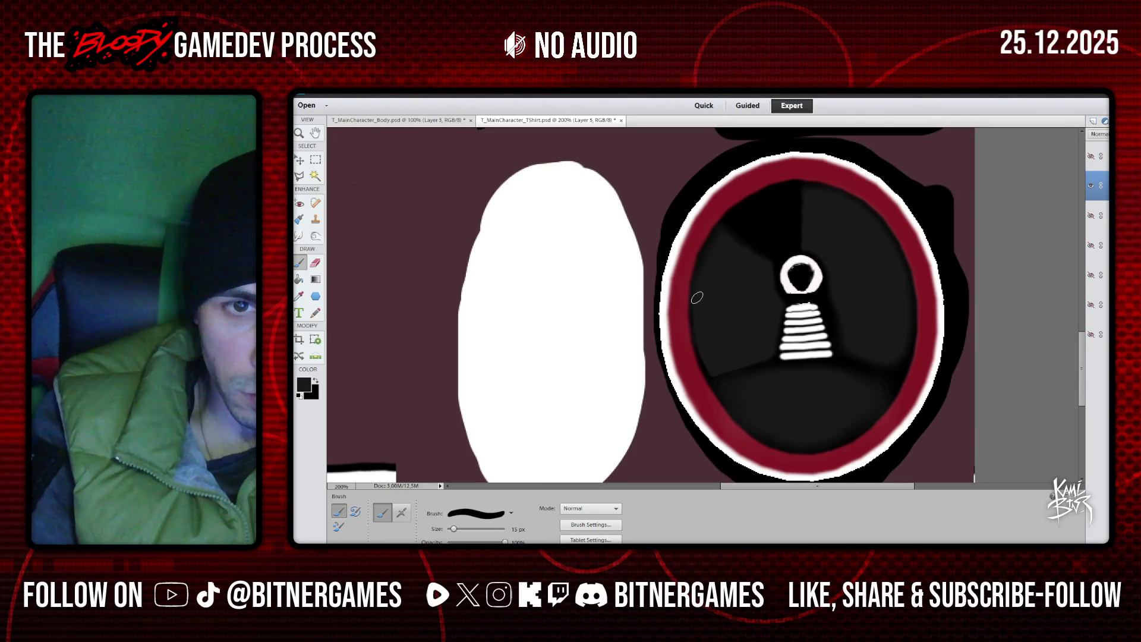
{"action": "mouse_move", "coordinate": [706, 263]}
{"action": "left_mouse_down"}
{"action": "mouse_move", "coordinate": [748, 208]}
{"action": "mouse_move", "coordinate": [805, 189]}
{"action": "mouse_move", "coordinate": [832, 198]}
{"action": "left_mouse_up"}
Undo the stray rim stroke and paint the grey wedges inside the circle black
{"action": "key", "text": "ctrl+z"}
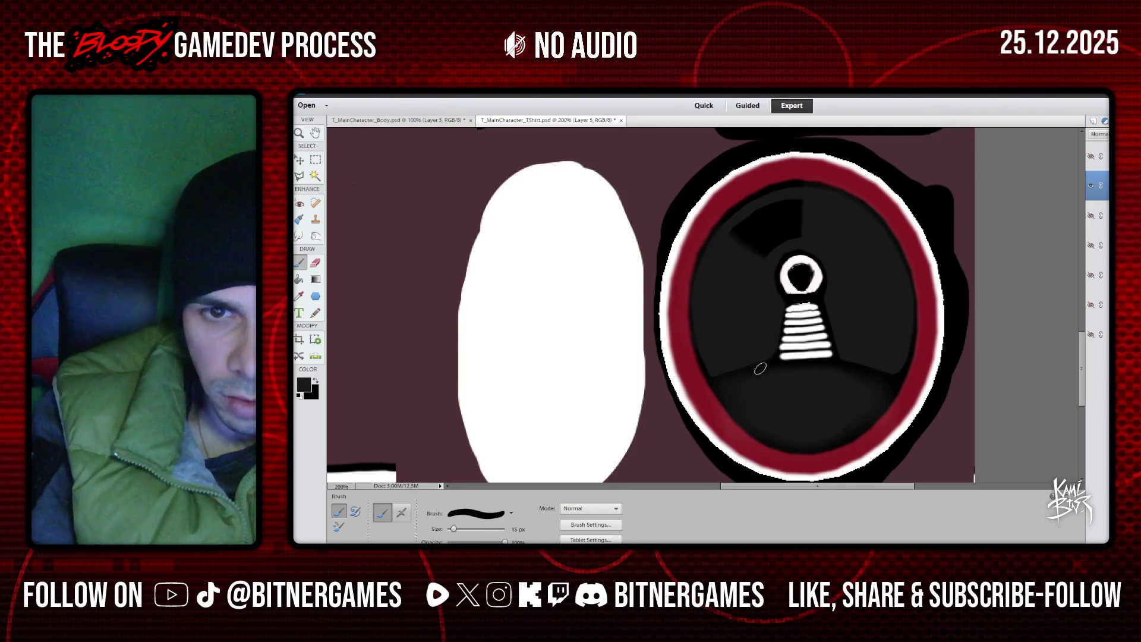
{"action": "scroll", "coordinate": [713, 317], "scroll_direction": "up", "scroll_amount": 3}
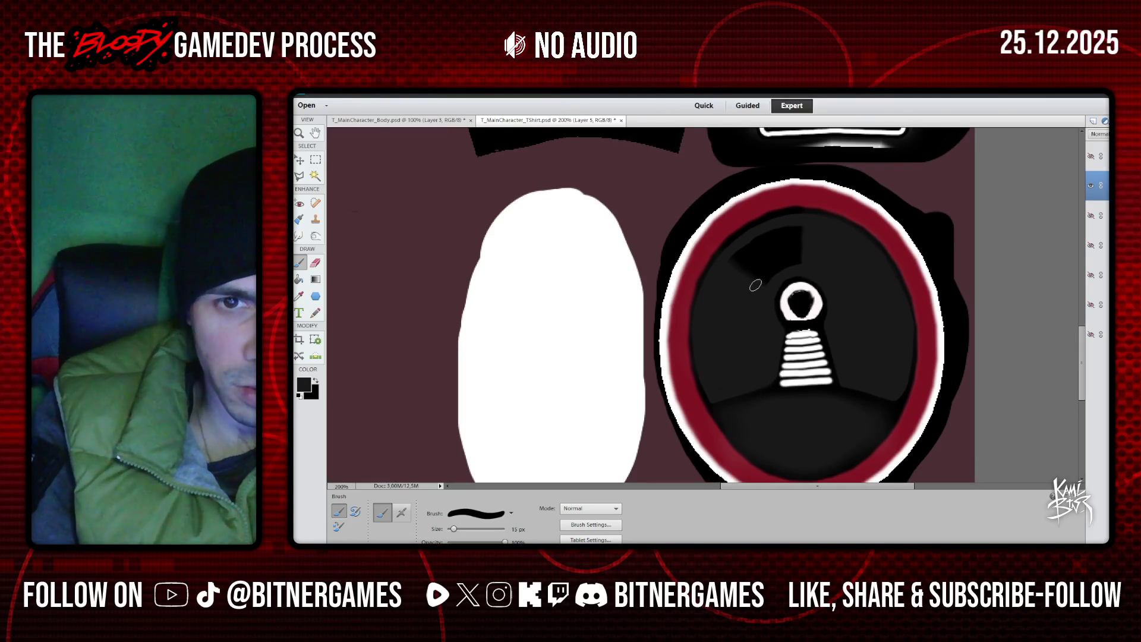
Paint the dark-grey patch black, then add faint 8 px lighter strokes along the bottom rim
{"action": "mouse_move", "coordinate": [774, 269]}
{"action": "left_mouse_down"}
{"action": "mouse_move", "coordinate": [755, 286]}
{"action": "mouse_move", "coordinate": [790, 262]}
{"action": "mouse_move", "coordinate": [755, 257]}
{"action": "mouse_move", "coordinate": [728, 281]}
{"action": "mouse_move", "coordinate": [731, 257]}
{"action": "mouse_move", "coordinate": [810, 232]}
{"action": "left_mouse_up"}
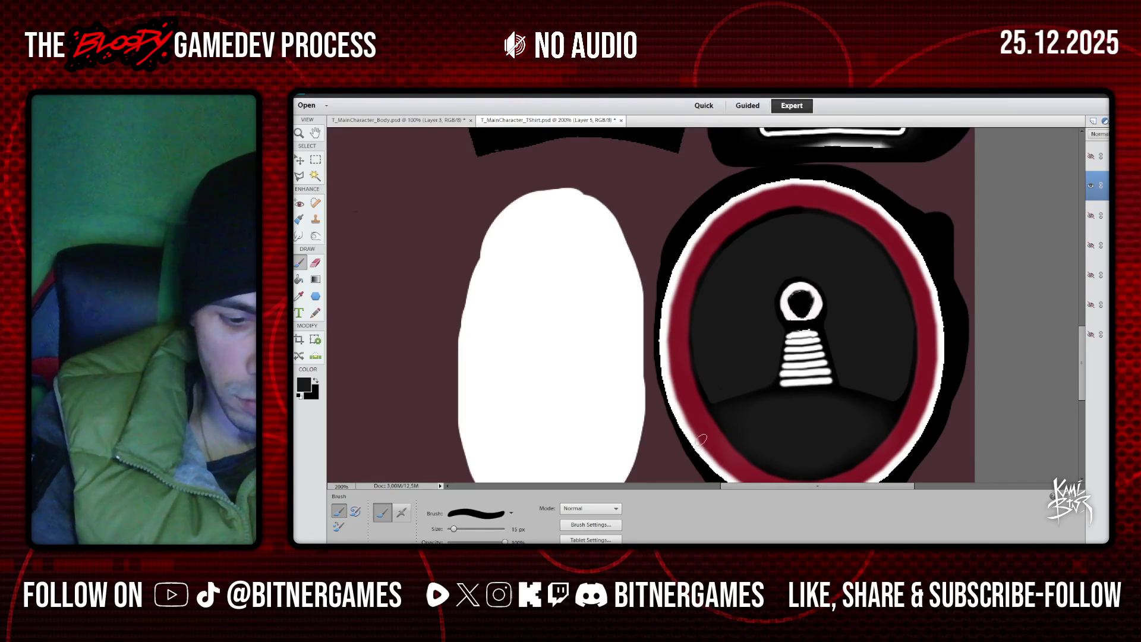
{"action": "key", "text": "bracketleft"}
{"action": "key", "text": "bracketleft"}
{"action": "key", "text": "bracketleft"}
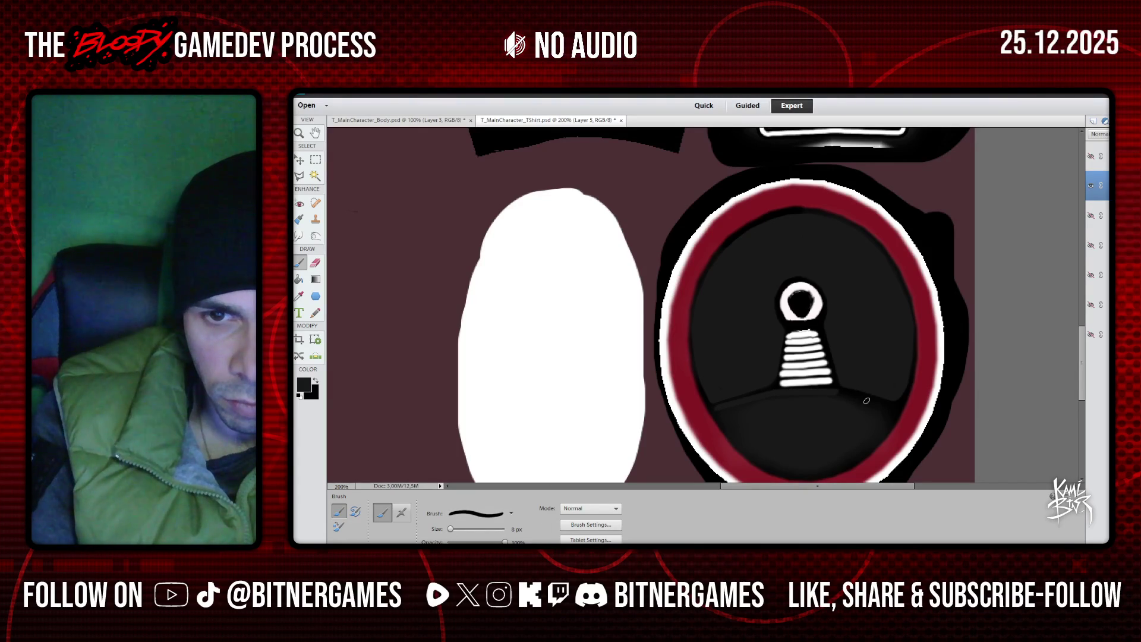
{"action": "left_click", "coordinate": [895, 410], "text": "shift"}
{"action": "left_click", "coordinate": [882, 434], "text": "shift"}
{"action": "left_click", "coordinate": [829, 470], "text": "shift"}
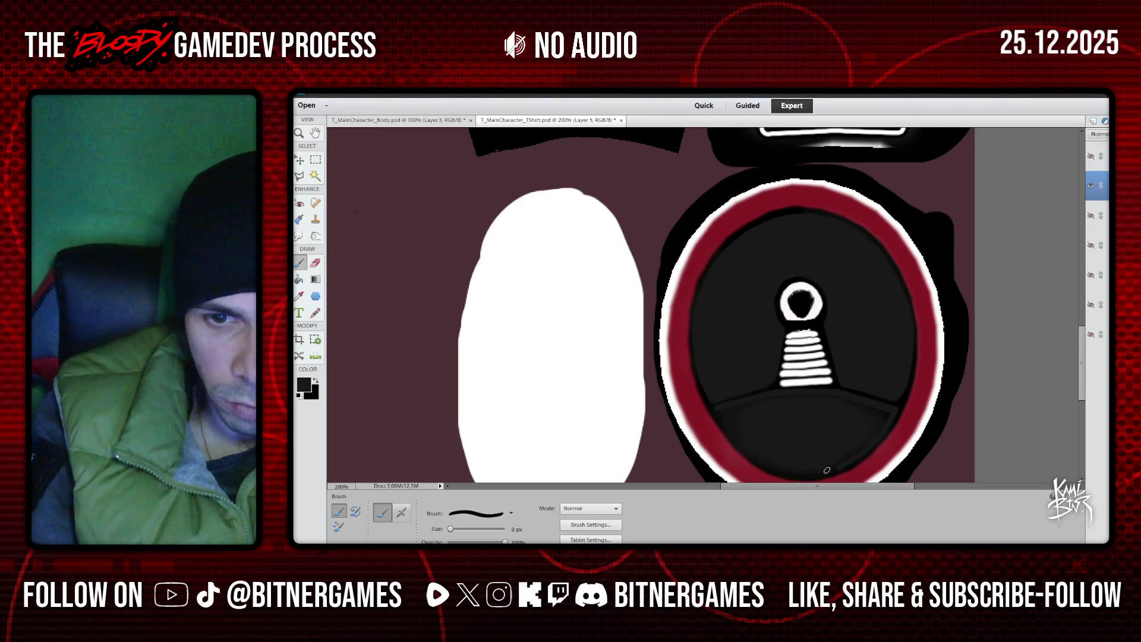
{"action": "left_click", "coordinate": [810, 473], "text": "shift"}
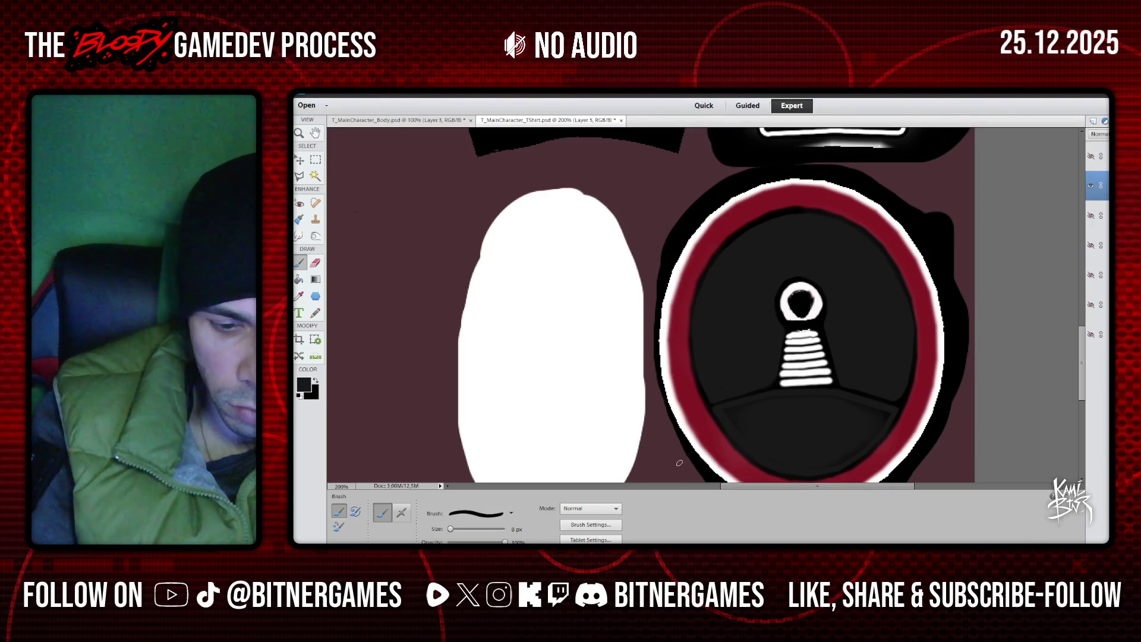
Resize the brush to 27 px and back to 8 px, then darken the red ring's inner edge
{"action": "left_click_drag", "start_coordinate": [450, 529], "coordinate": [454, 532]}
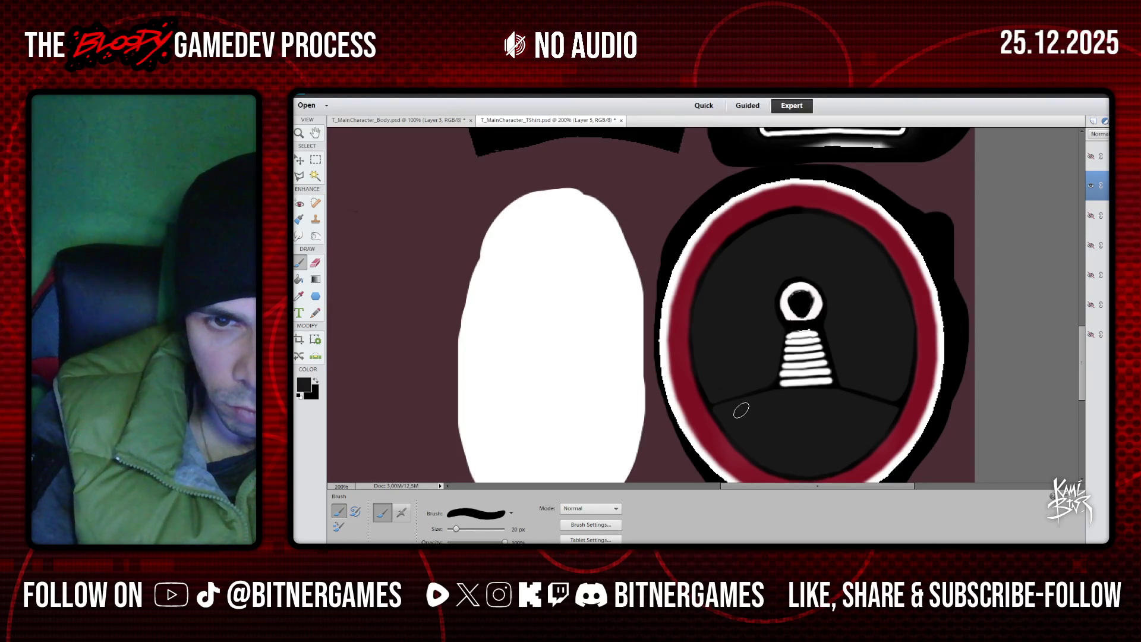
{"action": "left_click_drag", "start_coordinate": [457, 529], "coordinate": [450, 529]}
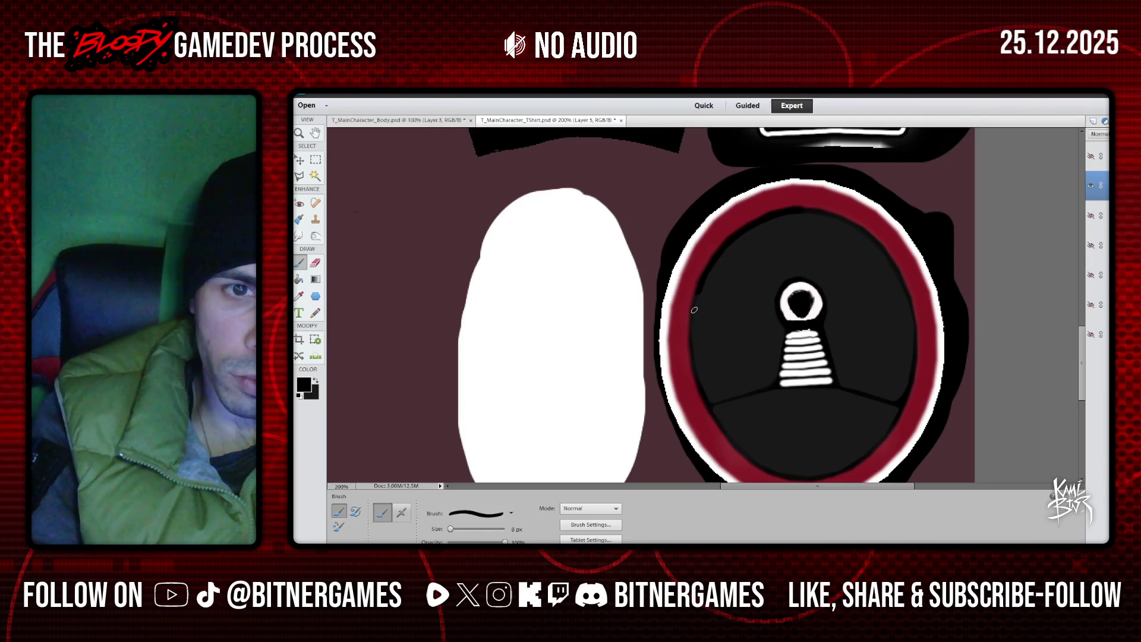
{"action": "mouse_move", "coordinate": [693, 333]}
{"action": "left_mouse_down"}
{"action": "mouse_move", "coordinate": [693, 321]}
{"action": "mouse_move", "coordinate": [702, 385]}
{"action": "left_mouse_up"}
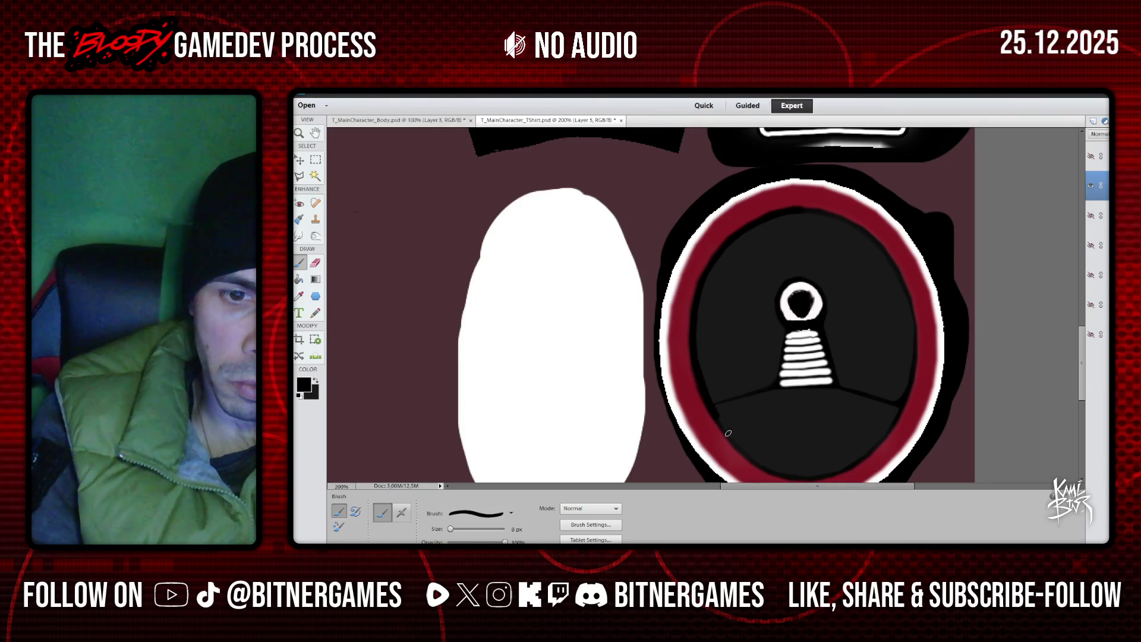
Darken the red ring's inner edge from lower-left up the right side
{"action": "scroll", "coordinate": [758, 425], "scroll_direction": "down", "scroll_amount": 1}
{"action": "mouse_move", "coordinate": [730, 406]}
{"action": "left_mouse_down"}
{"action": "mouse_move", "coordinate": [756, 430]}
{"action": "mouse_move", "coordinate": [804, 444]}
{"action": "mouse_move", "coordinate": [838, 440]}
{"action": "mouse_move", "coordinate": [890, 394]}
{"action": "mouse_move", "coordinate": [913, 297]}
{"action": "mouse_move", "coordinate": [896, 238]}
{"action": "left_mouse_up"}
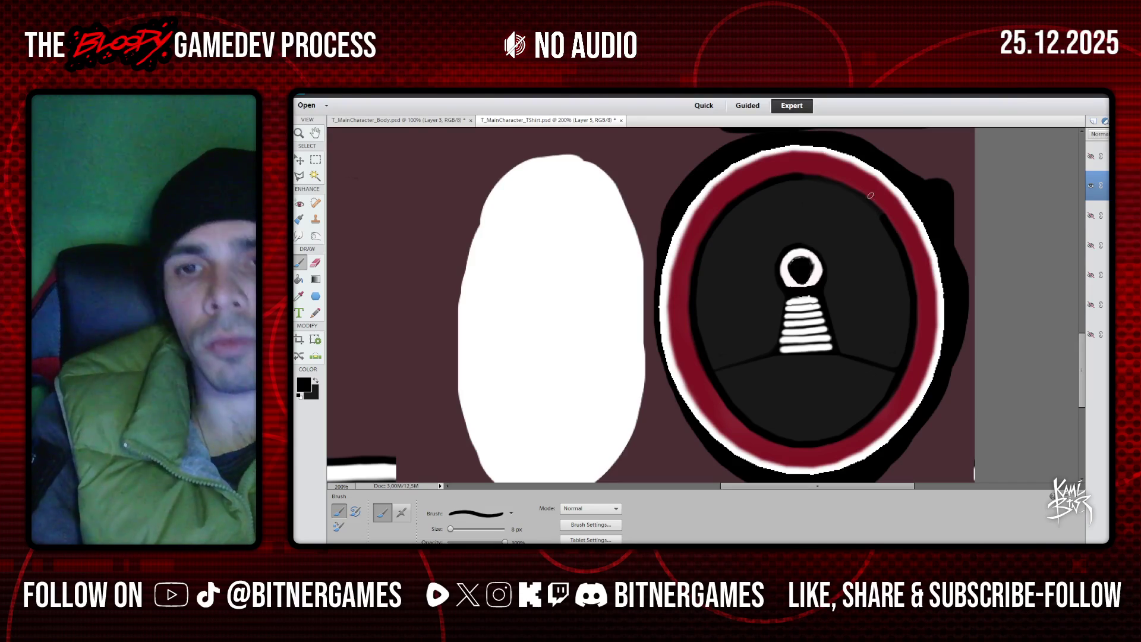
{"action": "mouse_move", "coordinate": [879, 213]}
{"action": "left_mouse_down"}
{"action": "mouse_move", "coordinate": [853, 190]}
{"action": "mouse_move", "coordinate": [798, 178]}
{"action": "left_mouse_up"}
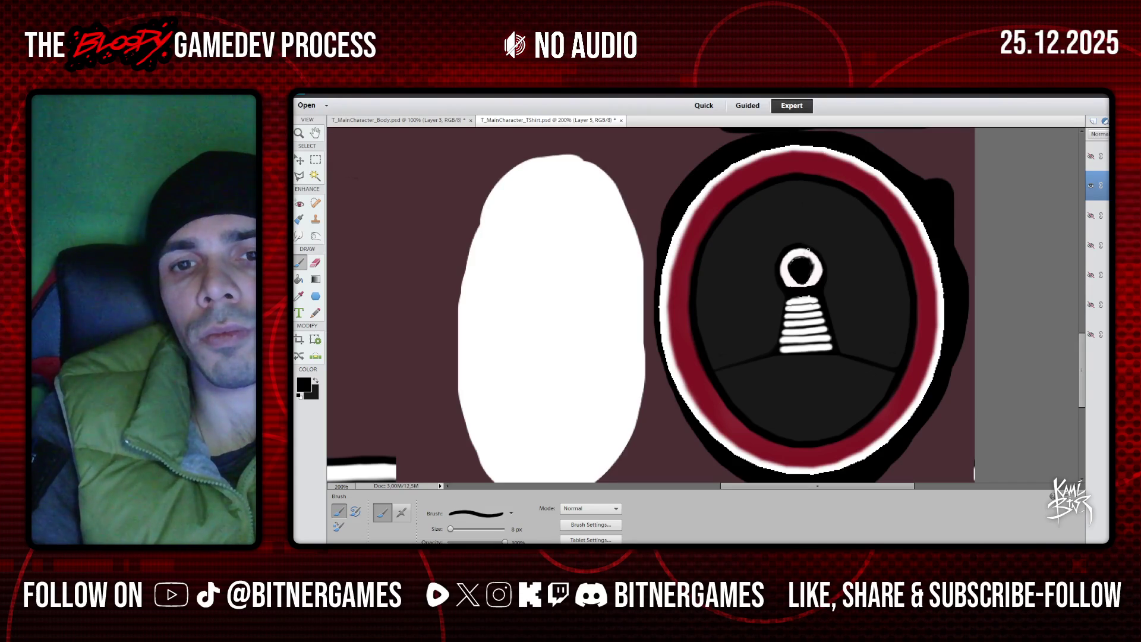
Darken the seam below the lamp, the lamp's ring and base, then set the brush to 5 px
{"action": "left_click_drag", "start_coordinate": [767, 354], "coordinate": [718, 370]}
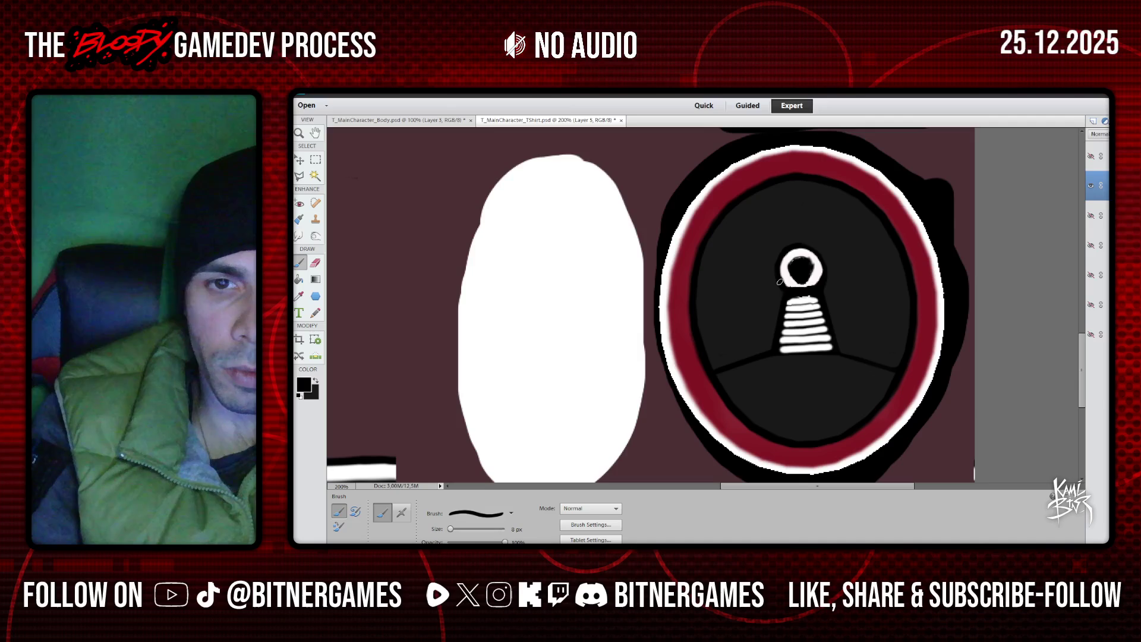
{"action": "left_click_drag", "start_coordinate": [778, 261], "coordinate": [784, 254]}
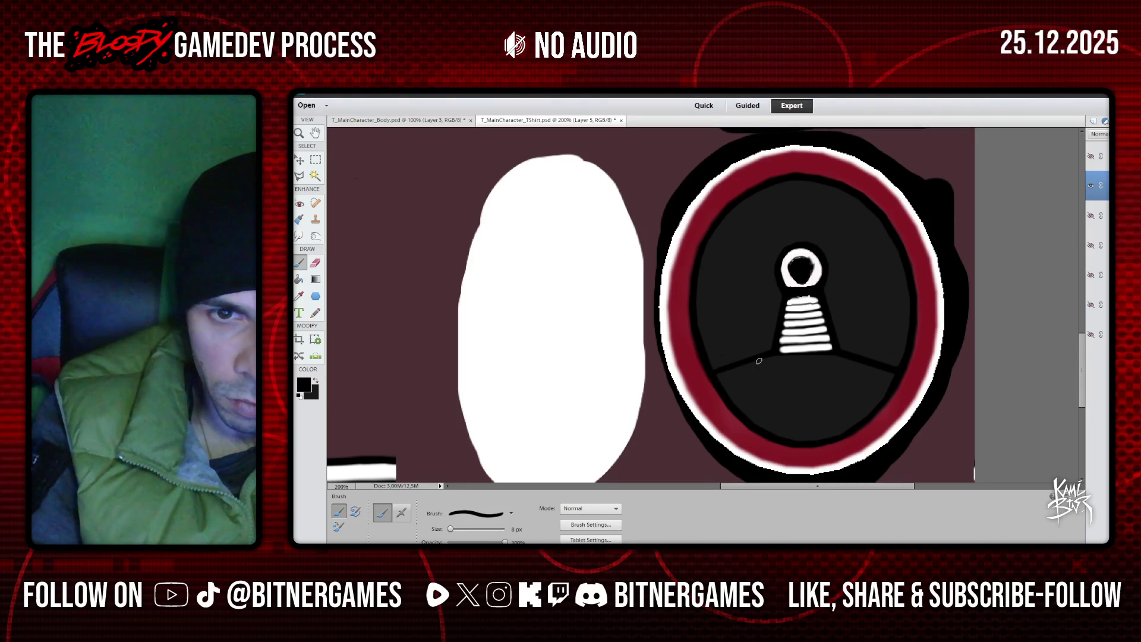
{"action": "left_click_drag", "start_coordinate": [794, 357], "coordinate": [882, 365]}
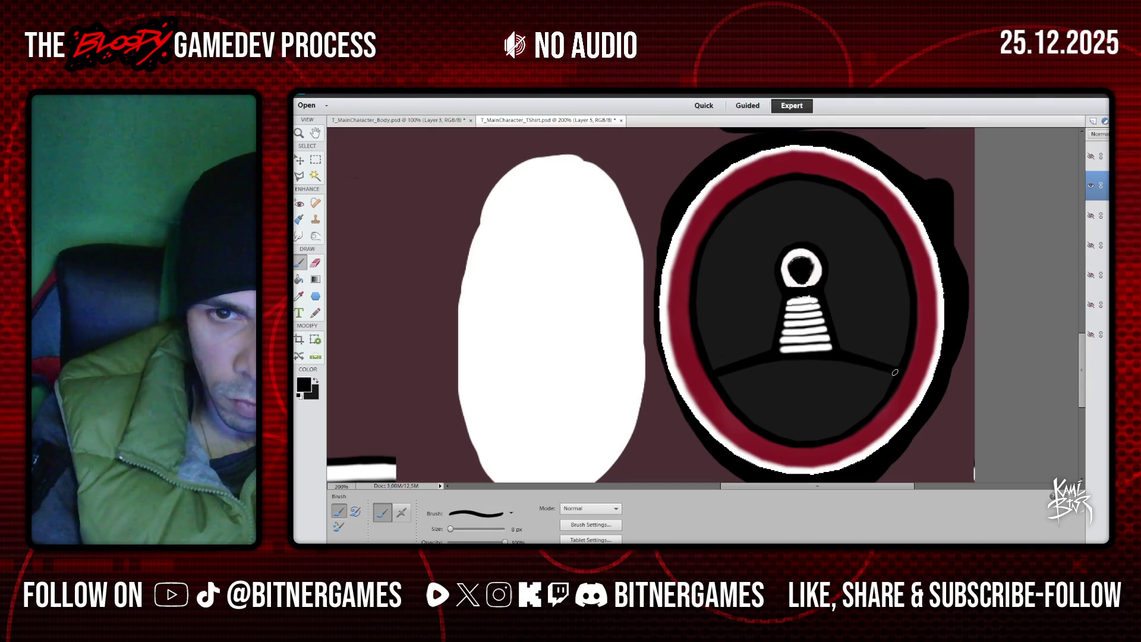
{"action": "left_click_drag", "start_coordinate": [450, 529], "coordinate": [450, 529]}
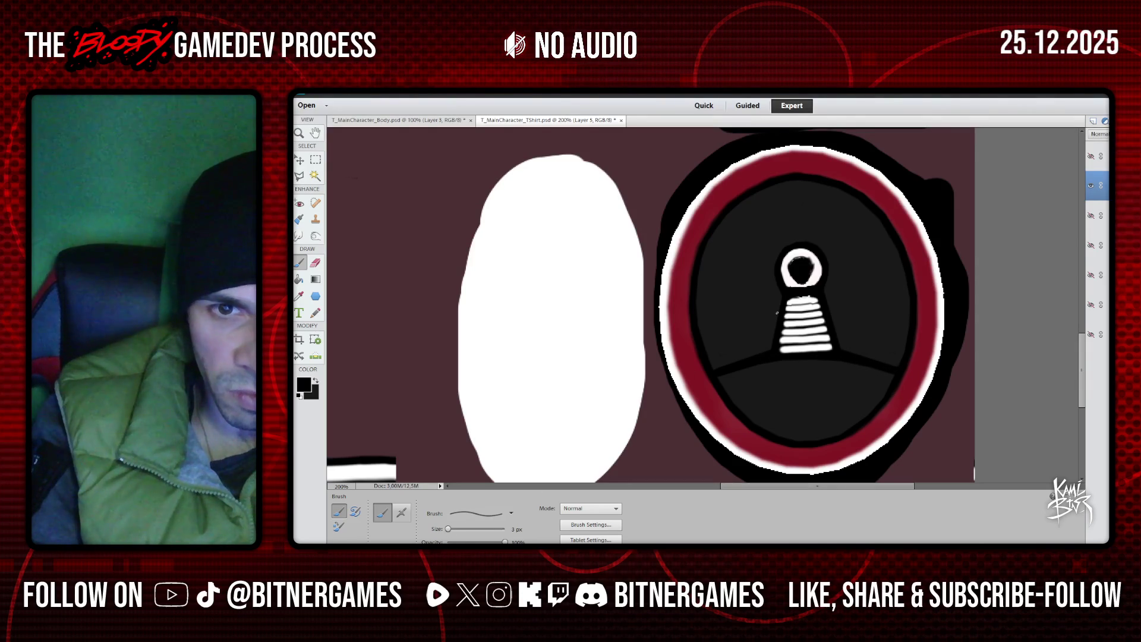
Outline the lamp's left side and top-left with a thin 6 px black stroke
{"action": "left_click_drag", "start_coordinate": [765, 351], "coordinate": [772, 289]}
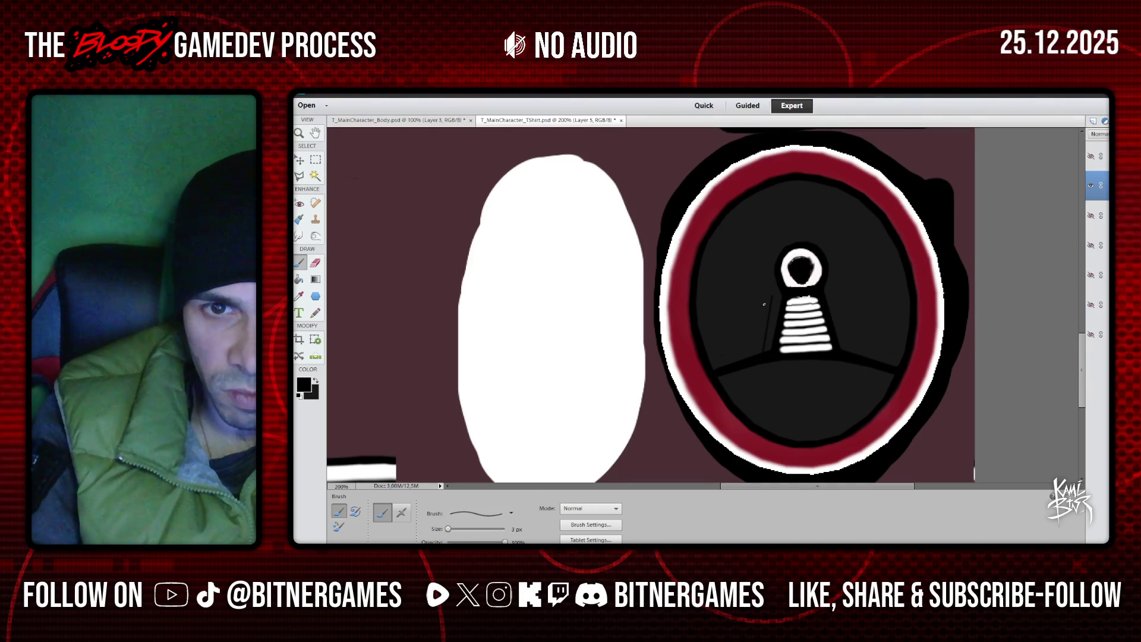
{"action": "key", "text": "ctrl+z"}
{"action": "left_click_drag", "start_coordinate": [451, 533], "coordinate": [451, 533]}
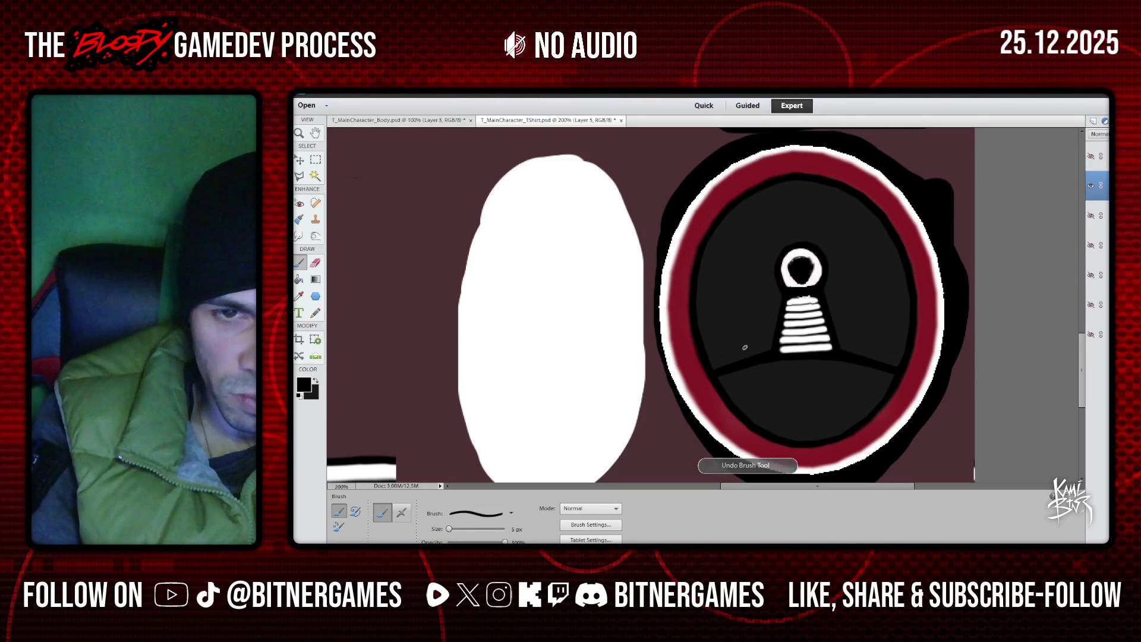
{"action": "left_click_drag", "start_coordinate": [773, 298], "coordinate": [763, 351]}
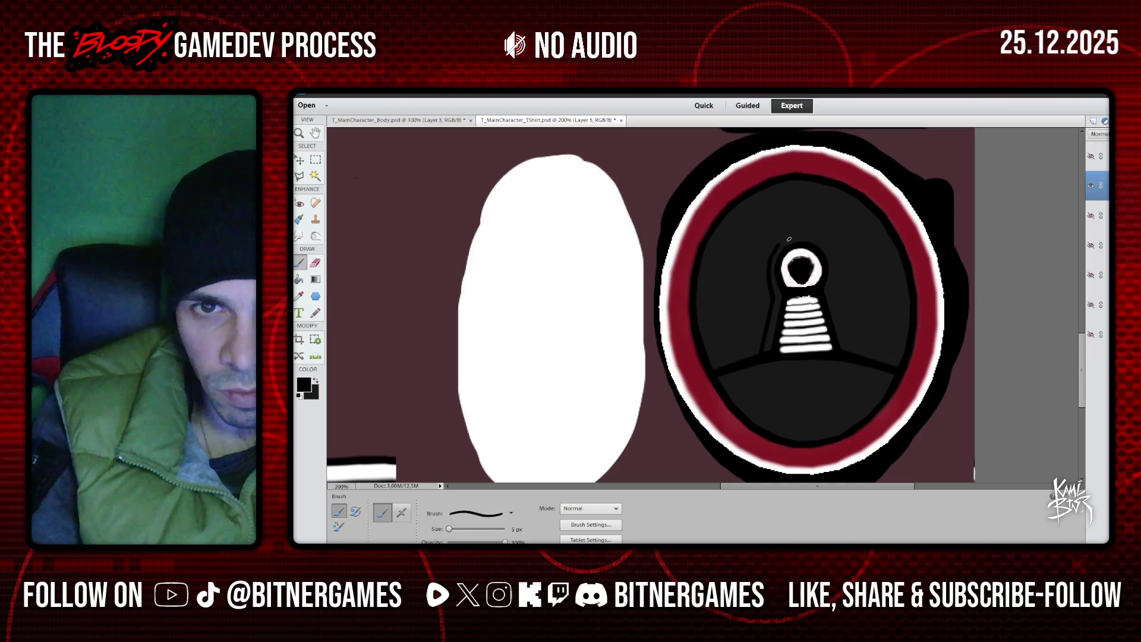
{"action": "left_click_drag", "start_coordinate": [782, 244], "coordinate": [823, 237]}
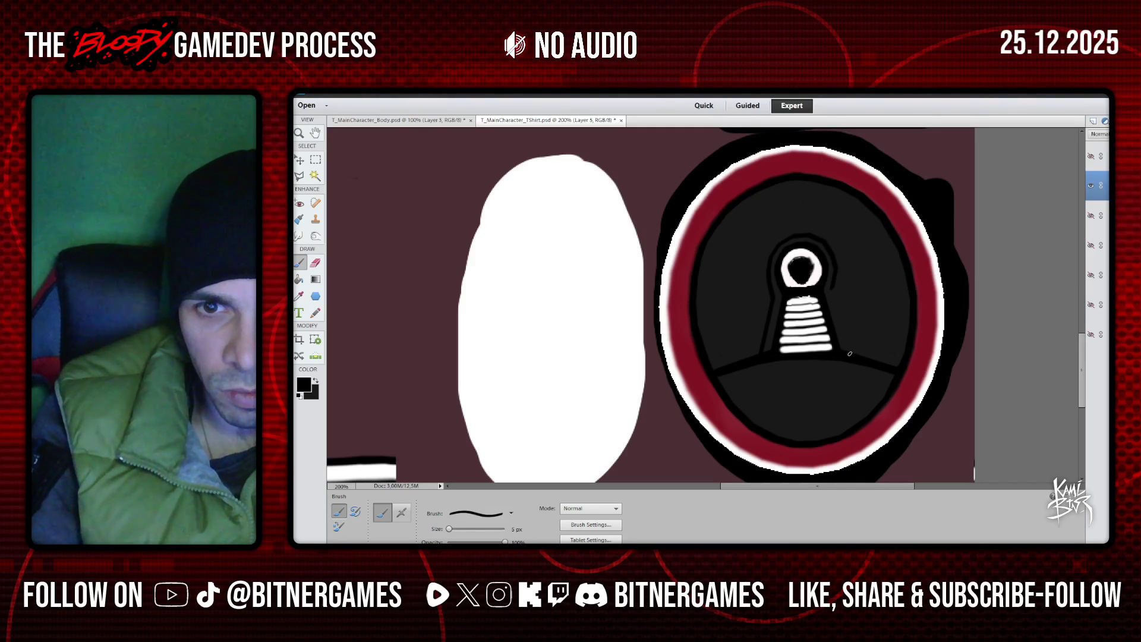
Try a vertical line above the lamp, finally undoing it so none remains
{"action": "left_click_drag", "start_coordinate": [792, 236], "coordinate": [793, 181]}
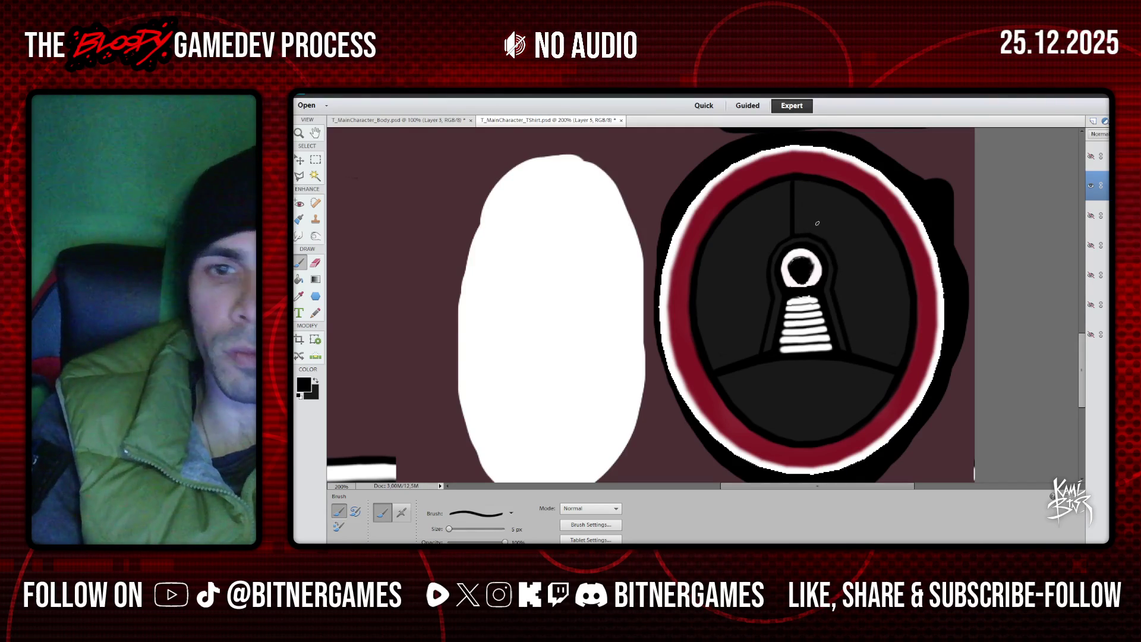
{"action": "key", "text": "ctrl+z"}
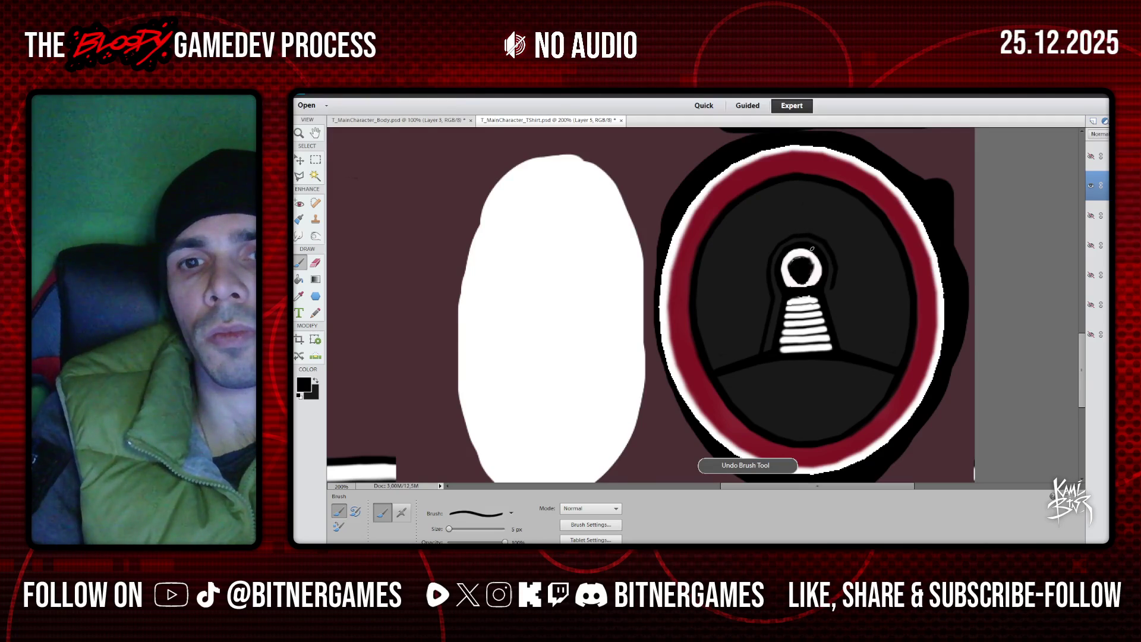
{"action": "key", "text": "ctrl+y"}
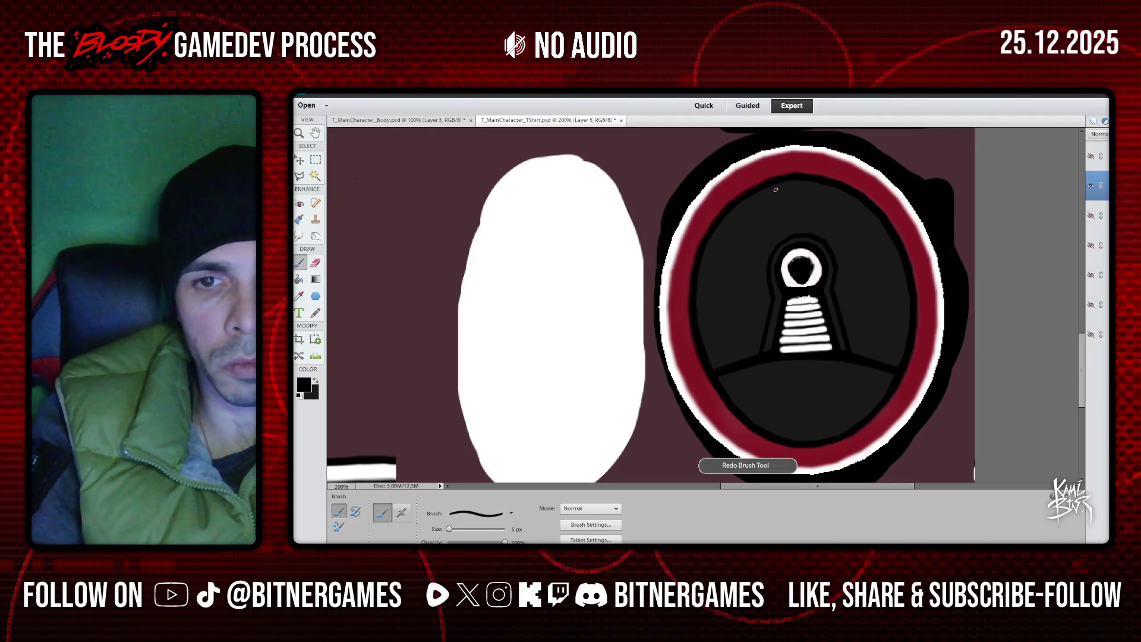
{"action": "left_click_drag", "start_coordinate": [793, 236], "coordinate": [793, 181]}
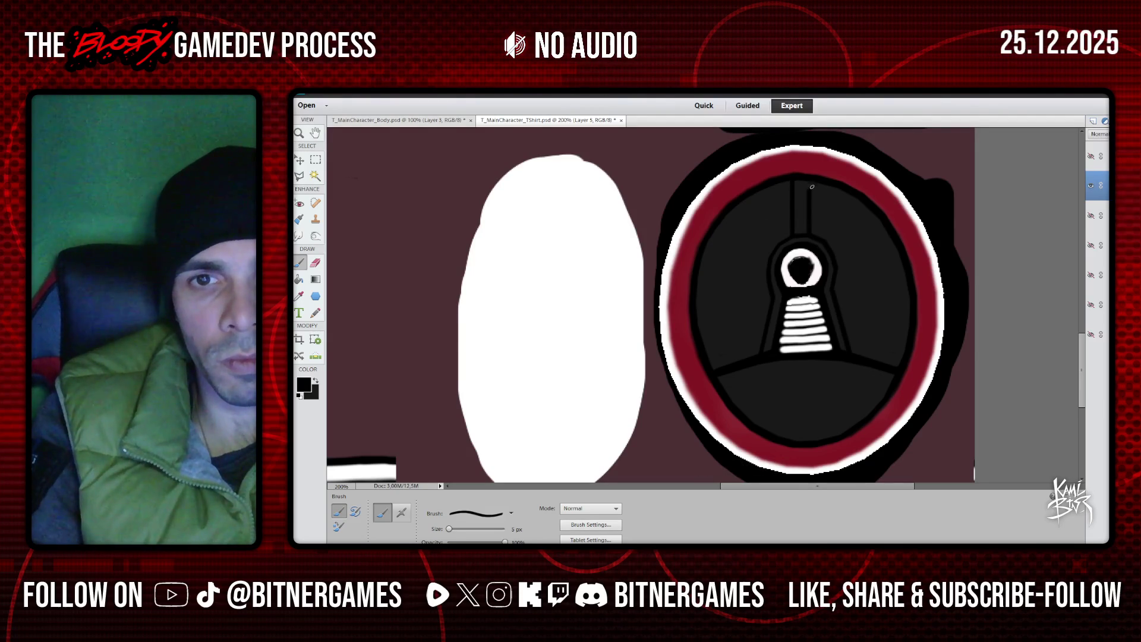
{"action": "key", "text": "ctrl+z"}
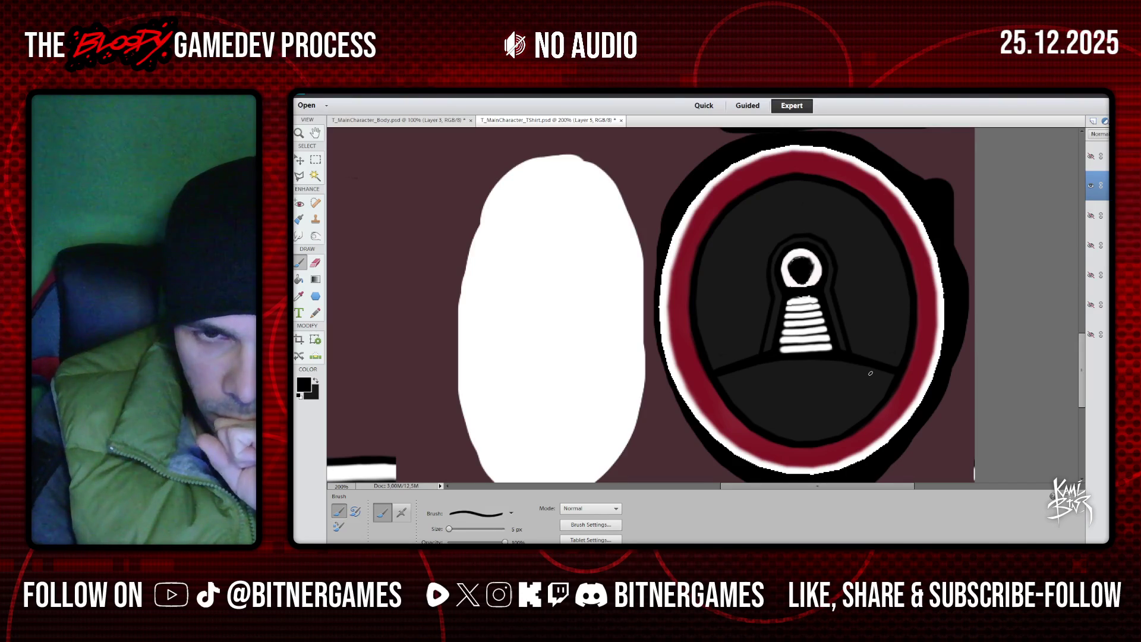
Undo the last outline stroke and zoom out to 66.67% to show the whole texture
{"action": "scroll", "coordinate": [862, 356], "scroll_direction": "up", "scroll_amount": 2}
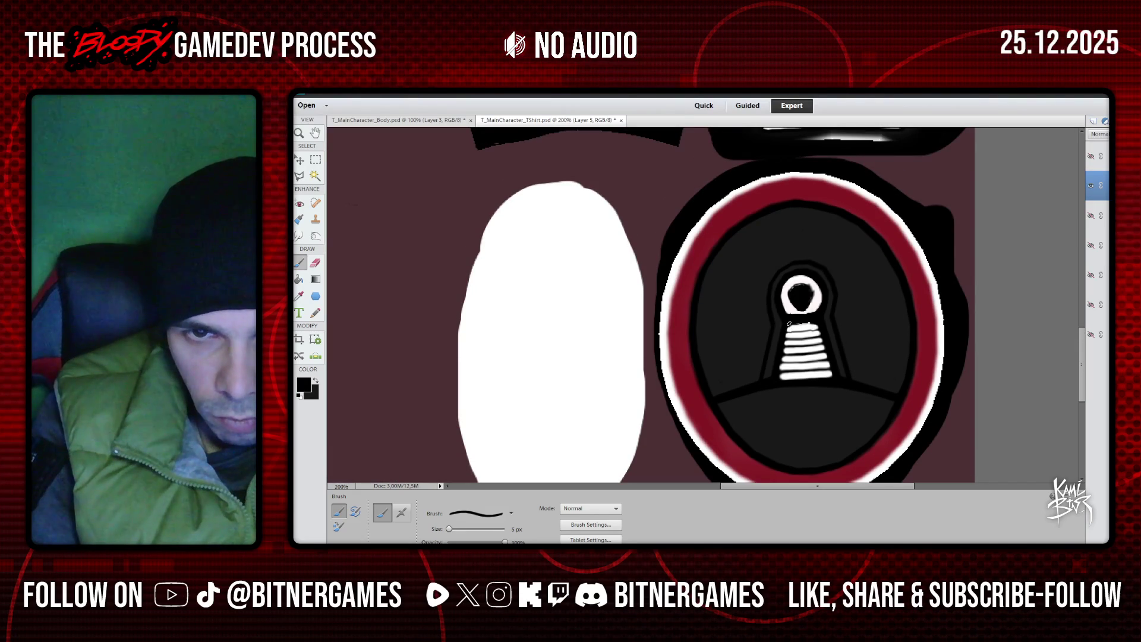
{"action": "key", "text": "ctrl+z"}
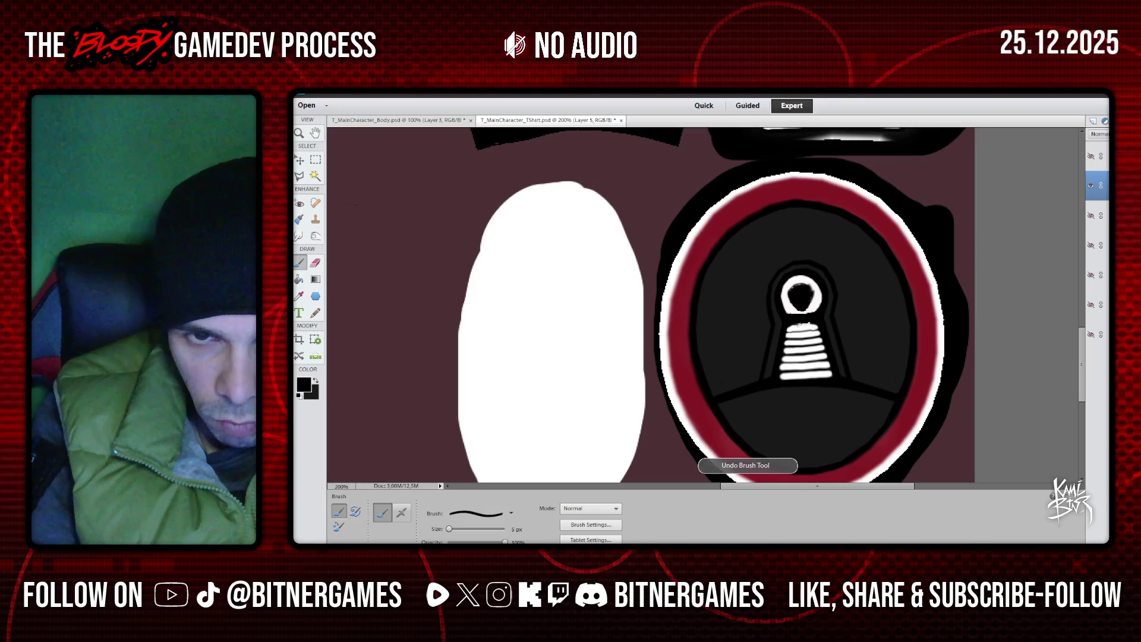
{"action": "scroll", "coordinate": [844, 291], "scroll_direction": "up", "scroll_amount": 2}
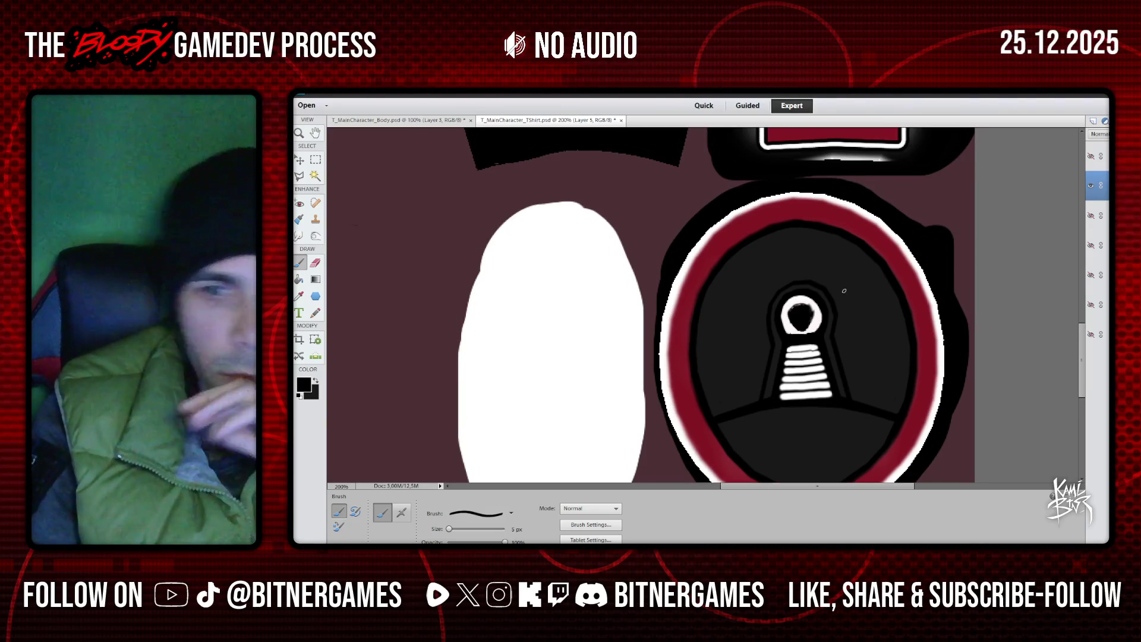
{"action": "scroll", "coordinate": [832, 290], "scroll_direction": "up", "scroll_amount": 2}
{"action": "scroll", "coordinate": [713, 297], "scroll_direction": "up", "scroll_amount": 2}
{"action": "scroll", "coordinate": [691, 294], "scroll_direction": "up", "scroll_amount": 3}
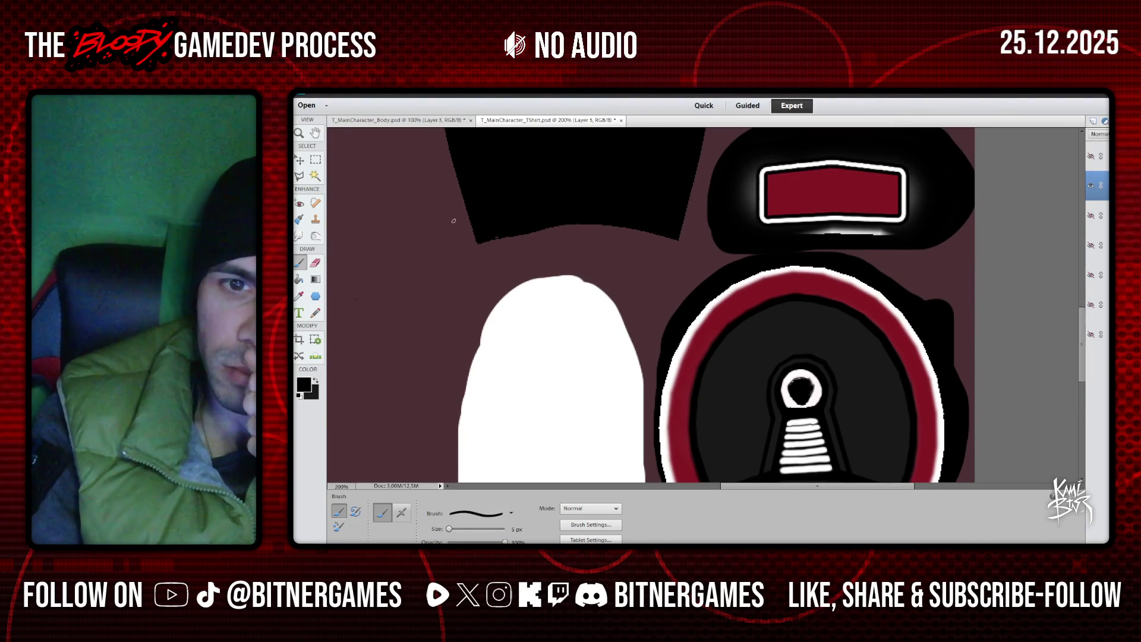
{"action": "key", "text": "z"}
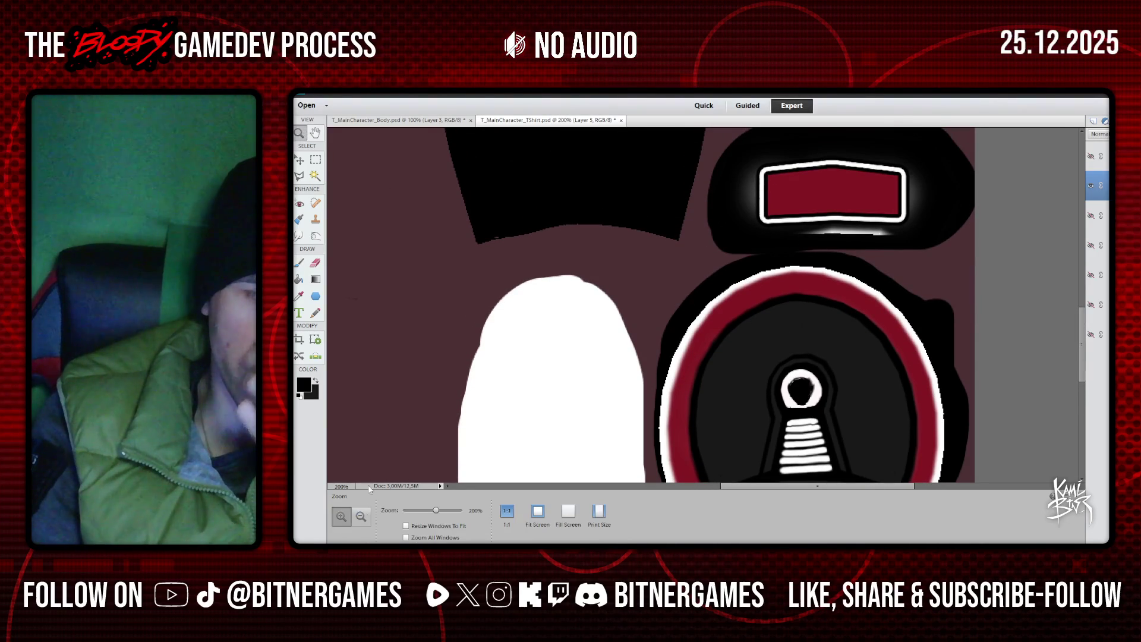
{"action": "left_click", "coordinate": [616, 316]}
{"action": "left_click", "coordinate": [616, 316]}
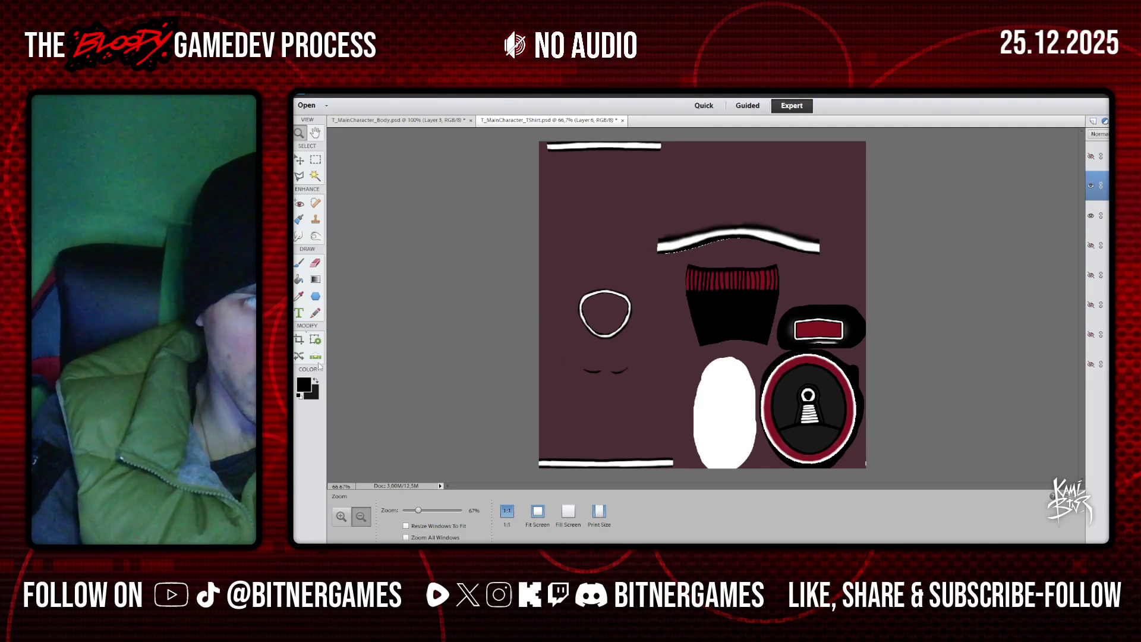
Enlarge the painting brush to 18 px and briefly toggle the UV wireframe layer
{"action": "key", "text": "b"}
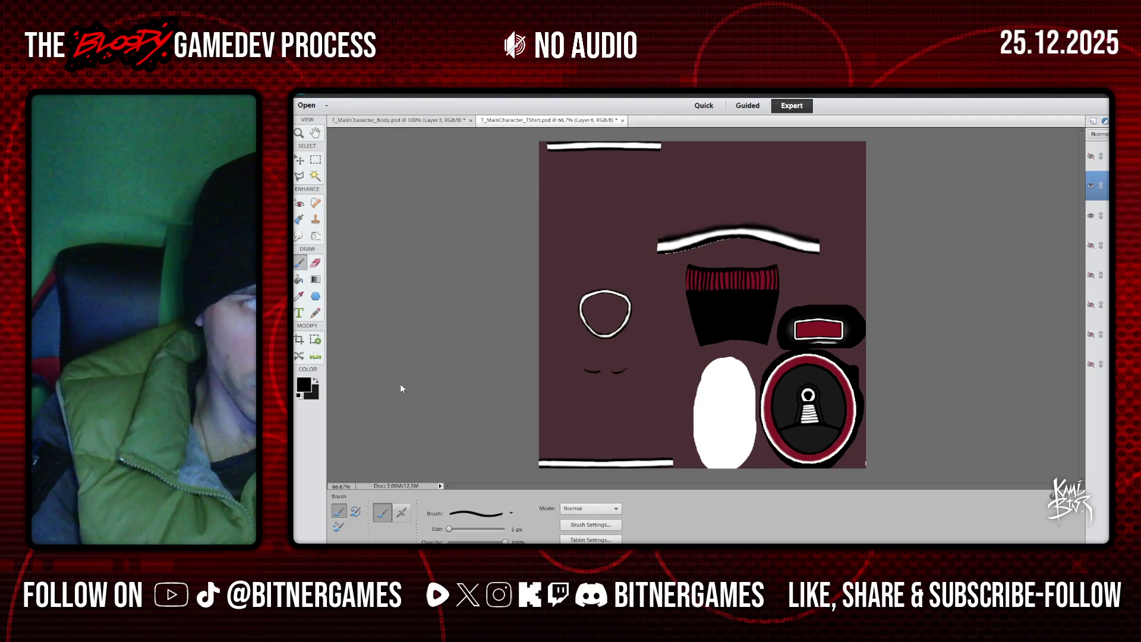
{"action": "left_click_drag", "start_coordinate": [449, 528], "coordinate": [455, 529]}
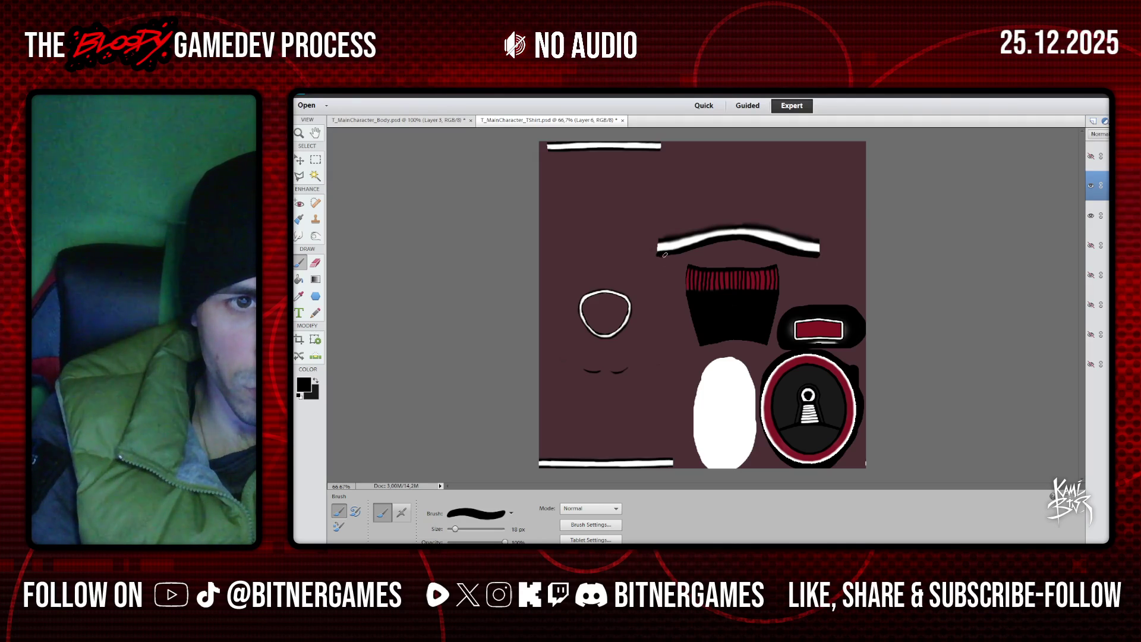
{"action": "left_click", "coordinate": [1091, 156]}
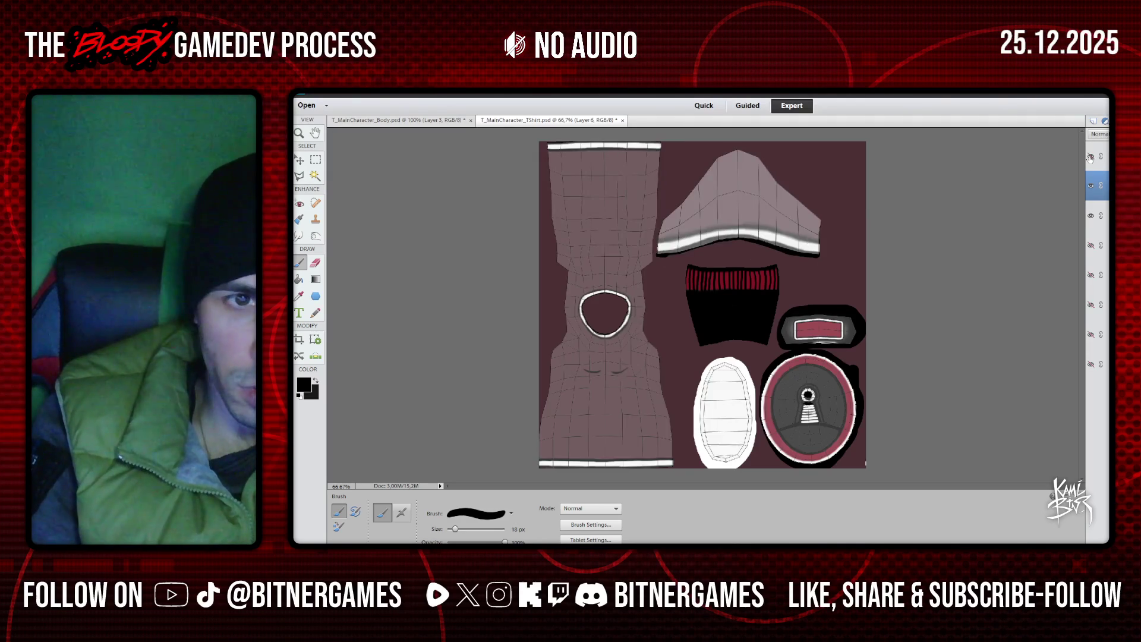
{"action": "left_click", "coordinate": [1091, 157]}
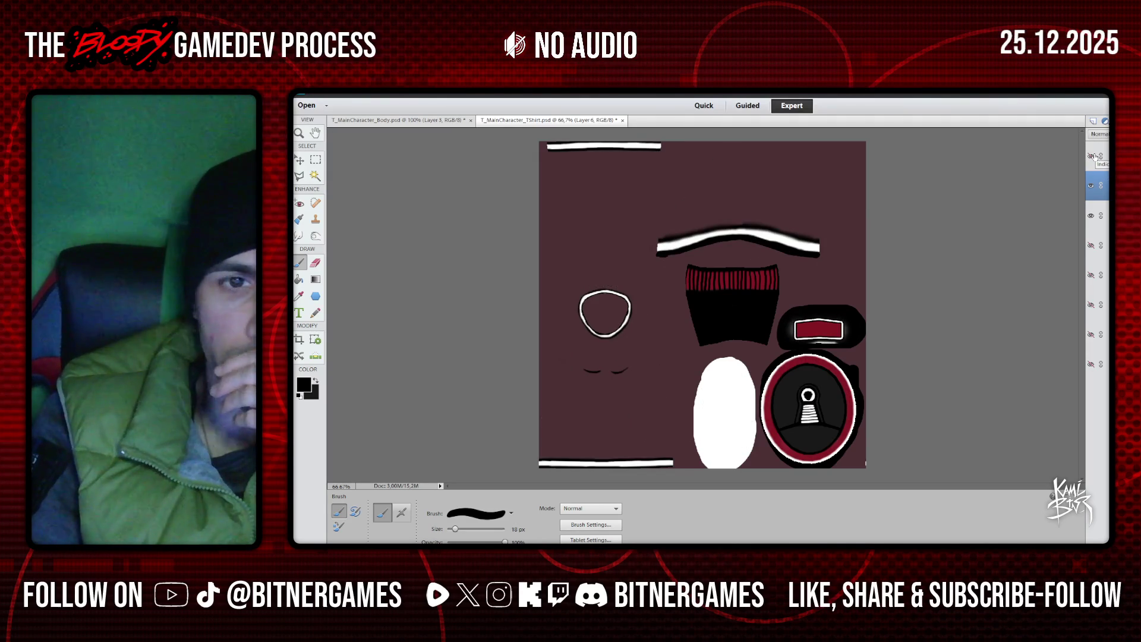
Save over T_MainCharacter_TShirt.png with the PNG options, then save the layered PSD
{"action": "left_click", "coordinate": [317, 89]}
{"action": "left_click", "coordinate": [360, 172]}
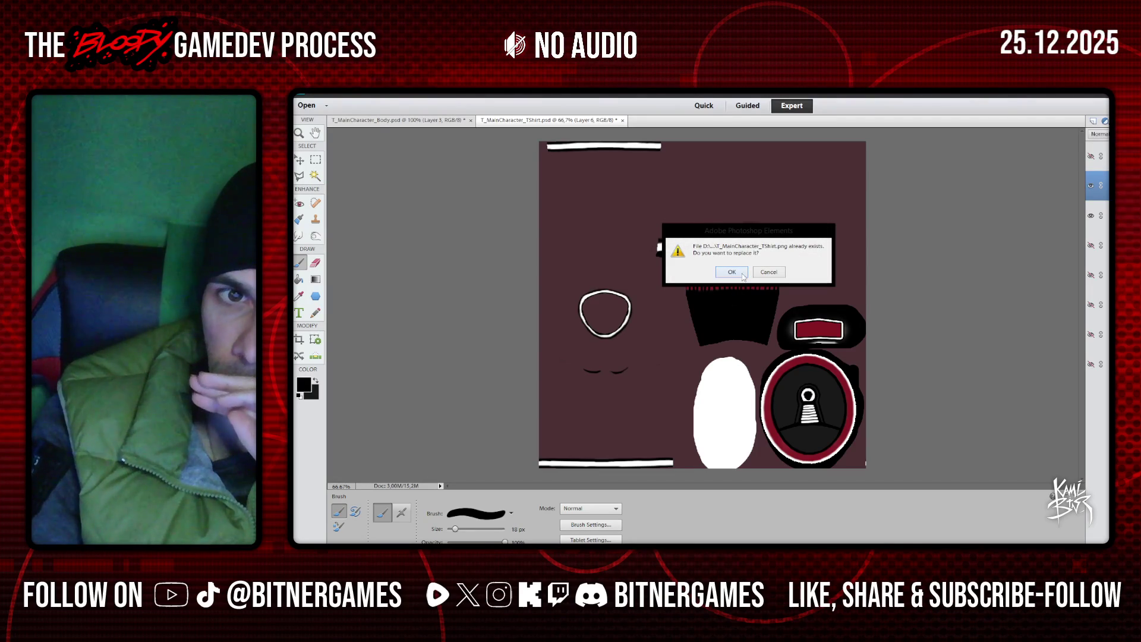
{"action": "left_click", "coordinate": [732, 272]}
{"action": "left_click", "coordinate": [854, 260]}
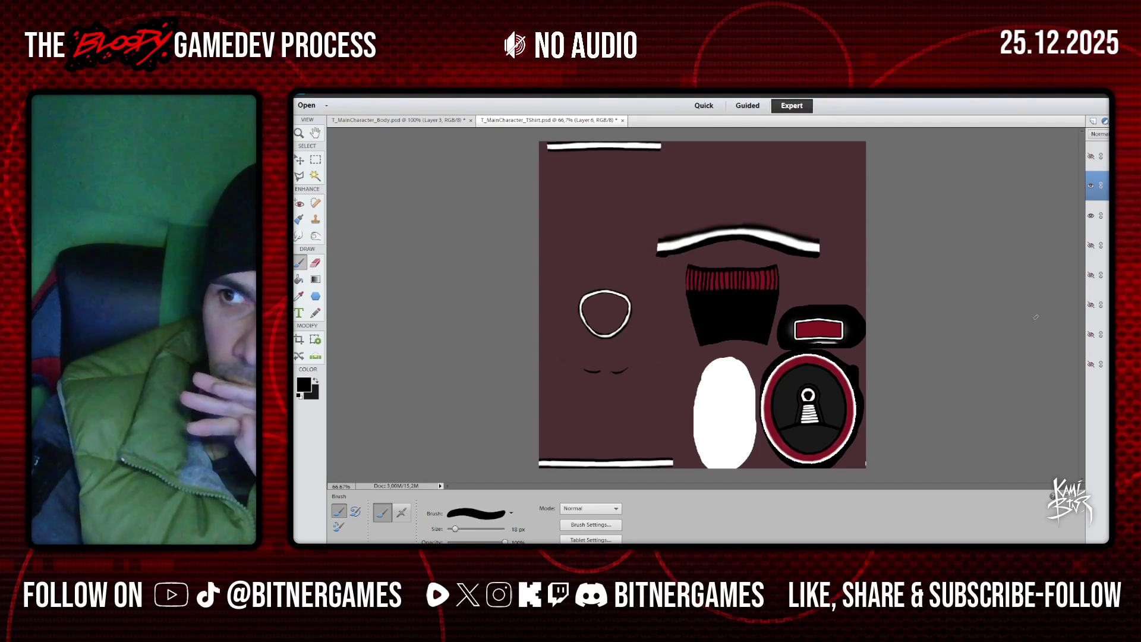
{"action": "key", "text": "ctrl+s"}
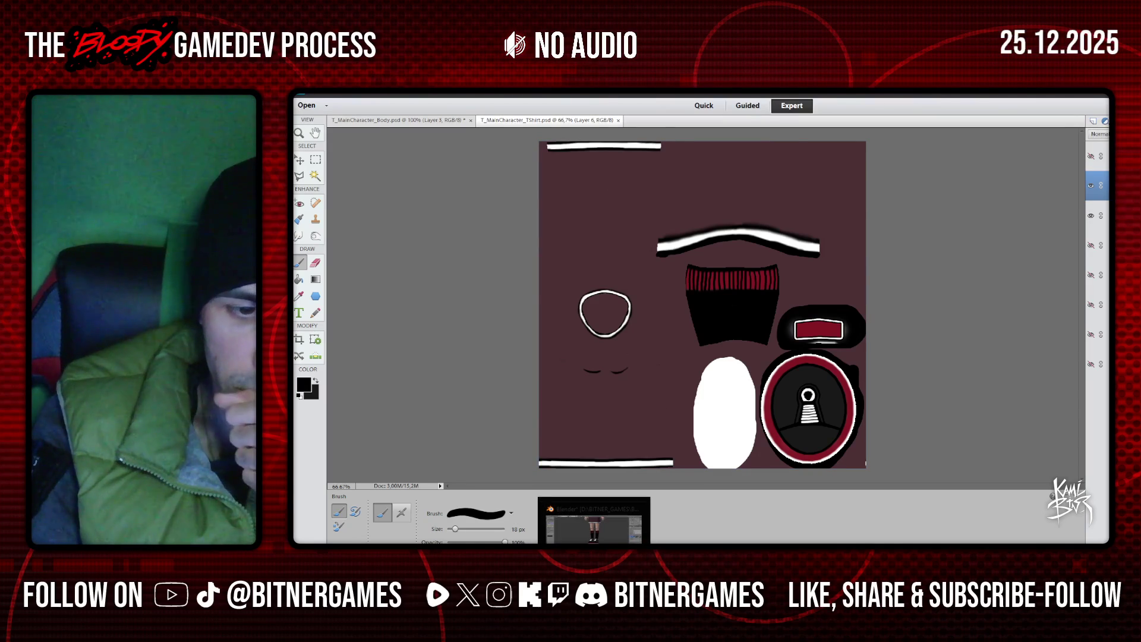
In Blender, inspect the textured legs and shoes from several angles with Material and brush settings
{"action": "left_click", "coordinate": [594, 523]}
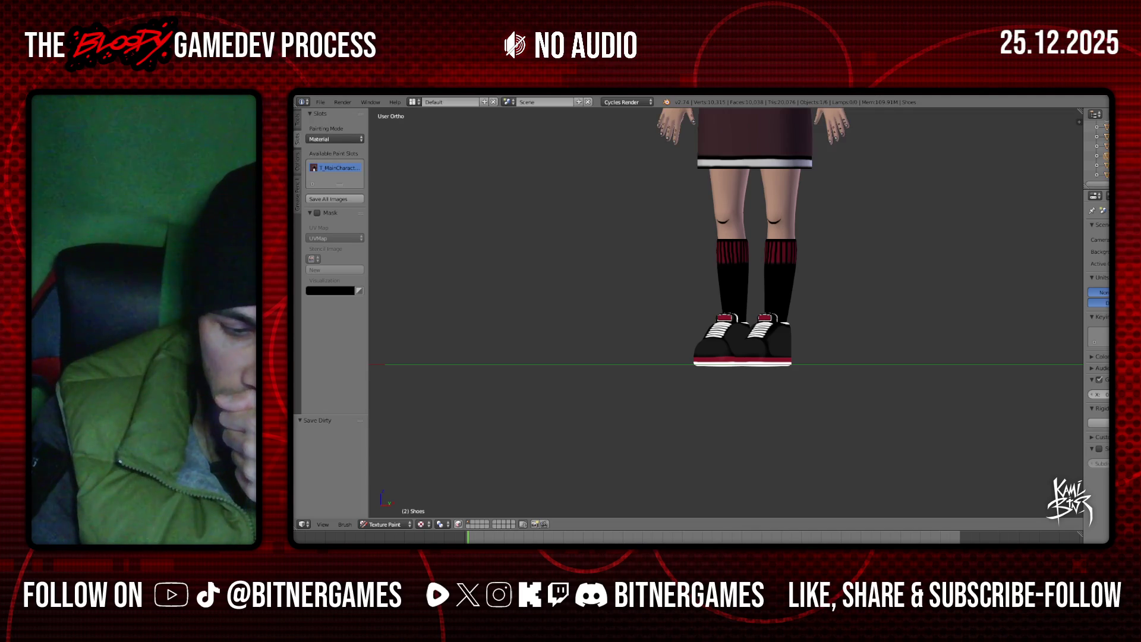
{"action": "middle_click_drag", "start_coordinate": [856, 204], "coordinate": [830, 249]}
{"action": "left_click", "coordinate": [1106, 209]}
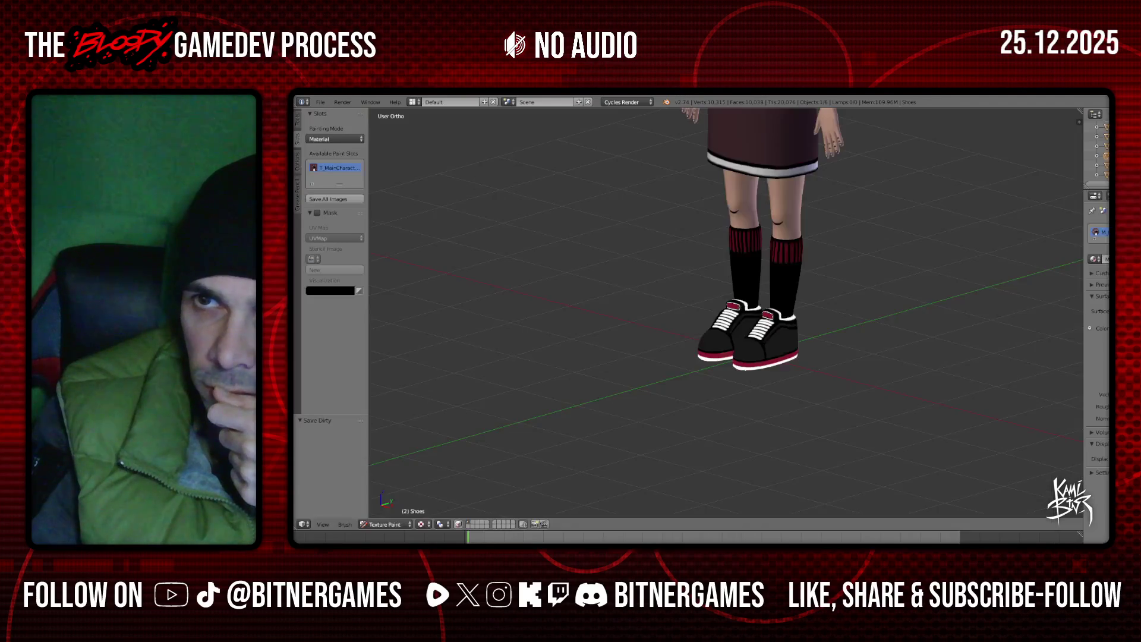
{"action": "mouse_move", "coordinate": [851, 291]}
{"action": "middle_mouse_down"}
{"action": "mouse_move", "coordinate": [972, 290]}
{"action": "mouse_move", "coordinate": [859, 296]}
{"action": "mouse_move", "coordinate": [704, 279]}
{"action": "middle_mouse_up"}
{"action": "scroll", "coordinate": [735, 394], "scroll_direction": "up", "scroll_amount": 5}
{"action": "mouse_move", "coordinate": [723, 401]}
{"action": "middle_mouse_down"}
{"action": "mouse_move", "coordinate": [716, 384]}
{"action": "mouse_move", "coordinate": [758, 394]}
{"action": "mouse_move", "coordinate": [808, 368]}
{"action": "middle_mouse_up"}
{"action": "left_click", "coordinate": [297, 122]}
{"action": "mouse_move", "coordinate": [821, 322]}
{"action": "middle_mouse_down"}
{"action": "mouse_move", "coordinate": [844, 325]}
{"action": "mouse_move", "coordinate": [677, 321]}
{"action": "mouse_move", "coordinate": [932, 338]}
{"action": "mouse_move", "coordinate": [915, 327]}
{"action": "mouse_move", "coordinate": [776, 336]}
{"action": "middle_mouse_up"}
{"action": "scroll", "coordinate": [776, 336], "scroll_direction": "up", "scroll_amount": 5}
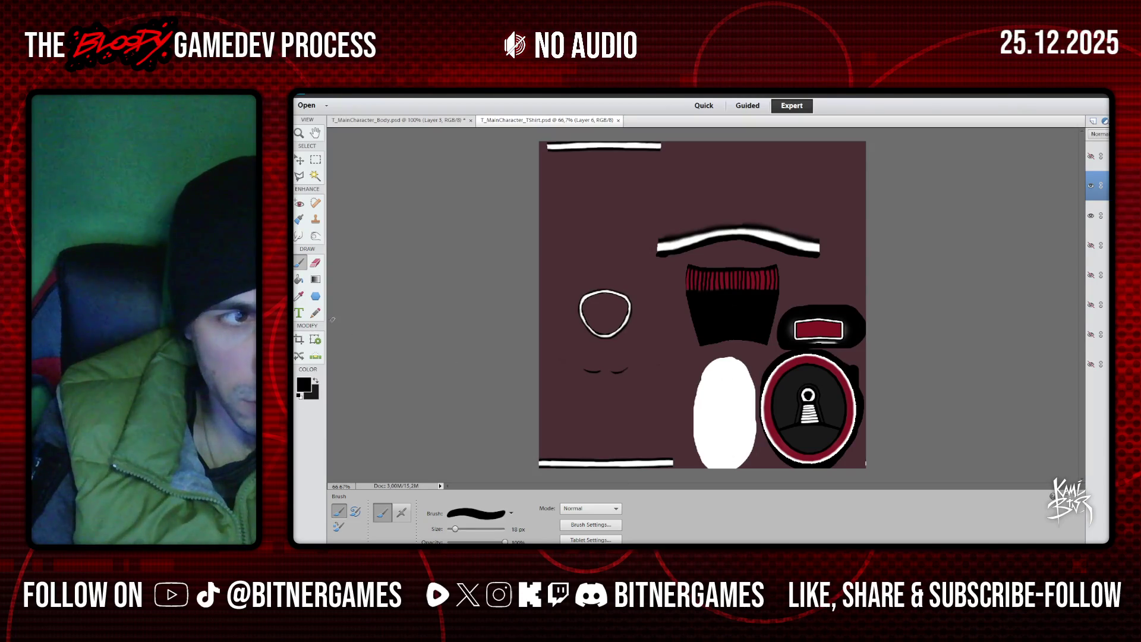
Read the foreground colour's hex value 191919 with the Eyedropper, then return to Blender
{"action": "key", "text": "i"}
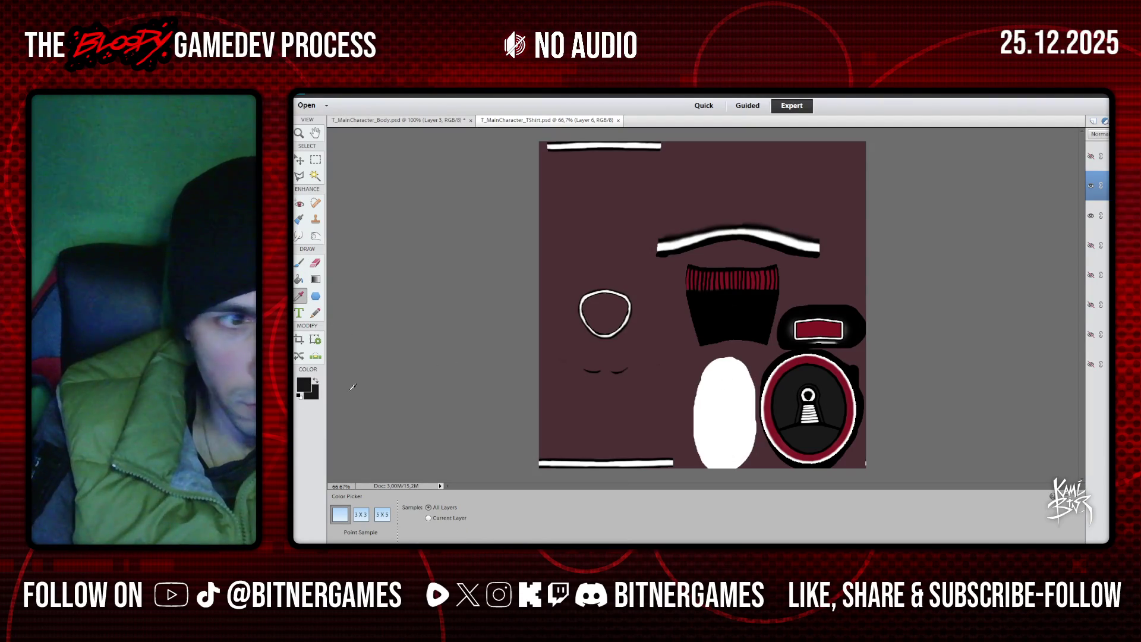
{"action": "left_click", "coordinate": [308, 381]}
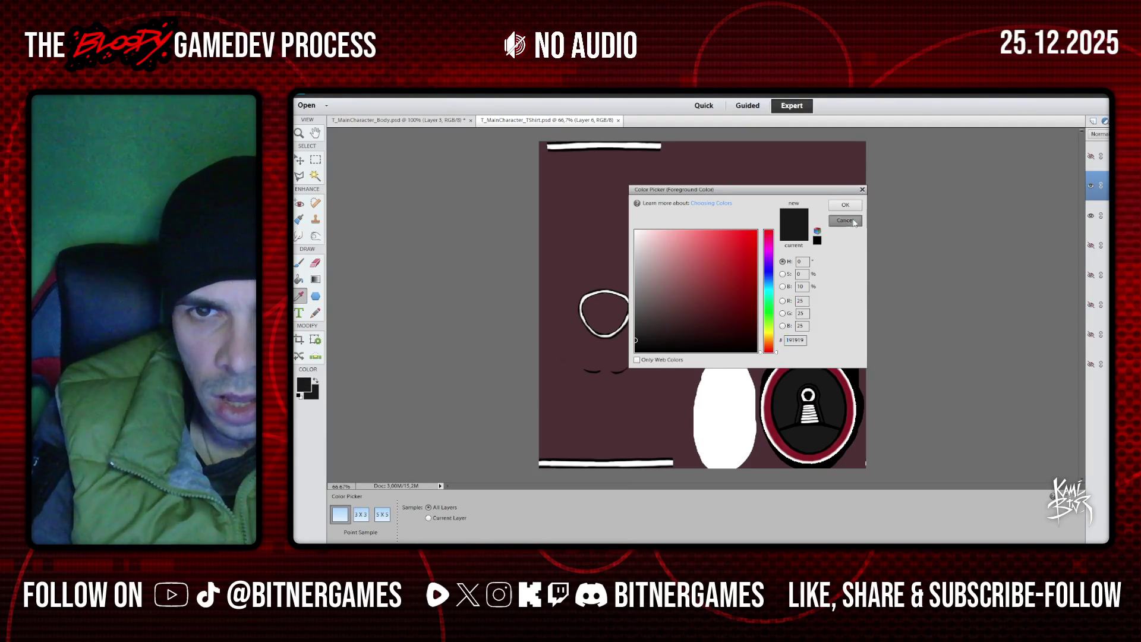
{"action": "key", "text": "Return"}
{"action": "key", "text": "alt+Tab"}
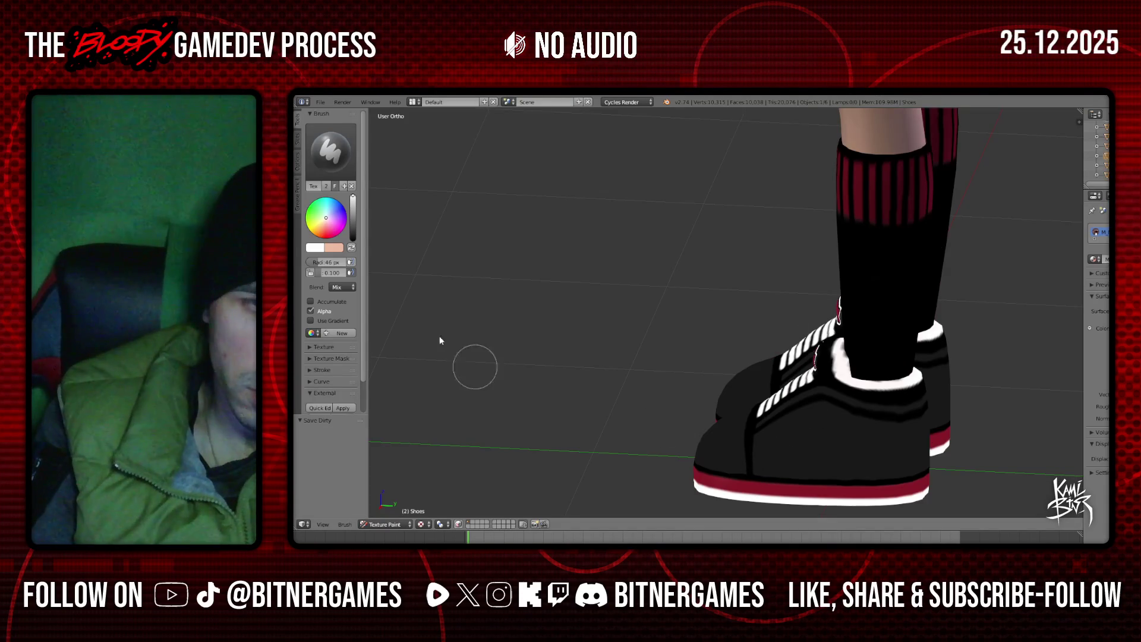
Set the Blender brush colour to dark grey 191919 and its radius to 25 px
{"action": "left_click", "coordinate": [325, 252]}
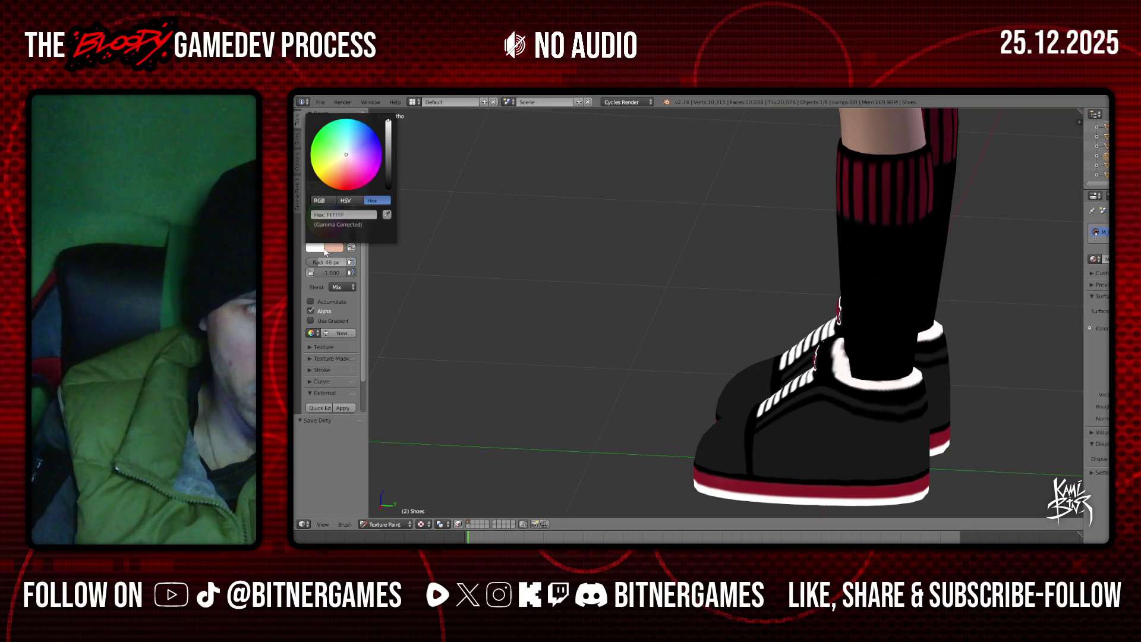
{"action": "left_click", "coordinate": [316, 248]}
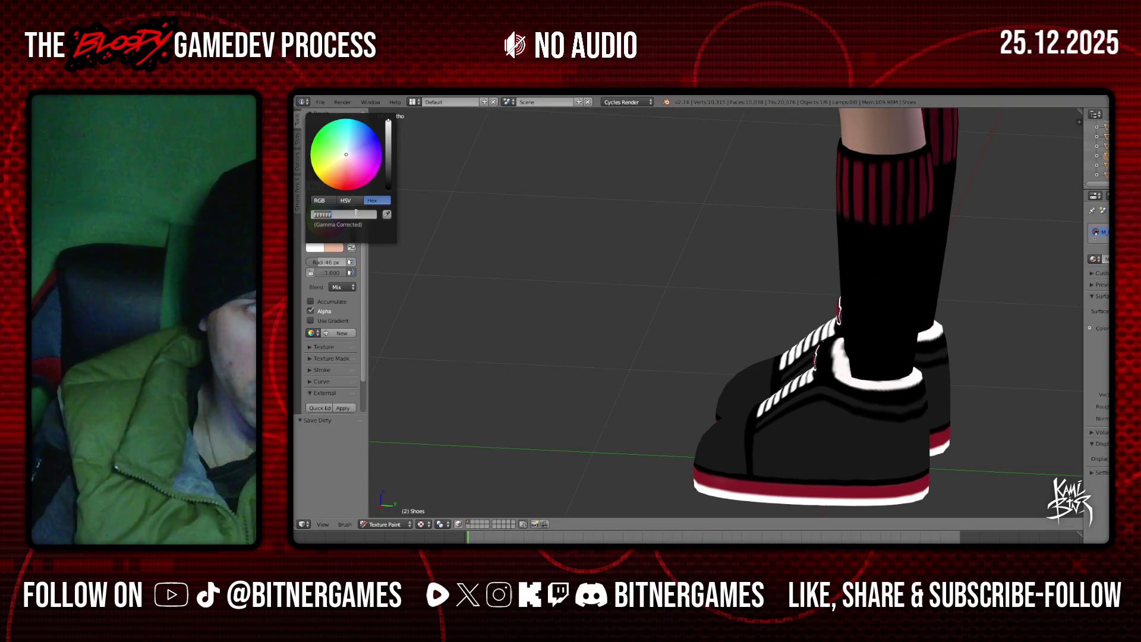
{"action": "key", "text": "Return"}
{"action": "scroll", "coordinate": [898, 444], "scroll_direction": "up", "scroll_amount": 3}
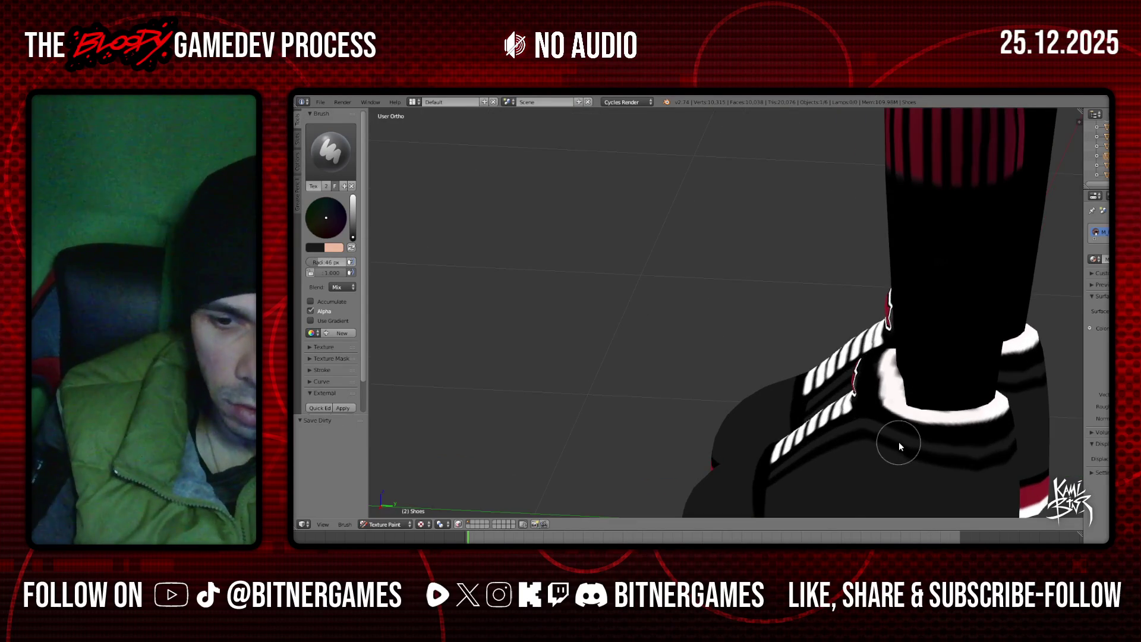
{"action": "key", "text": "KP_1"}
{"action": "key", "text": "KP_3"}
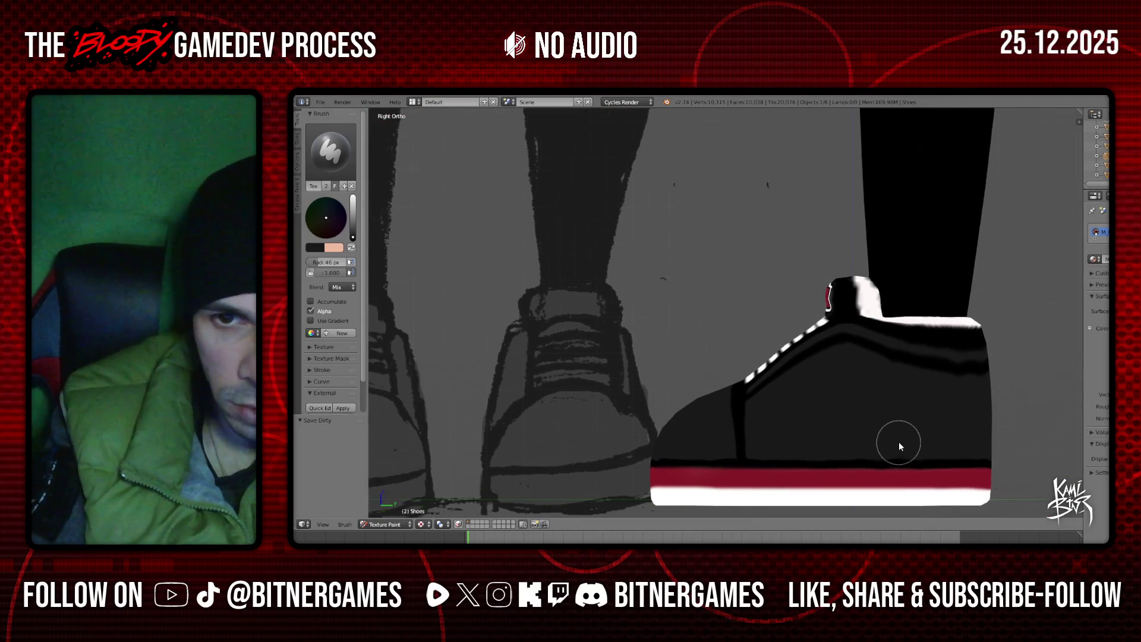
{"action": "scroll", "coordinate": [539, 359], "scroll_direction": "up", "scroll_amount": 4}
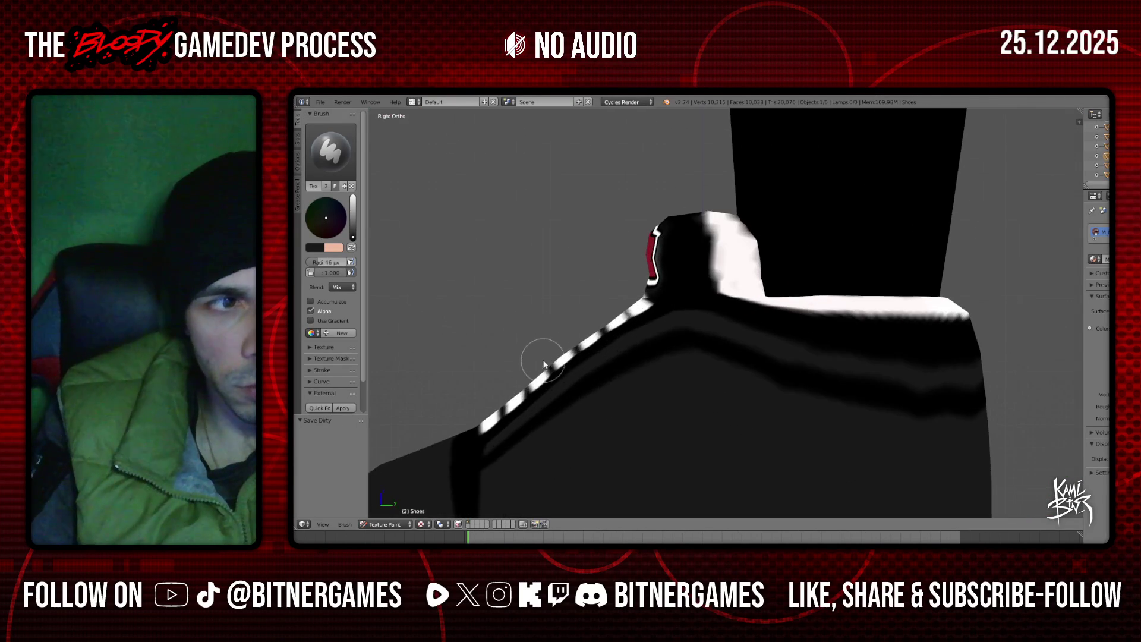
{"action": "left_click_drag", "start_coordinate": [327, 262], "coordinate": [315, 262]}
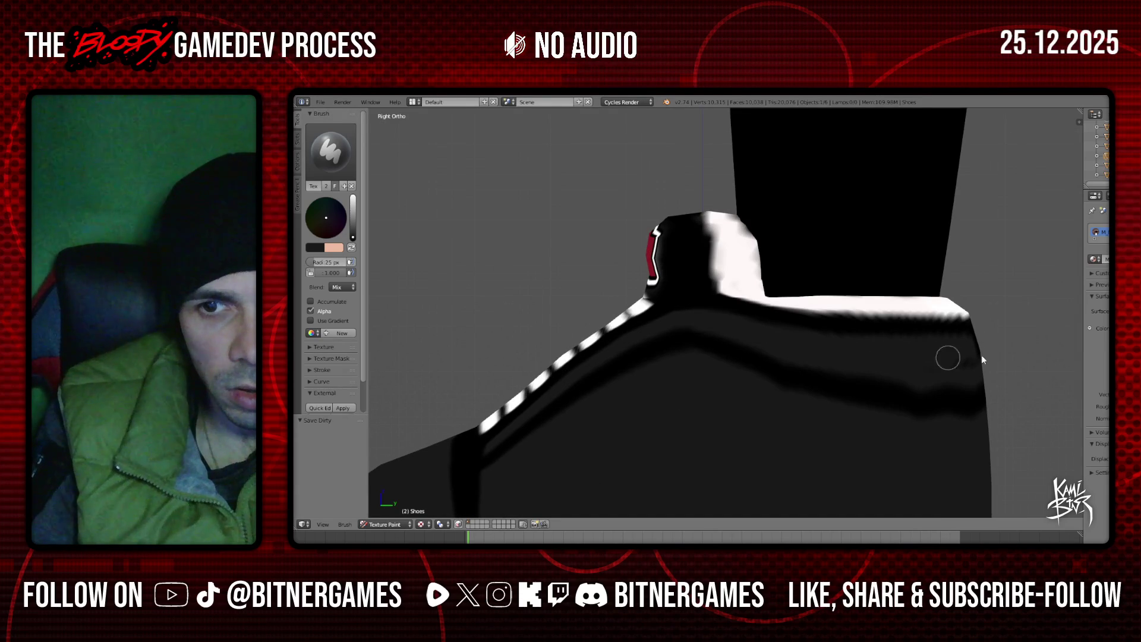
Paint over the crease on the shoe's side
{"action": "middle_click_drag", "start_coordinate": [966, 369], "coordinate": [708, 356]}
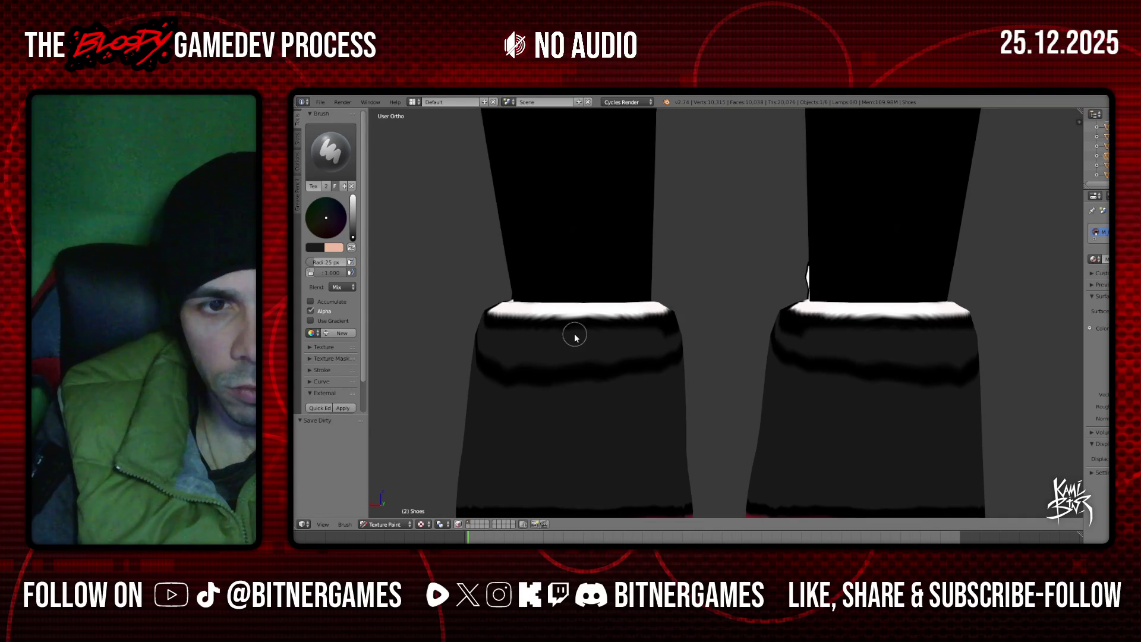
{"action": "middle_click_drag", "start_coordinate": [691, 363], "coordinate": [629, 353]}
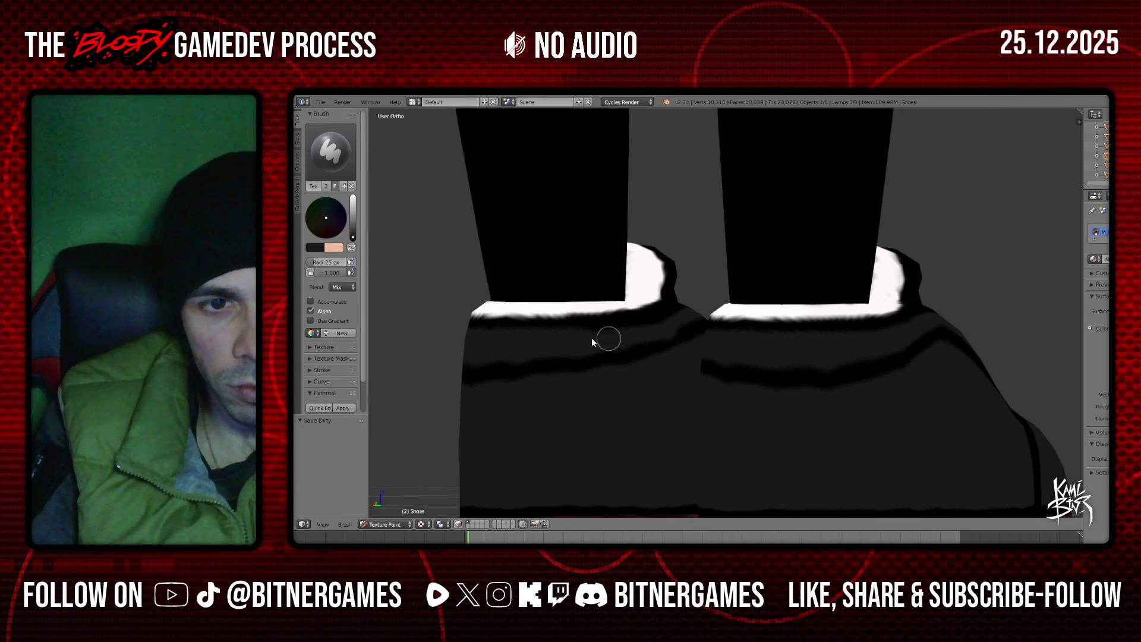
{"action": "mouse_move", "coordinate": [665, 329]}
{"action": "middle_mouse_down"}
{"action": "mouse_move", "coordinate": [536, 356]}
{"action": "mouse_move", "coordinate": [754, 327]}
{"action": "mouse_move", "coordinate": [622, 357]}
{"action": "mouse_move", "coordinate": [683, 380]}
{"action": "middle_mouse_up"}
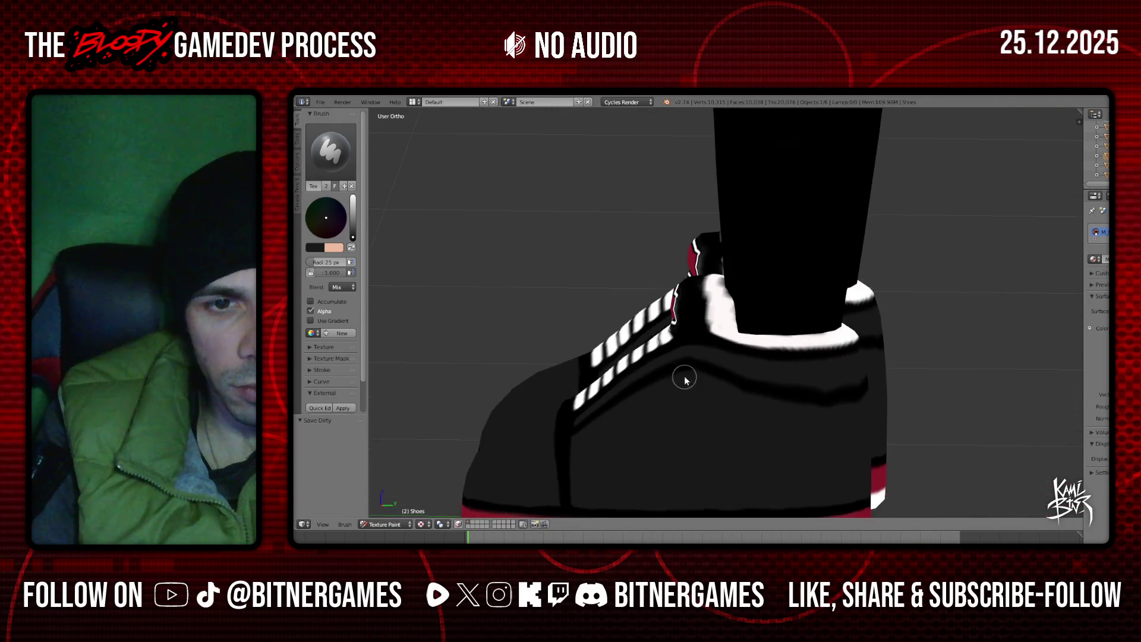
{"action": "mouse_move", "coordinate": [751, 387]}
{"action": "left_mouse_down"}
{"action": "mouse_move", "coordinate": [826, 404]}
{"action": "mouse_move", "coordinate": [753, 382]}
{"action": "mouse_move", "coordinate": [857, 390]}
{"action": "left_mouse_up"}
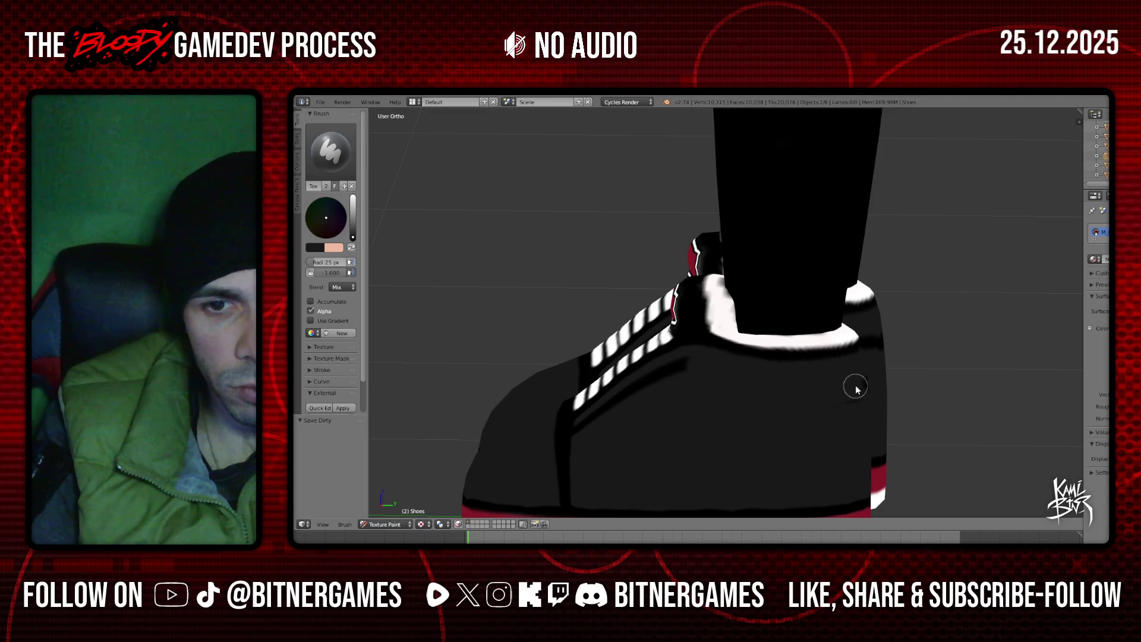
{"action": "mouse_move", "coordinate": [864, 391]}
{"action": "middle_mouse_down"}
{"action": "mouse_move", "coordinate": [629, 382]}
{"action": "mouse_move", "coordinate": [566, 365]}
{"action": "mouse_move", "coordinate": [500, 372]}
{"action": "mouse_move", "coordinate": [514, 370]}
{"action": "middle_mouse_up"}
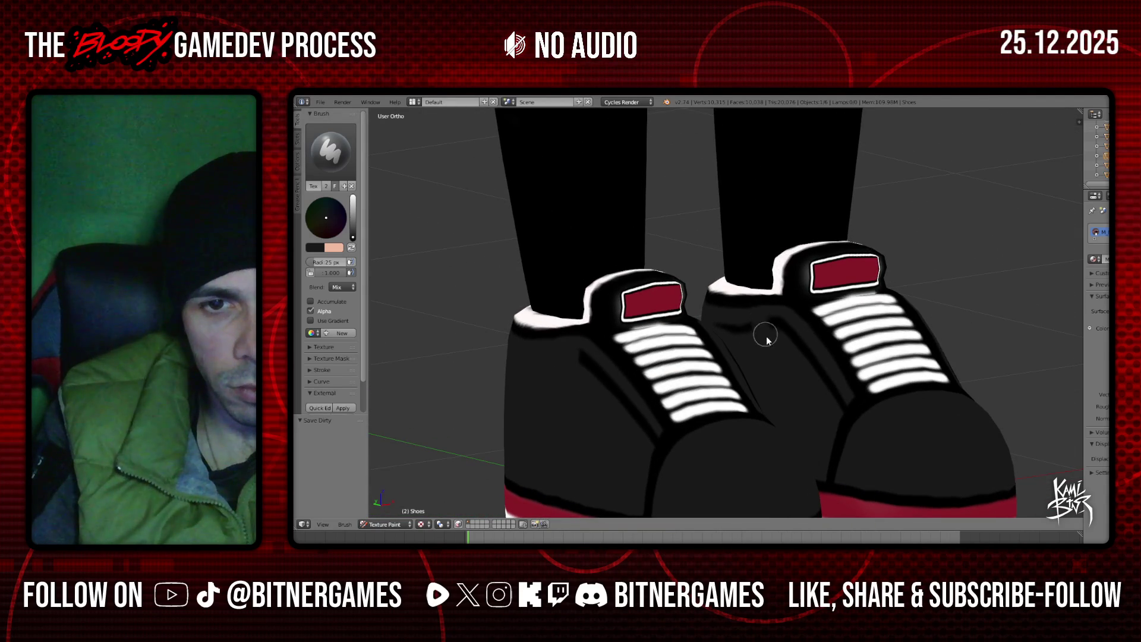
Paint dark strokes just below the white top edges of the right and left shoes
{"action": "middle_click_drag", "start_coordinate": [731, 324], "coordinate": [331, 251]}
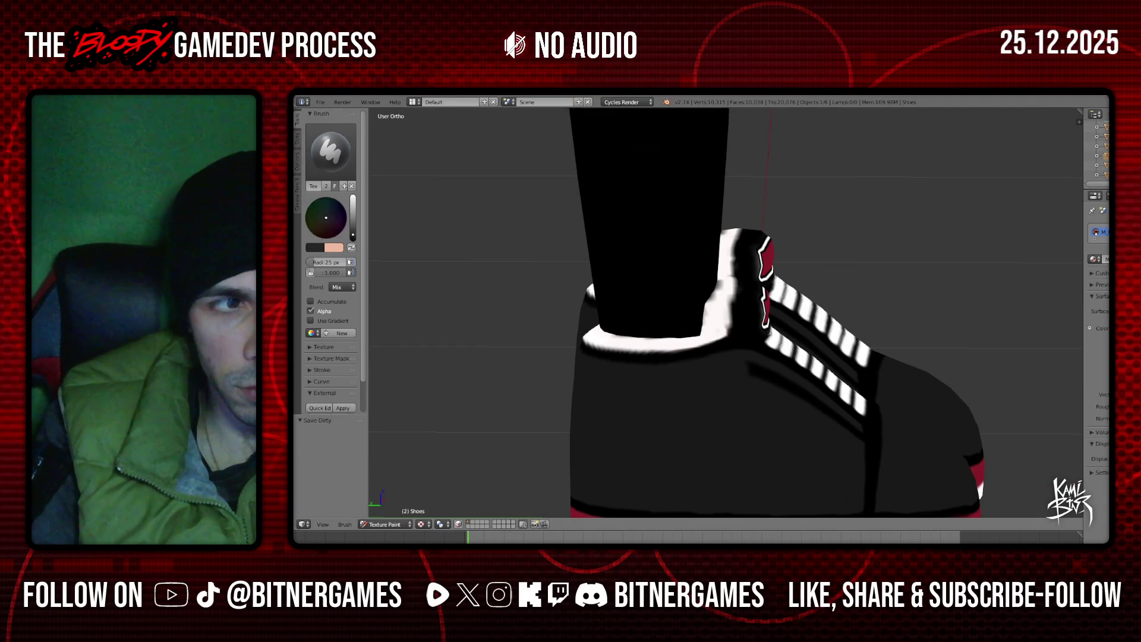
{"action": "middle_click_drag", "start_coordinate": [919, 342], "coordinate": [733, 320]}
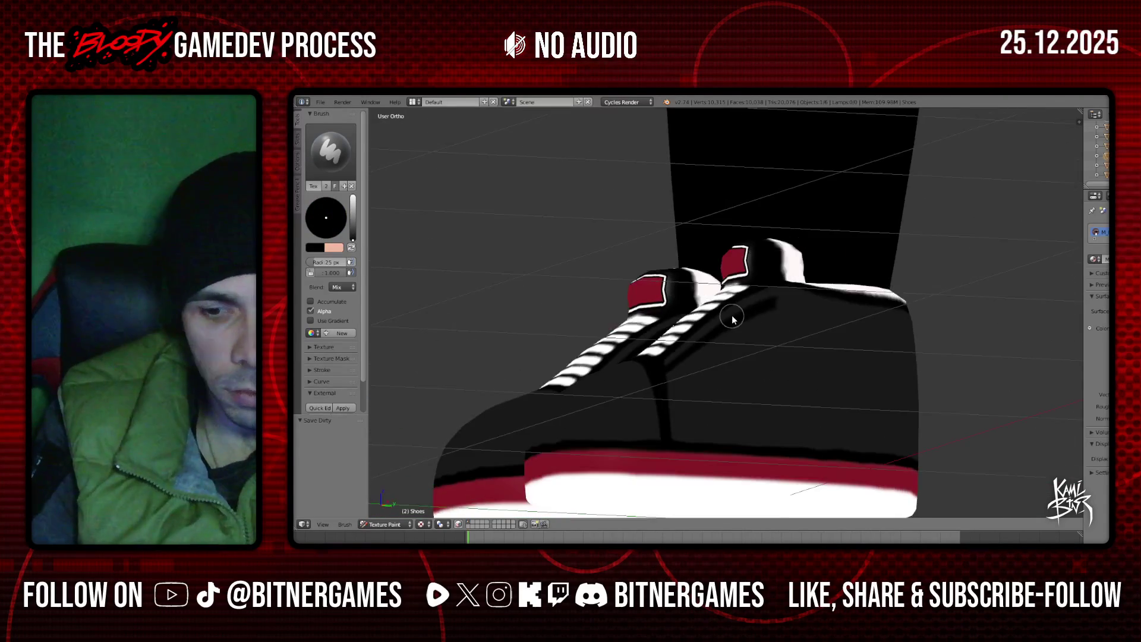
{"action": "key", "text": "KP_3"}
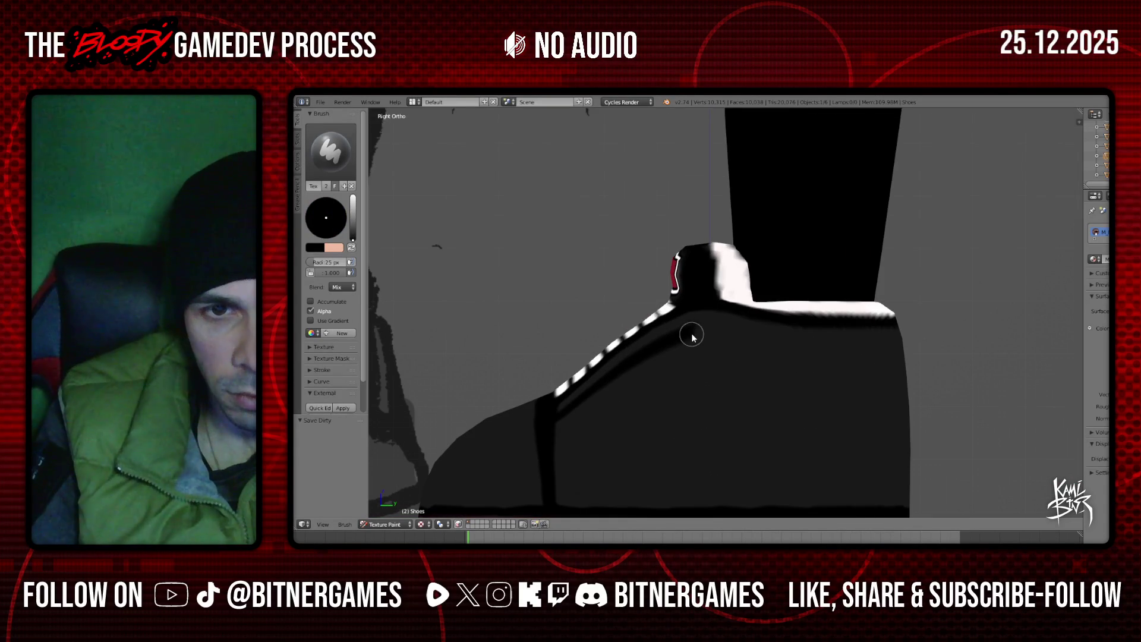
{"action": "left_click_drag", "start_coordinate": [693, 333], "coordinate": [916, 351]}
{"action": "middle_click_drag", "start_coordinate": [926, 345], "coordinate": [649, 340]}
{"action": "mouse_move", "coordinate": [447, 355]}
{"action": "left_mouse_down"}
{"action": "mouse_move", "coordinate": [594, 354]}
{"action": "mouse_move", "coordinate": [695, 335]}
{"action": "left_mouse_up"}
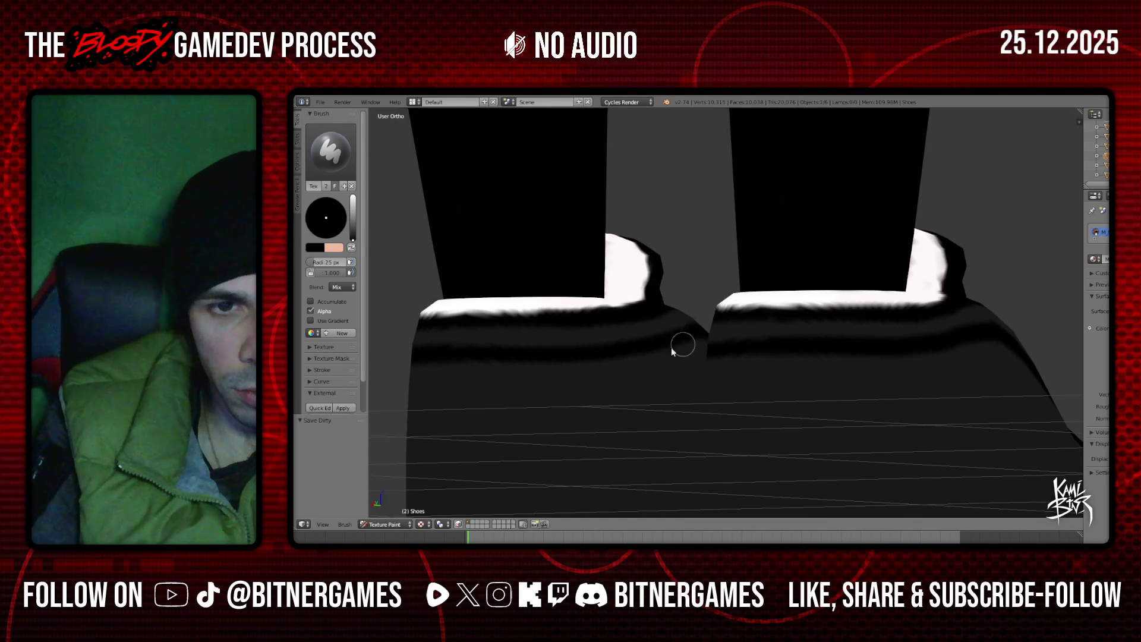
{"action": "scroll", "coordinate": [687, 346], "scroll_direction": "down", "scroll_amount": 8}
{"action": "mouse_move", "coordinate": [897, 397]}
{"action": "middle_mouse_down"}
{"action": "mouse_move", "coordinate": [703, 395]}
{"action": "mouse_move", "coordinate": [735, 418]}
{"action": "mouse_move", "coordinate": [599, 400]}
{"action": "mouse_move", "coordinate": [621, 395]}
{"action": "middle_mouse_up"}
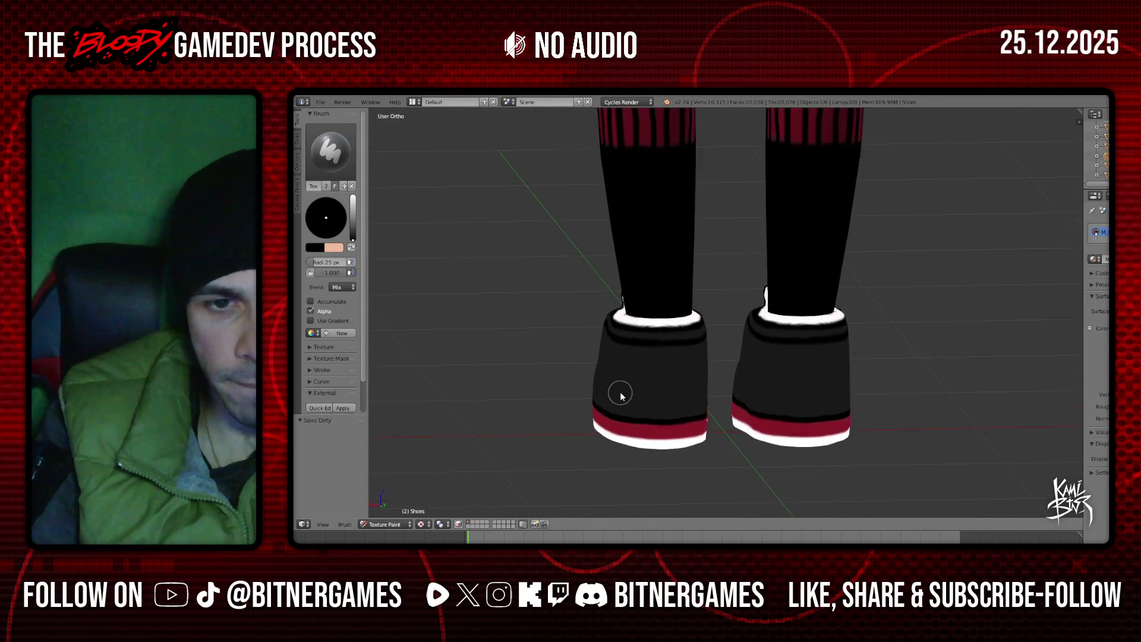
From the rear view, try a curved dark stroke on both heels, then undo it
{"action": "scroll", "coordinate": [620, 390], "scroll_direction": "down", "scroll_amount": 3}
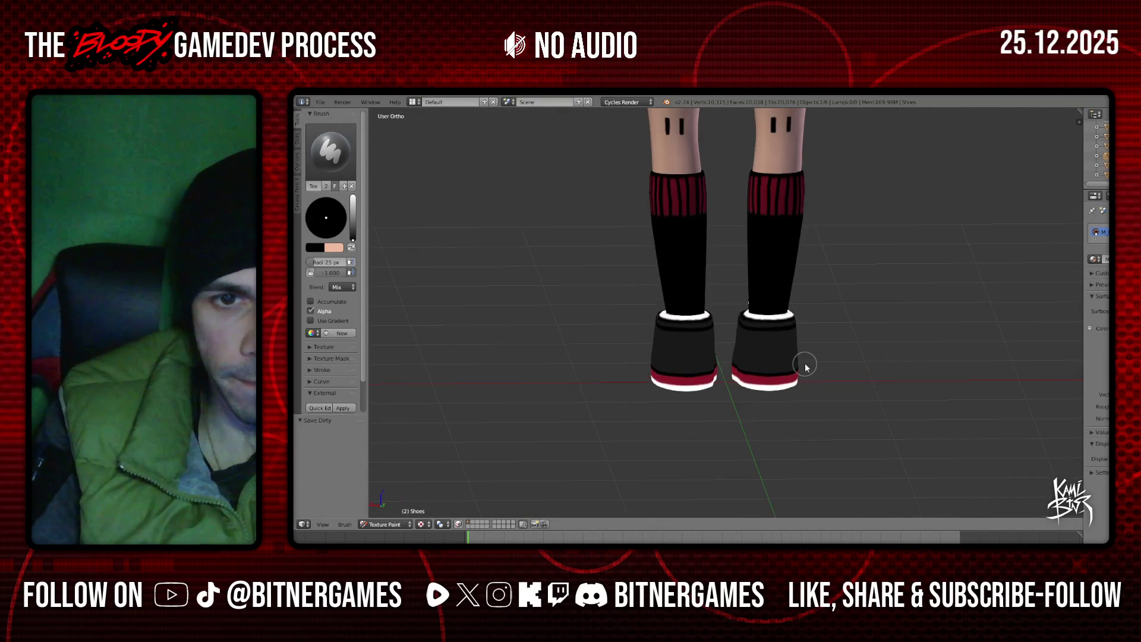
{"action": "key", "text": "ctrl+KP_1"}
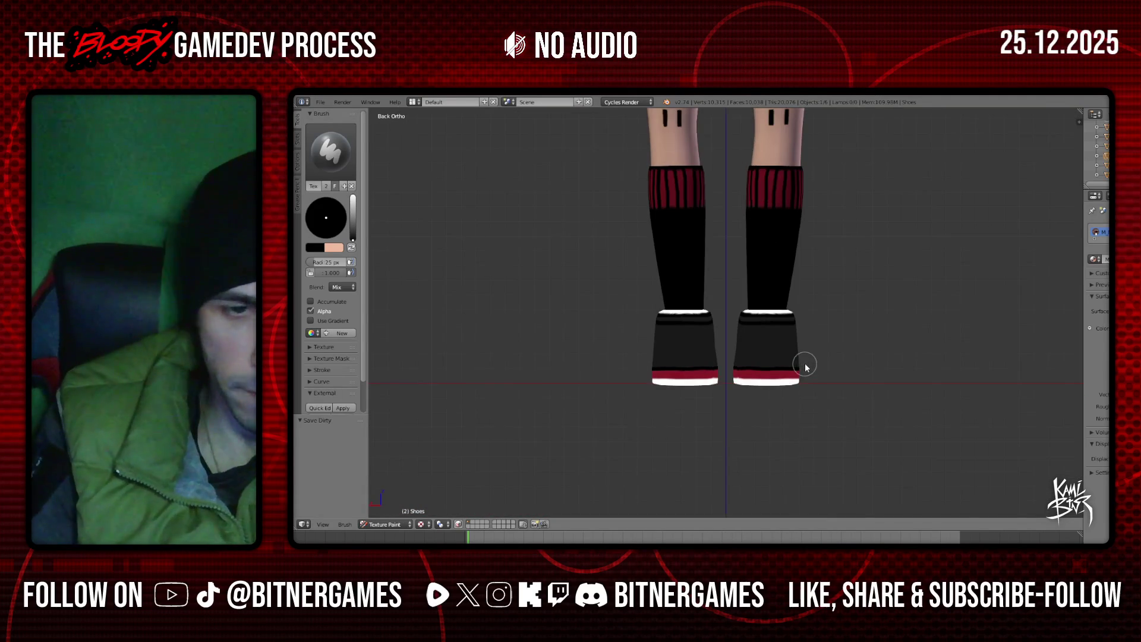
{"action": "scroll", "coordinate": [668, 400], "scroll_direction": "up", "scroll_amount": 5}
{"action": "mouse_move", "coordinate": [557, 449]}
{"action": "left_mouse_down"}
{"action": "mouse_move", "coordinate": [591, 400]}
{"action": "mouse_move", "coordinate": [669, 414]}
{"action": "left_mouse_up"}
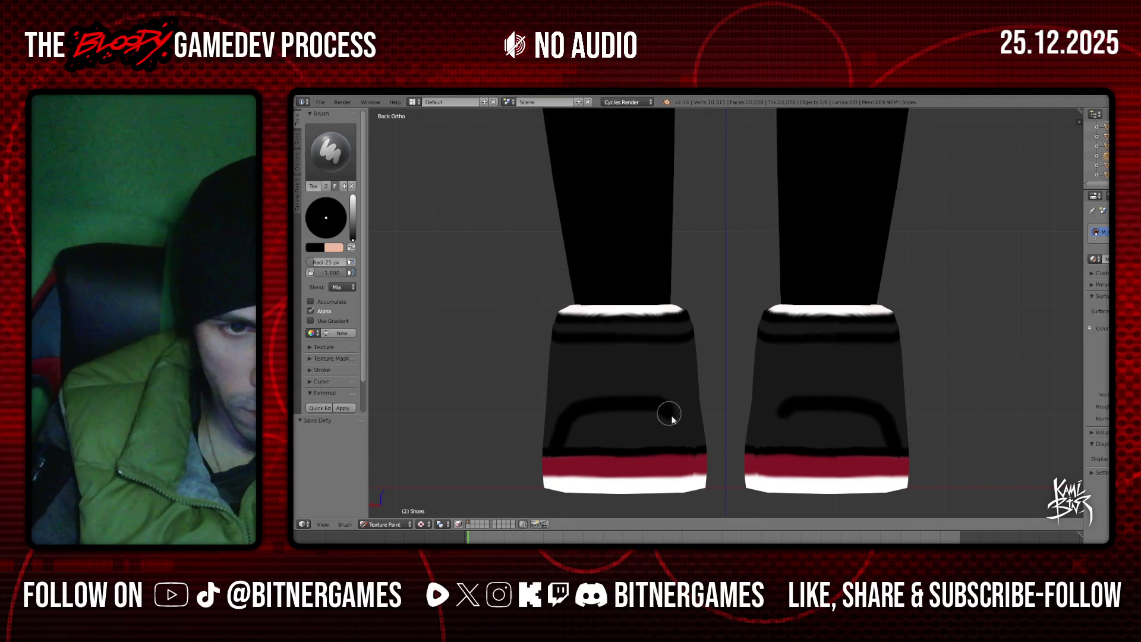
{"action": "scroll", "coordinate": [683, 470], "scroll_direction": "up", "scroll_amount": 1}
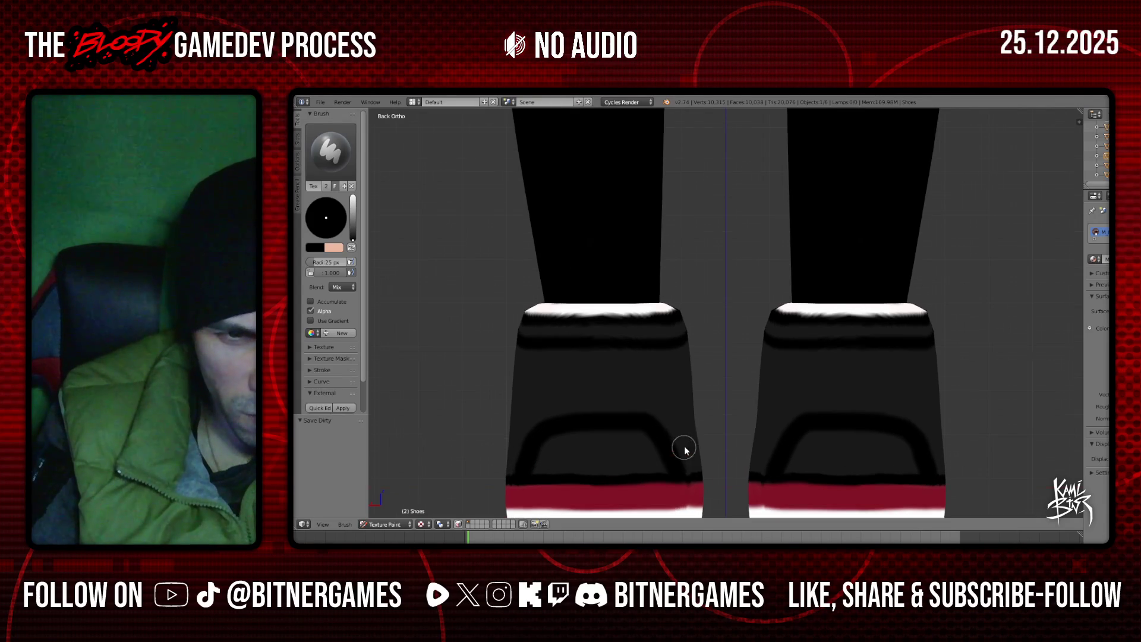
{"action": "key", "text": "ctrl+z"}
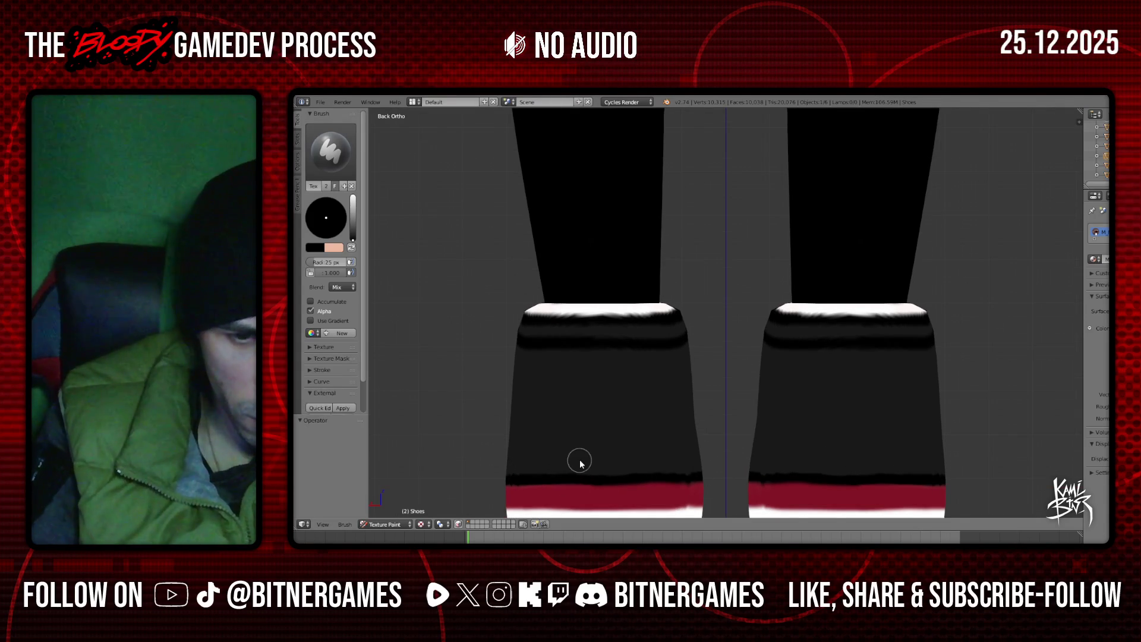
{"action": "scroll", "coordinate": [578, 461], "scroll_direction": "up", "scroll_amount": 3, "text": "ctrl"}
{"action": "scroll", "coordinate": [579, 462], "scroll_direction": "down", "scroll_amount": 2, "text": "shift"}
{"action": "scroll", "coordinate": [581, 464], "scroll_direction": "up", "scroll_amount": 3}
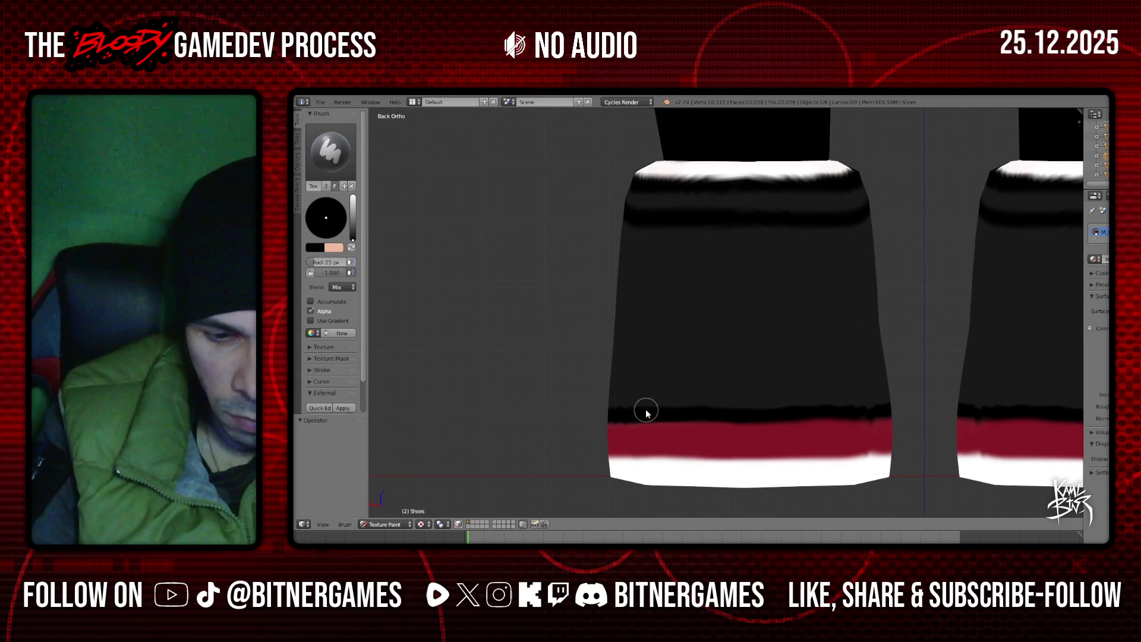
Paint a diagonal black line and a straightened vertical line on the shoe back
{"action": "mouse_move", "coordinate": [635, 413]}
{"action": "left_mouse_down"}
{"action": "mouse_move", "coordinate": [680, 344]}
{"action": "mouse_move", "coordinate": [737, 333]}
{"action": "mouse_move", "coordinate": [817, 344]}
{"action": "mouse_move", "coordinate": [859, 401]}
{"action": "mouse_move", "coordinate": [850, 403]}
{"action": "left_mouse_up"}
{"action": "mouse_move", "coordinate": [713, 328]}
{"action": "left_mouse_down"}
{"action": "mouse_move", "coordinate": [715, 230]}
{"action": "mouse_move", "coordinate": [762, 255]}
{"action": "mouse_move", "coordinate": [766, 310]}
{"action": "left_mouse_up"}
{"action": "key", "text": "ctrl+z"}
{"action": "left_click_drag", "start_coordinate": [761, 224], "coordinate": [765, 325]}
{"action": "scroll", "coordinate": [765, 329], "scroll_direction": "down", "scroll_amount": 5}
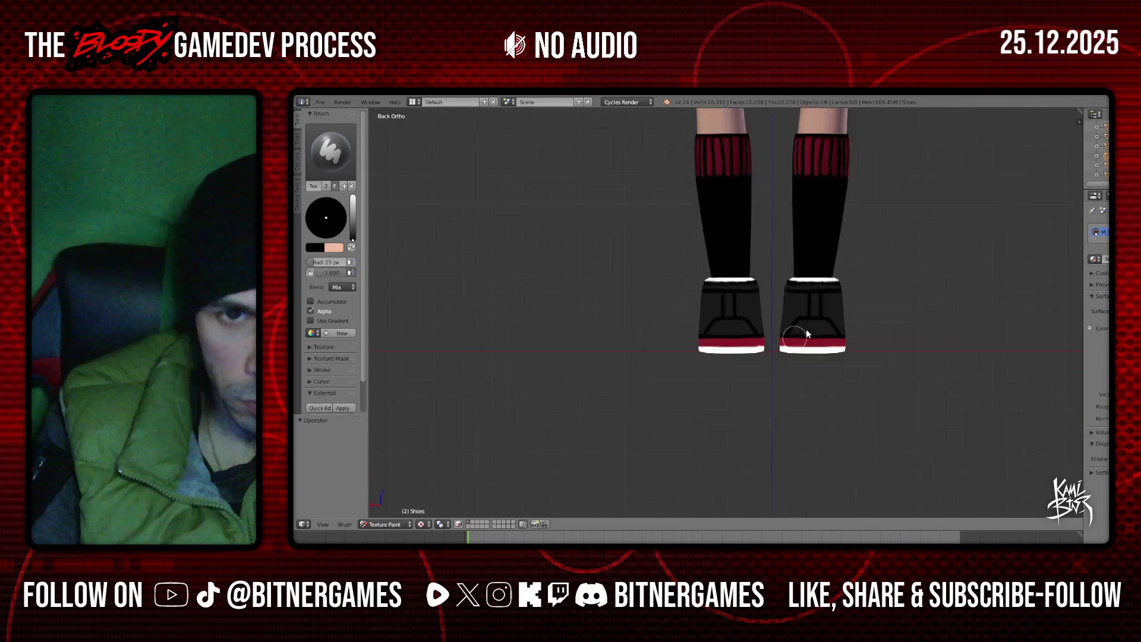
Paint a diagonal dark line across the shoe side from the Right view
{"action": "middle_click_drag", "start_coordinate": [818, 316], "coordinate": [739, 323]}
{"action": "scroll", "coordinate": [773, 356], "scroll_direction": "up", "scroll_amount": 2}
{"action": "mouse_move", "coordinate": [808, 381]}
{"action": "middle_mouse_down"}
{"action": "mouse_move", "coordinate": [767, 374]}
{"action": "mouse_move", "coordinate": [759, 356]}
{"action": "mouse_move", "coordinate": [624, 381]}
{"action": "mouse_move", "coordinate": [519, 380]}
{"action": "mouse_move", "coordinate": [759, 356]}
{"action": "middle_mouse_up"}
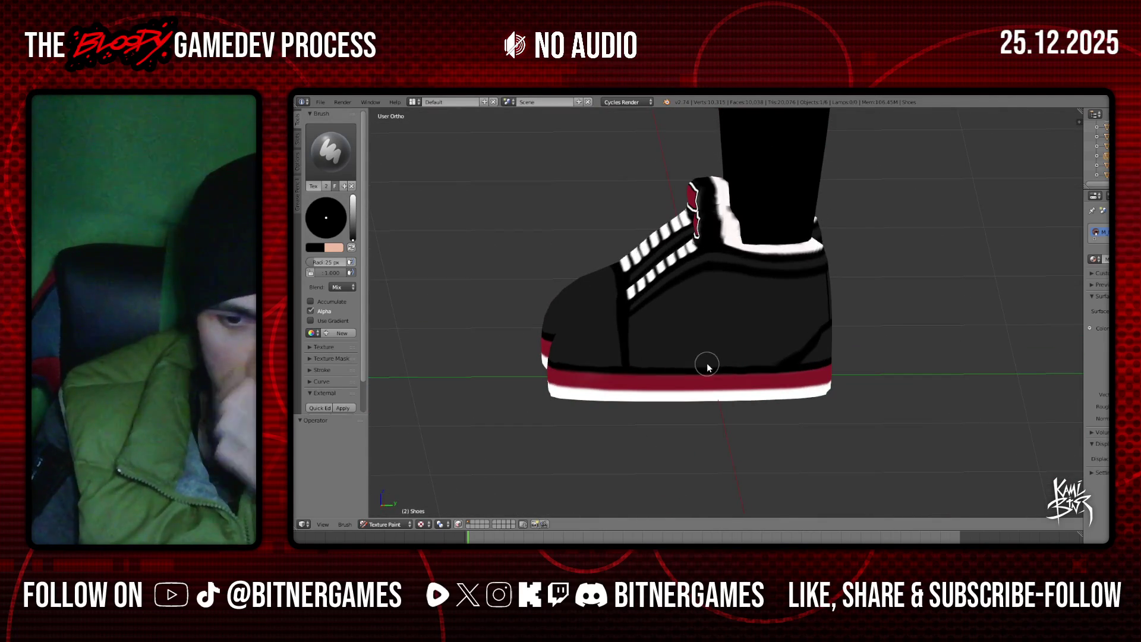
{"action": "key", "text": "KP_1"}
{"action": "key", "text": "KP_3"}
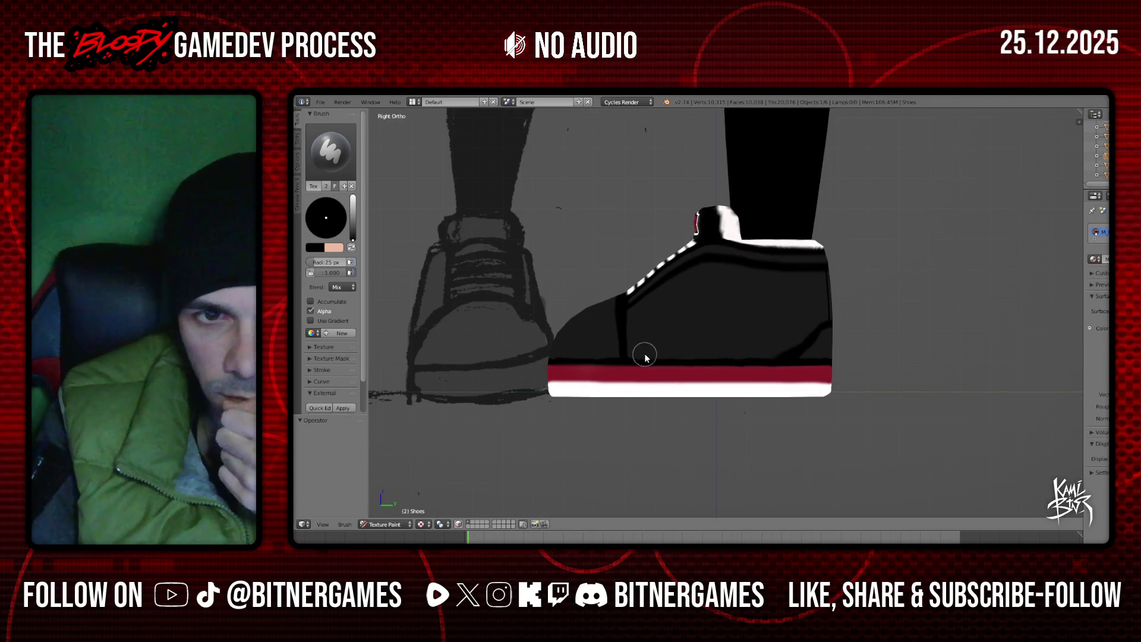
{"action": "scroll", "coordinate": [648, 358], "scroll_direction": "up", "scroll_amount": 2}
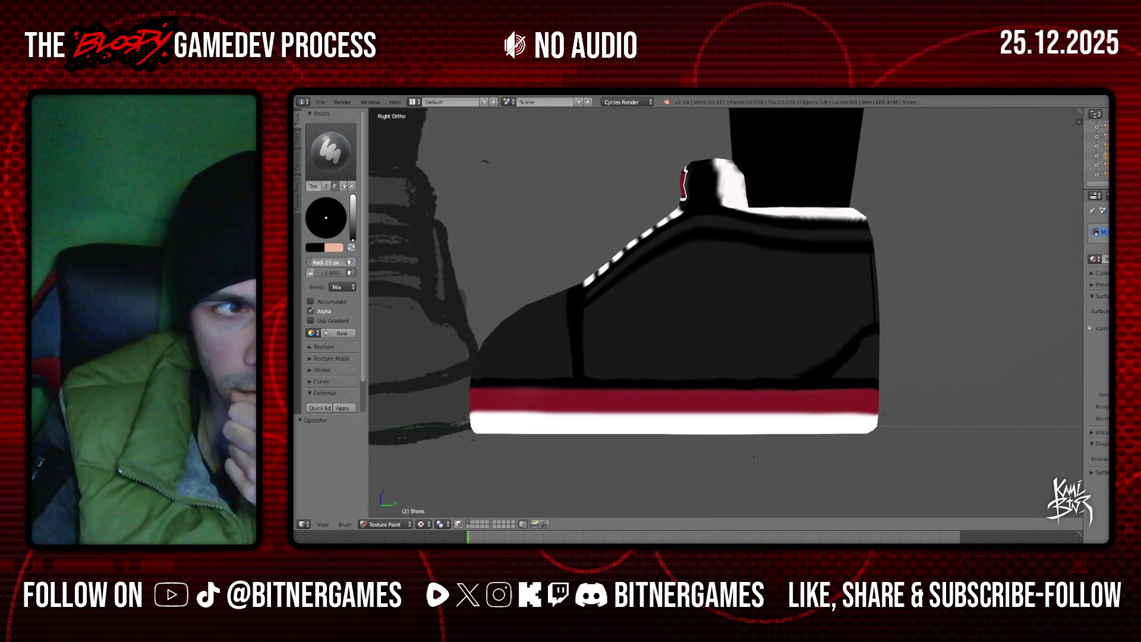
{"action": "scroll", "coordinate": [660, 349], "scroll_direction": "down", "scroll_amount": 2}
{"action": "mouse_move", "coordinate": [630, 361]}
{"action": "left_mouse_down"}
{"action": "mouse_move", "coordinate": [716, 305]}
{"action": "mouse_move", "coordinate": [814, 301]}
{"action": "left_mouse_up"}
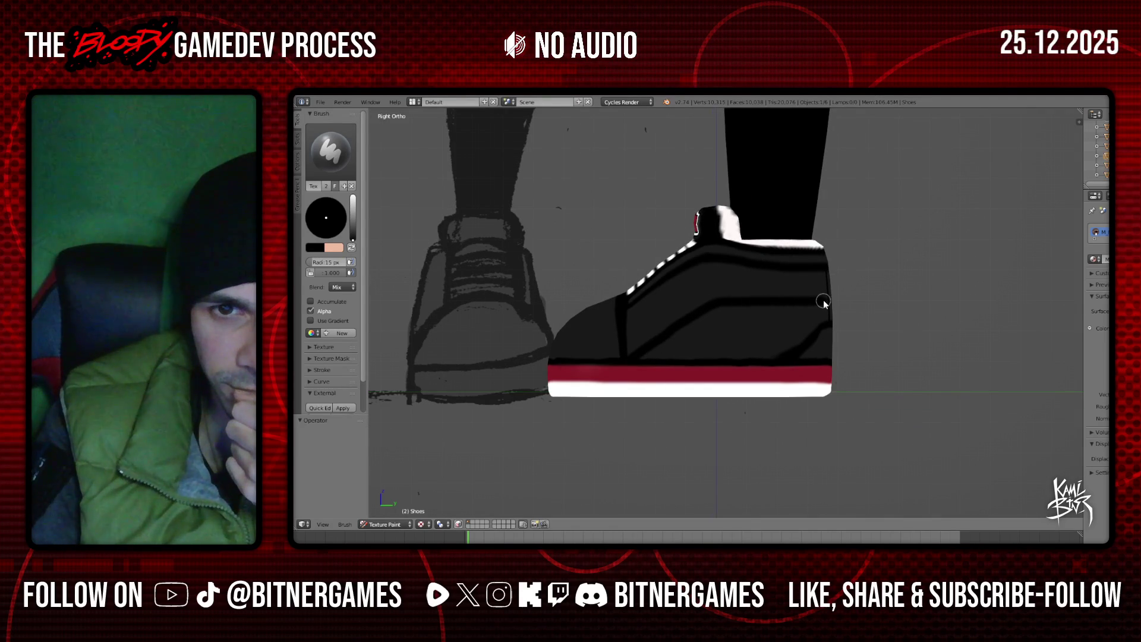
Paint another black line across the shoe side
{"action": "scroll", "coordinate": [824, 303], "scroll_direction": "down", "scroll_amount": 2}
{"action": "mouse_move", "coordinate": [813, 341]}
{"action": "middle_mouse_down"}
{"action": "mouse_move", "coordinate": [736, 337]}
{"action": "mouse_move", "coordinate": [764, 331]}
{"action": "middle_mouse_up"}
{"action": "scroll", "coordinate": [764, 331], "scroll_direction": "up", "scroll_amount": 3}
{"action": "scroll", "coordinate": [722, 297], "scroll_direction": "up", "scroll_amount": 2}
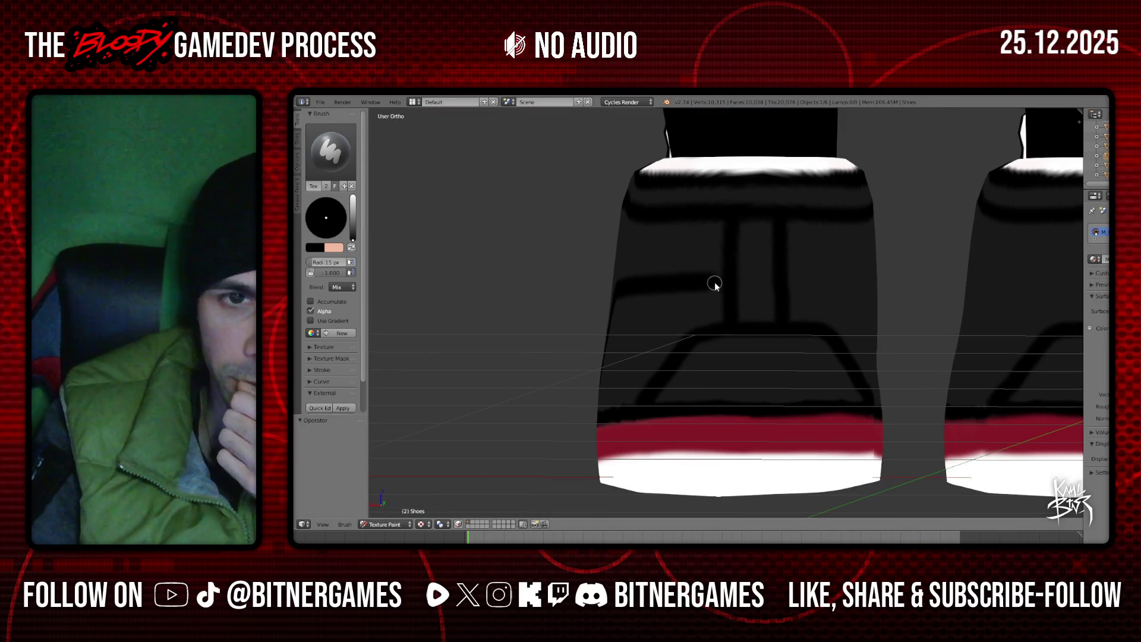
{"action": "scroll", "coordinate": [795, 296], "scroll_direction": "down", "scroll_amount": 3}
{"action": "mouse_move", "coordinate": [795, 296]}
{"action": "middle_mouse_down"}
{"action": "mouse_move", "coordinate": [856, 303]}
{"action": "mouse_move", "coordinate": [801, 354]}
{"action": "middle_mouse_up"}
{"action": "scroll", "coordinate": [801, 354], "scroll_direction": "up", "scroll_amount": 2}
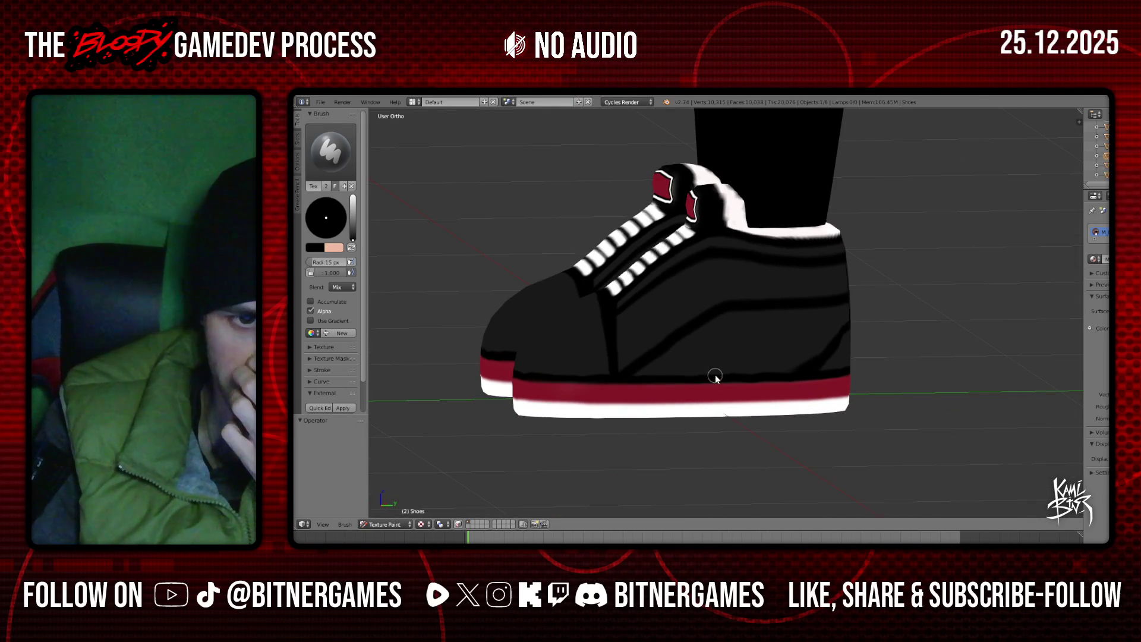
{"action": "key", "text": "KP_3"}
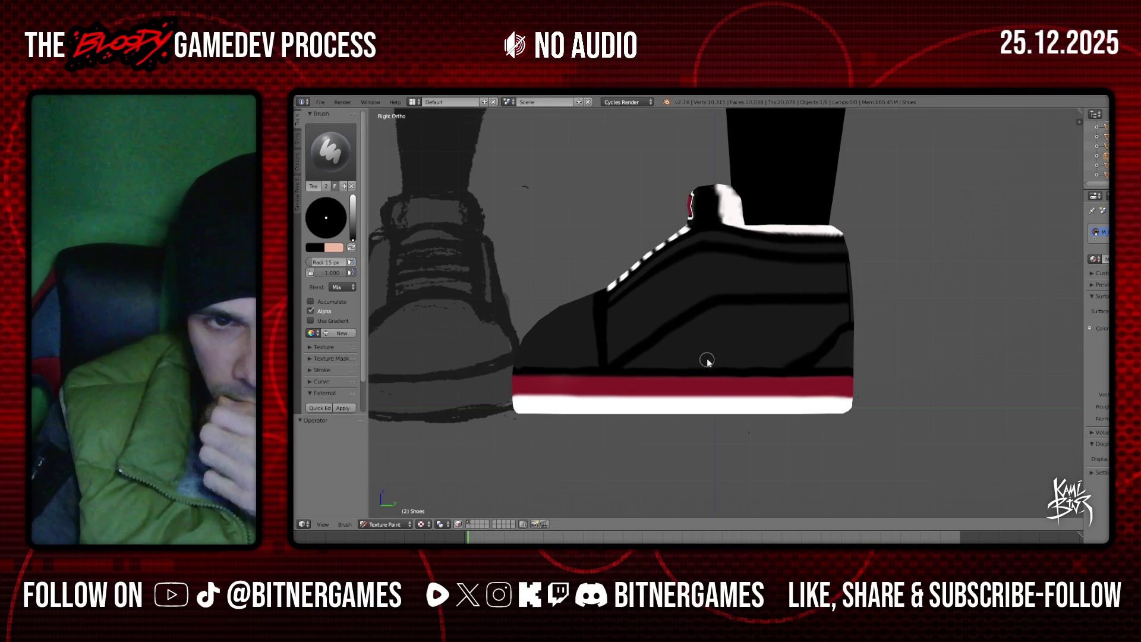
{"action": "mouse_move", "coordinate": [709, 366]}
{"action": "left_mouse_down"}
{"action": "mouse_move", "coordinate": [739, 339]}
{"action": "mouse_move", "coordinate": [823, 337]}
{"action": "left_mouse_up"}
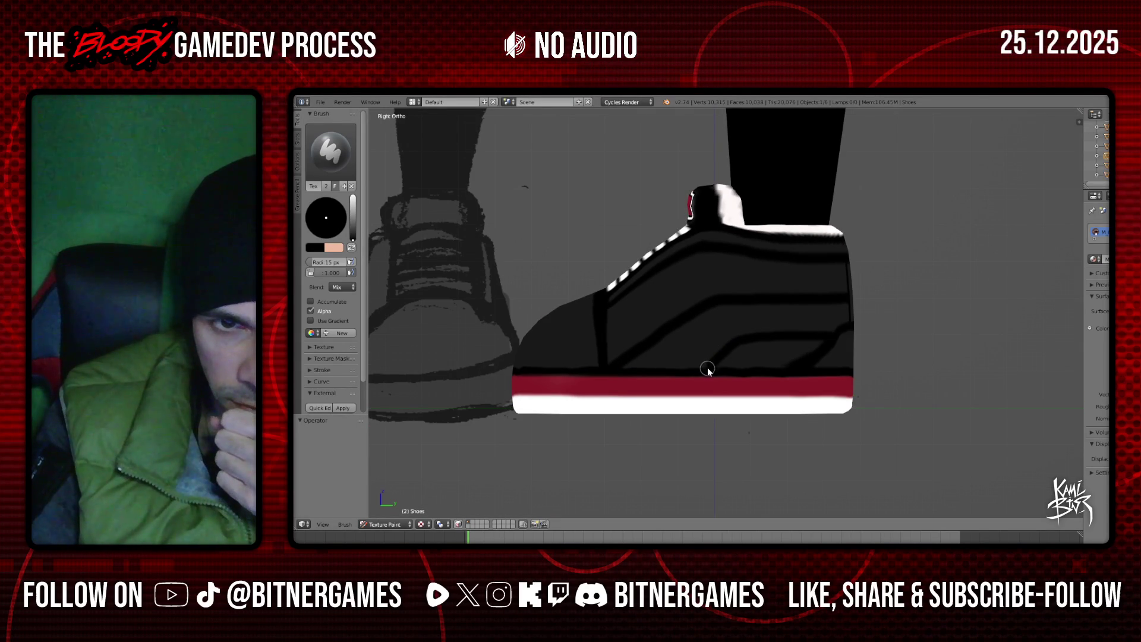
Check the shoes from rear, side and front views and show their texture paint slots
{"action": "scroll", "coordinate": [716, 371], "scroll_direction": "down", "scroll_amount": 3}
{"action": "mouse_move", "coordinate": [717, 372]}
{"action": "middle_mouse_down"}
{"action": "mouse_move", "coordinate": [733, 346]}
{"action": "mouse_move", "coordinate": [754, 354]}
{"action": "mouse_move", "coordinate": [704, 351]}
{"action": "mouse_move", "coordinate": [805, 359]}
{"action": "mouse_move", "coordinate": [596, 364]}
{"action": "mouse_move", "coordinate": [695, 352]}
{"action": "mouse_move", "coordinate": [700, 339]}
{"action": "middle_mouse_up"}
{"action": "scroll", "coordinate": [694, 352], "scroll_direction": "up", "scroll_amount": 3}
{"action": "key", "text": "ctrl+KP_1"}
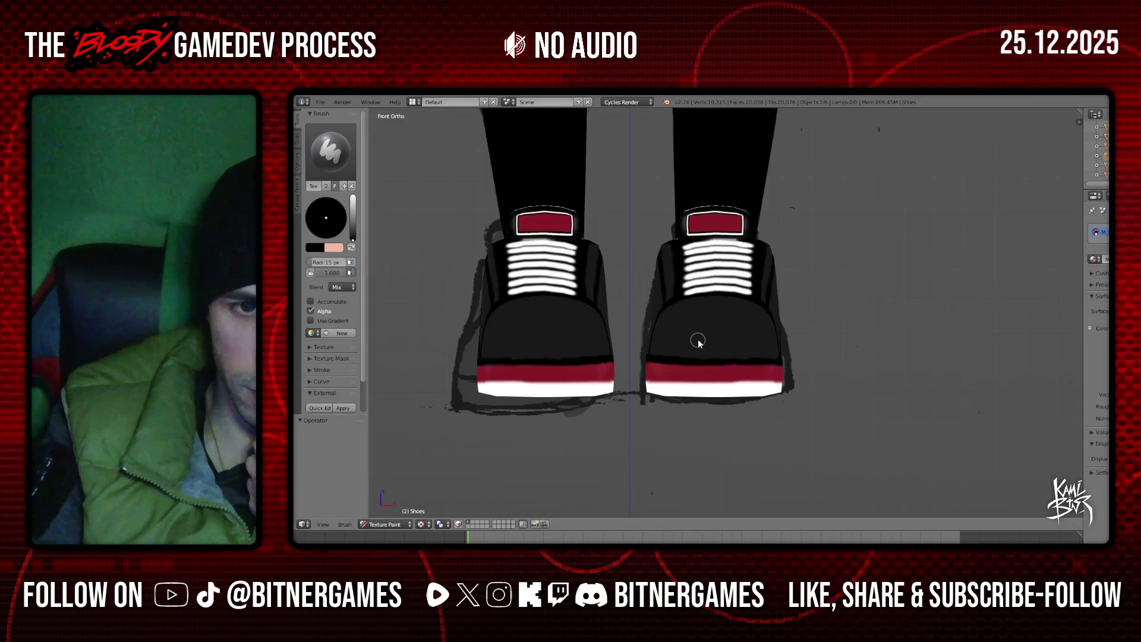
{"action": "key", "text": "KP_3"}
{"action": "key", "text": "KP_1"}
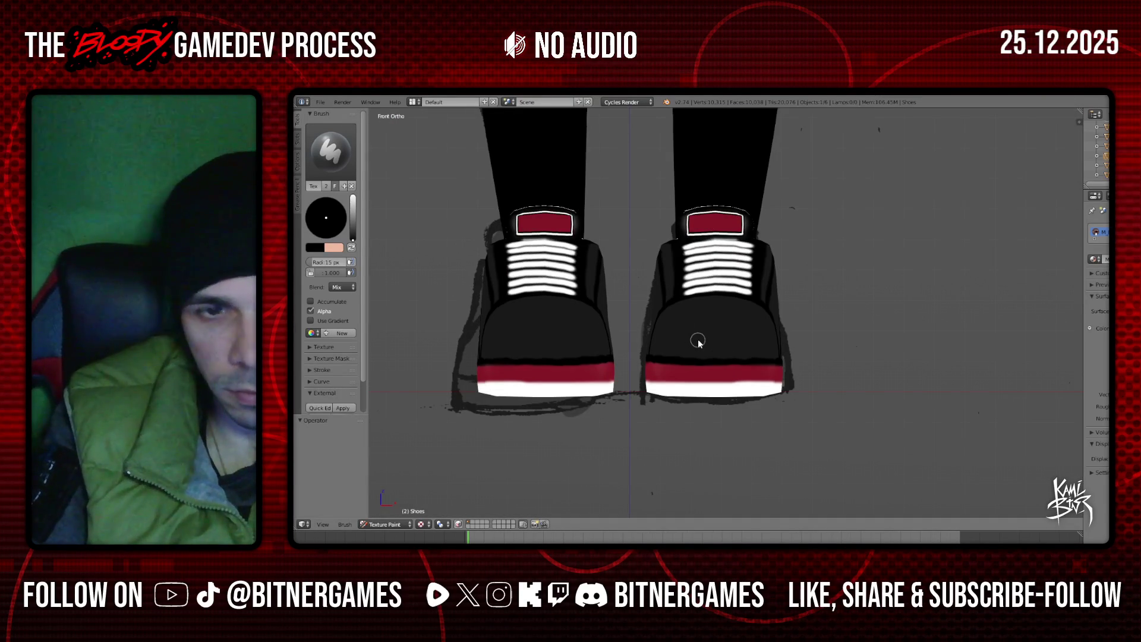
{"action": "mouse_move", "coordinate": [656, 272]}
{"action": "middle_mouse_down"}
{"action": "mouse_move", "coordinate": [559, 273]}
{"action": "mouse_move", "coordinate": [701, 293]}
{"action": "mouse_move", "coordinate": [604, 298]}
{"action": "mouse_move", "coordinate": [667, 323]}
{"action": "middle_mouse_up"}
{"action": "scroll", "coordinate": [668, 324], "scroll_direction": "down", "scroll_amount": 3}
{"action": "left_click", "coordinate": [297, 141]}
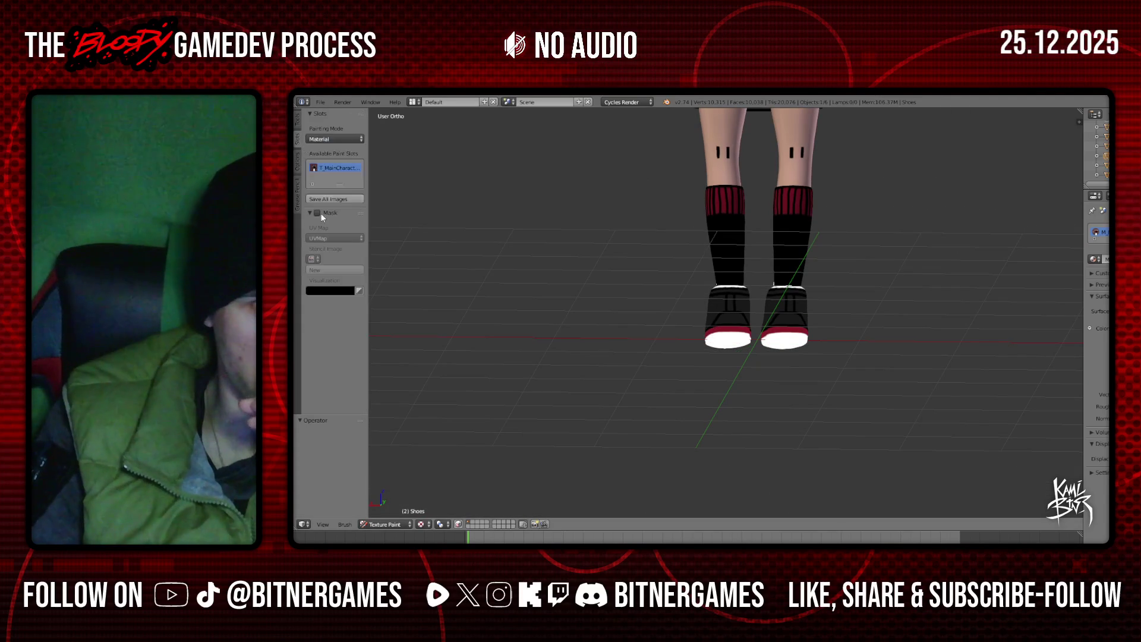
Leave Texture Paint for Object Mode and select the TShirt and Socks objects
{"action": "scroll", "coordinate": [786, 284], "scroll_direction": "down", "scroll_amount": 3}
{"action": "mouse_move", "coordinate": [786, 284]}
{"action": "middle_mouse_down"}
{"action": "mouse_move", "coordinate": [805, 321]}
{"action": "mouse_move", "coordinate": [708, 321]}
{"action": "mouse_move", "coordinate": [743, 324]}
{"action": "mouse_move", "coordinate": [774, 305]}
{"action": "mouse_move", "coordinate": [671, 331]}
{"action": "mouse_move", "coordinate": [707, 292]}
{"action": "mouse_move", "coordinate": [707, 426]}
{"action": "middle_mouse_up"}
{"action": "key", "text": "KP_1"}
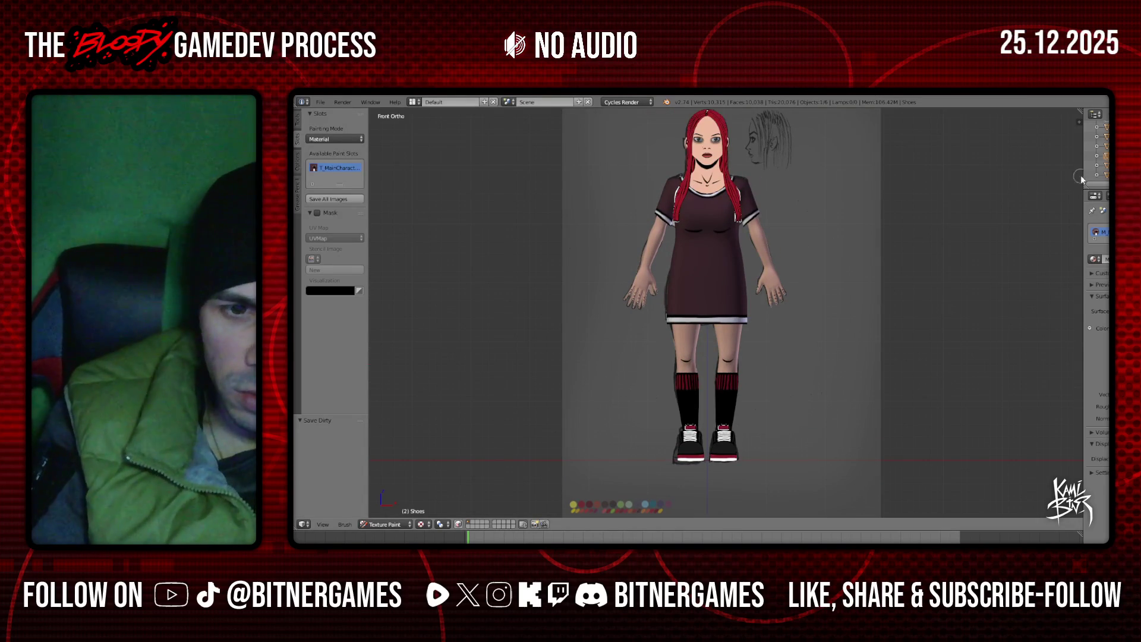
{"action": "left_click", "coordinate": [1102, 137]}
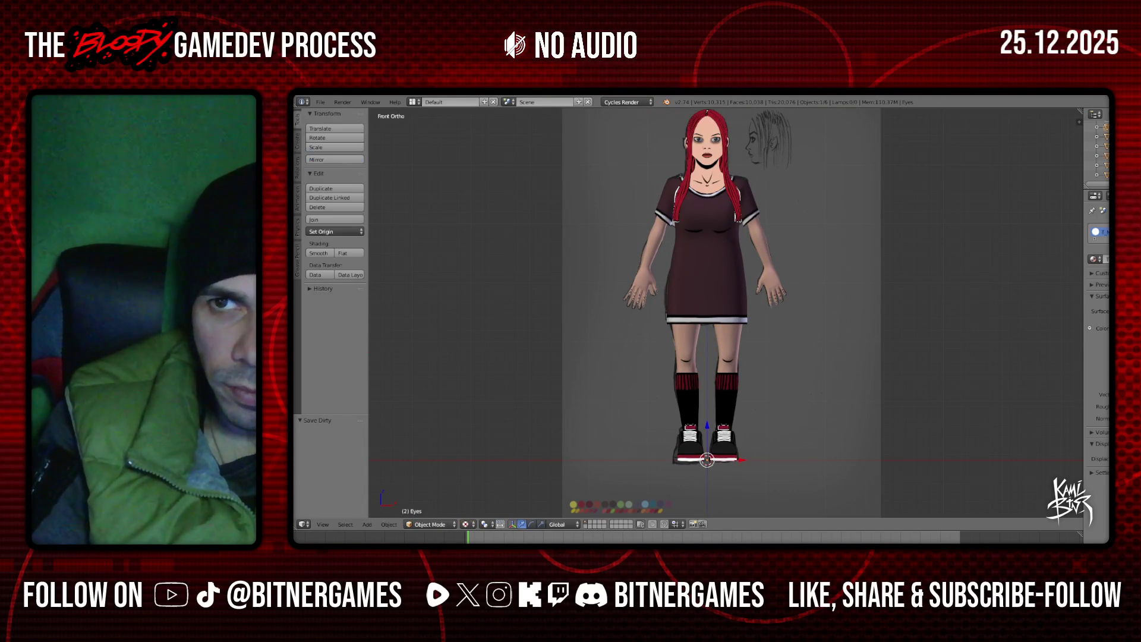
{"action": "left_click", "coordinate": [438, 523]}
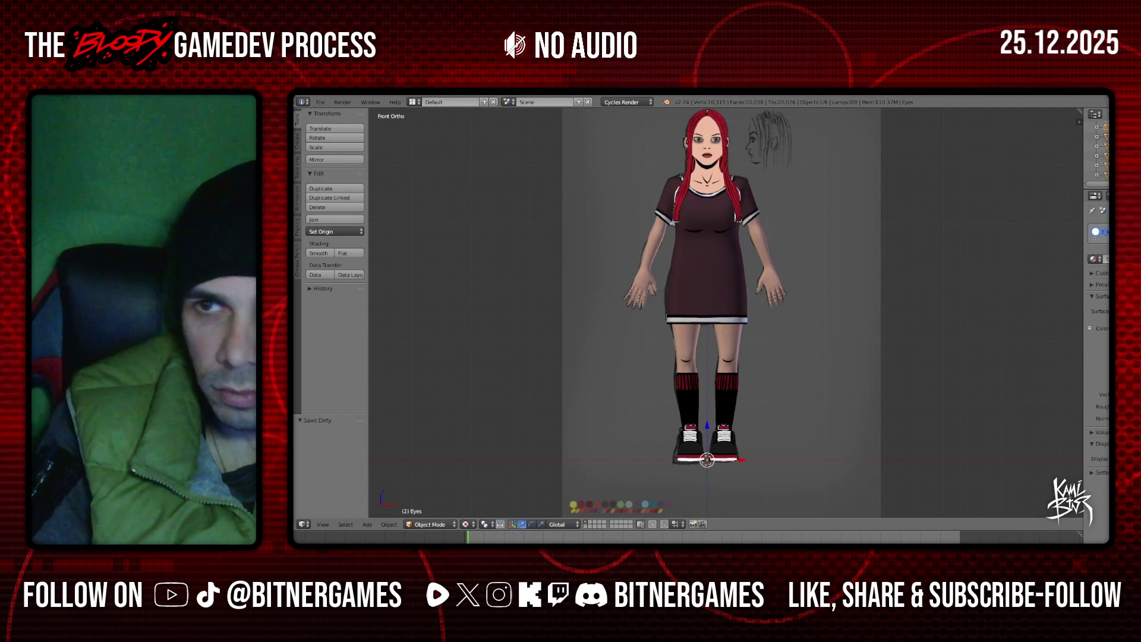
{"action": "left_click", "coordinate": [1104, 174]}
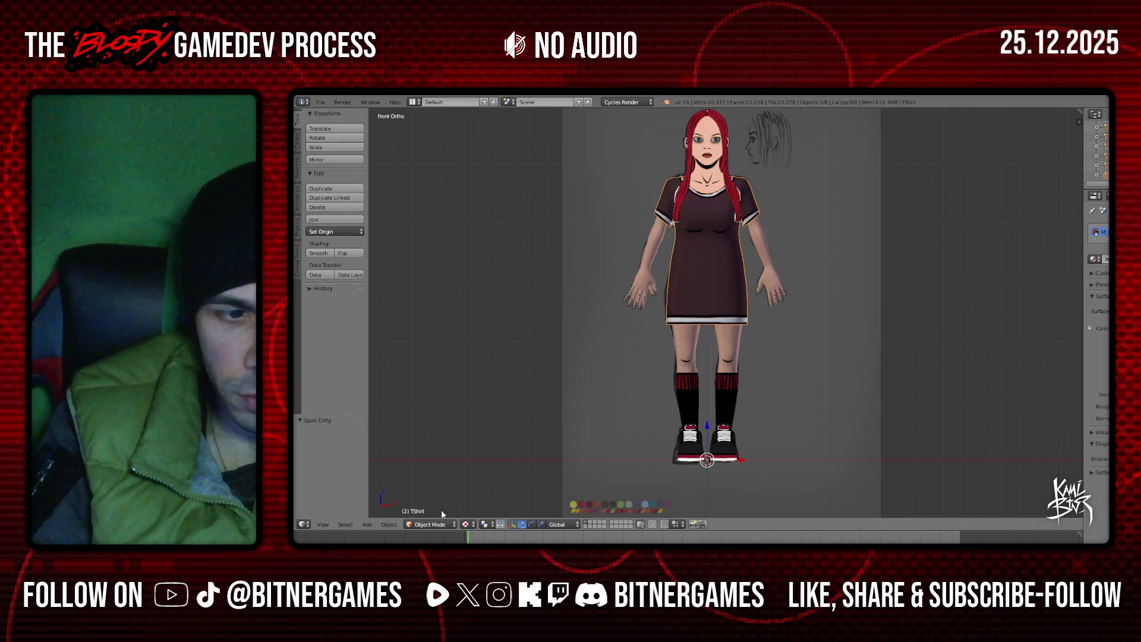
{"action": "left_click", "coordinate": [1098, 166]}
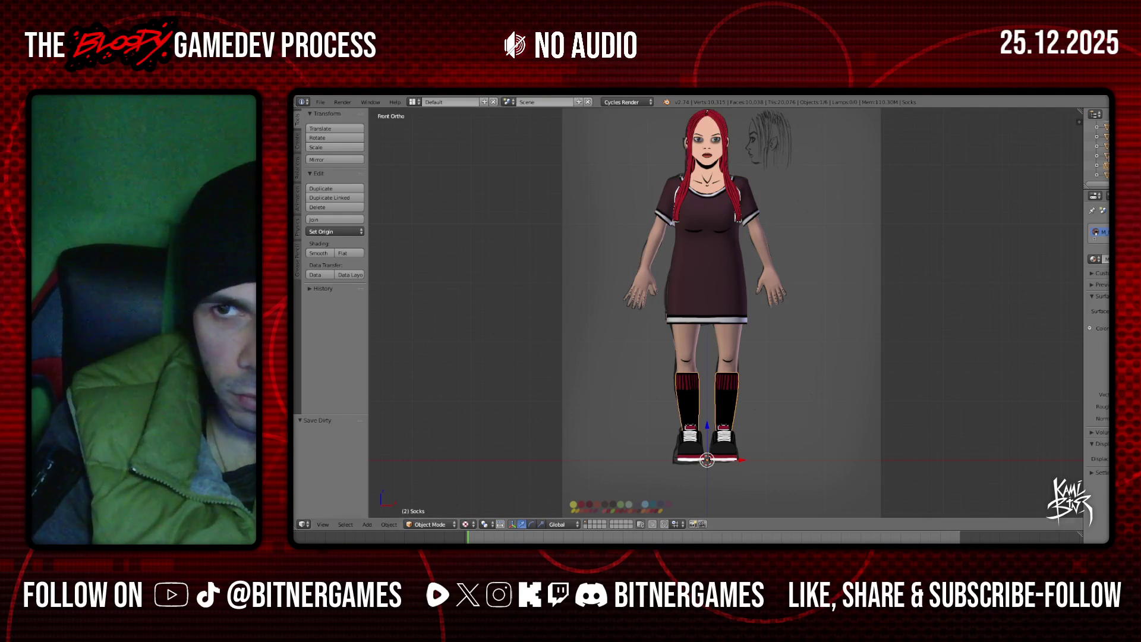
Undo the selection changes and switch from Texture Paint to Object Mode again
{"action": "key", "text": "ctrl+z"}
{"action": "left_click", "coordinate": [385, 524]}
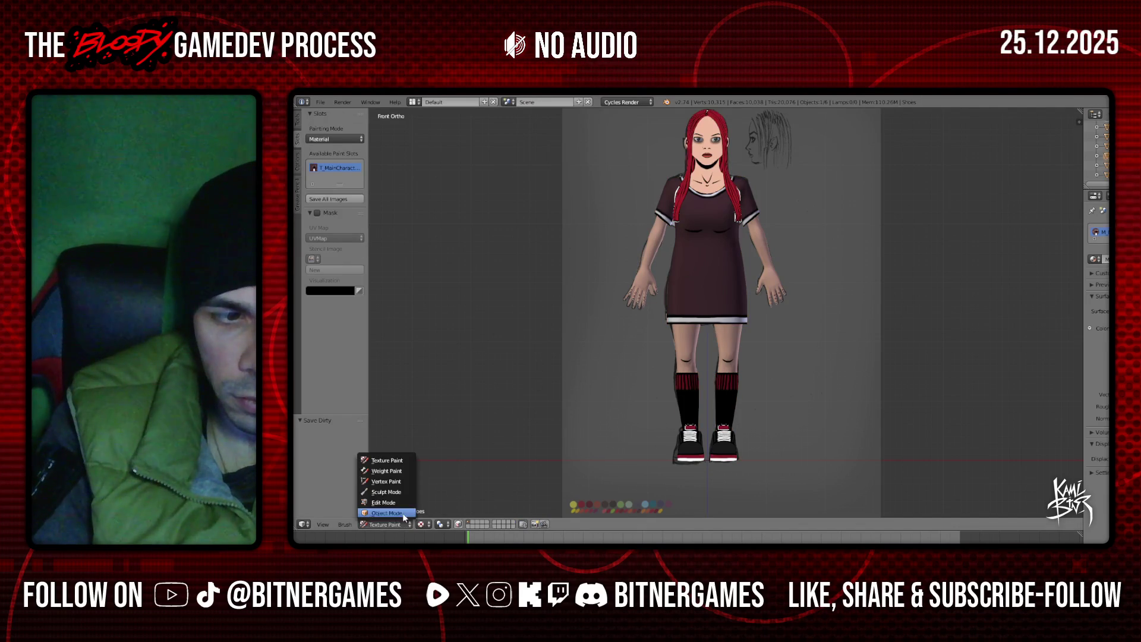
{"action": "left_click", "coordinate": [402, 515]}
{"action": "key", "text": "ctrl+z"}
{"action": "key", "text": "ctrl+z"}
{"action": "key", "text": "ctrl+z"}
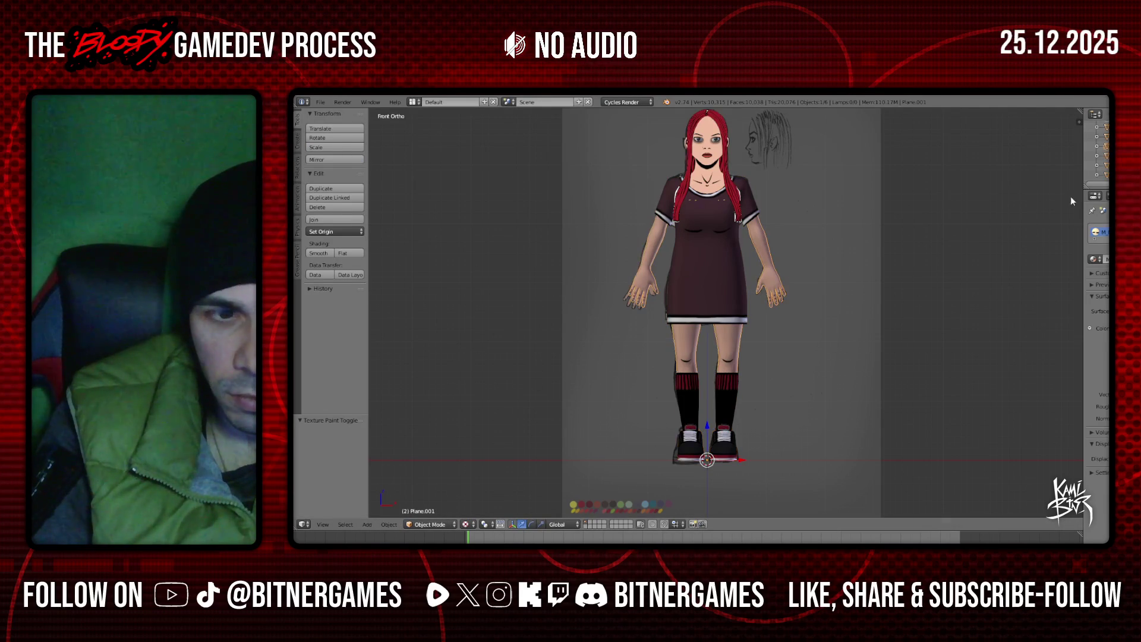
{"action": "key", "text": "ctrl+z"}
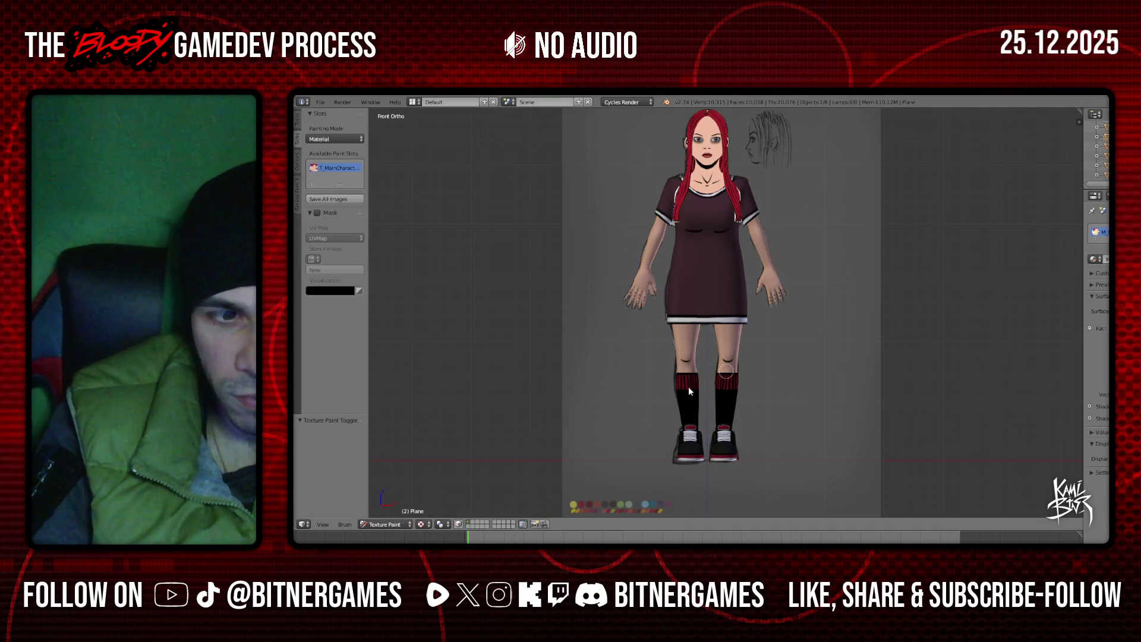
{"action": "left_click", "coordinate": [386, 524]}
{"action": "left_click", "coordinate": [394, 508]}
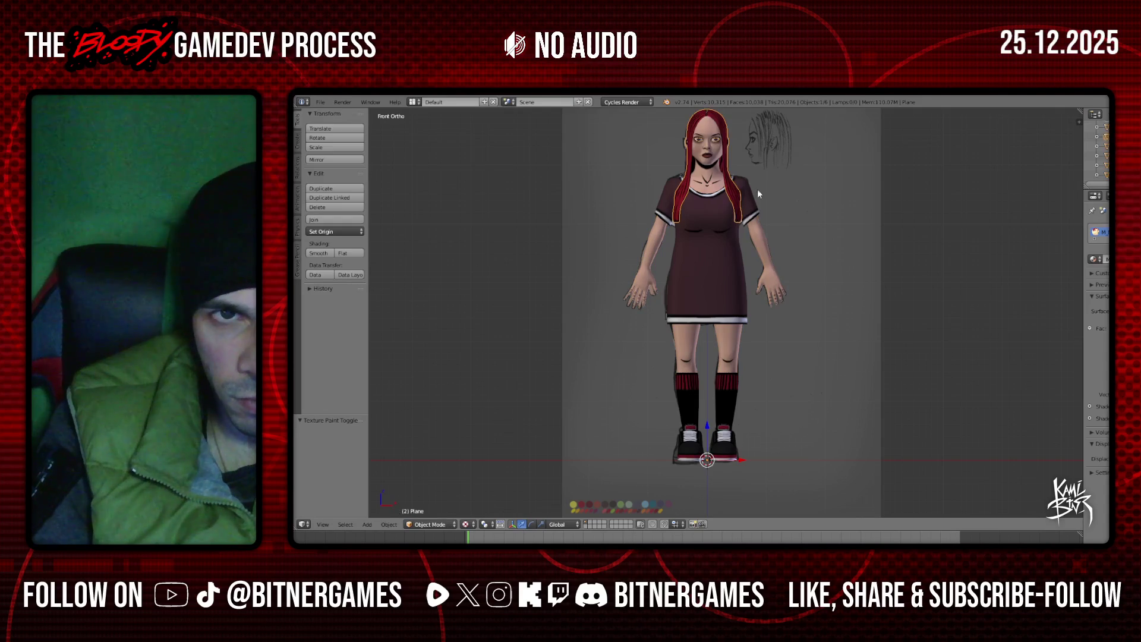
Deselect everything and save the blend file over the existing one
{"action": "middle_click_drag", "start_coordinate": [755, 190], "coordinate": [757, 188]}
{"action": "key", "text": "a"}
{"action": "middle_click_drag", "start_coordinate": [889, 174], "coordinate": [844, 181]}
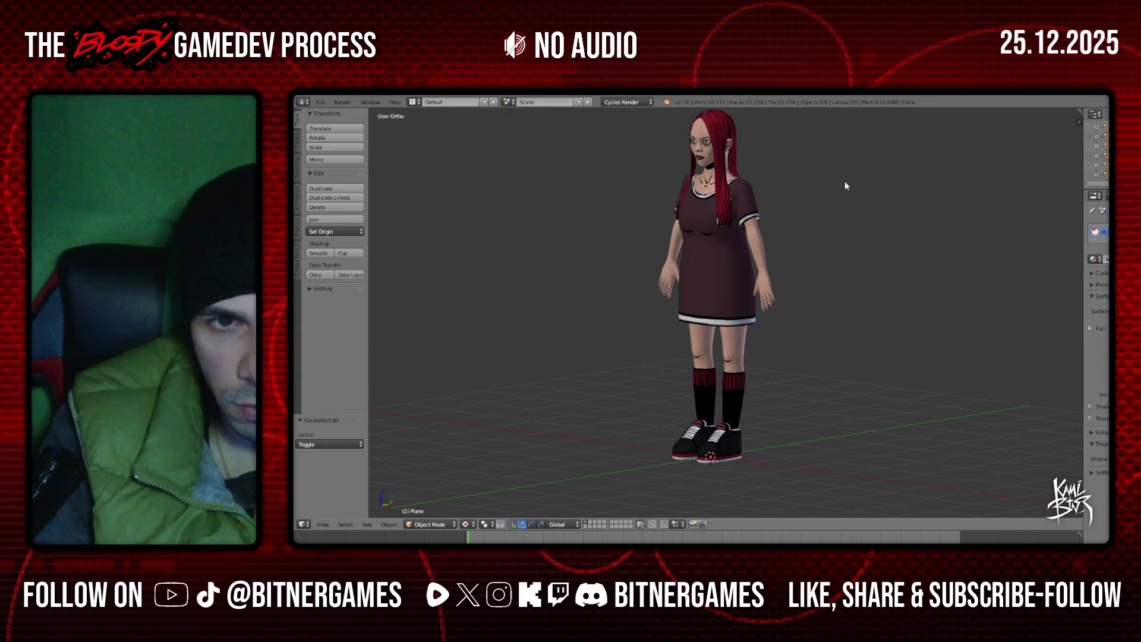
{"action": "key", "text": "ctrl+s"}
{"action": "left_click", "coordinate": [844, 181]}
Select the Shoes object, look around the character, and return to Photoshop Elements
{"action": "key", "text": "KP_1"}
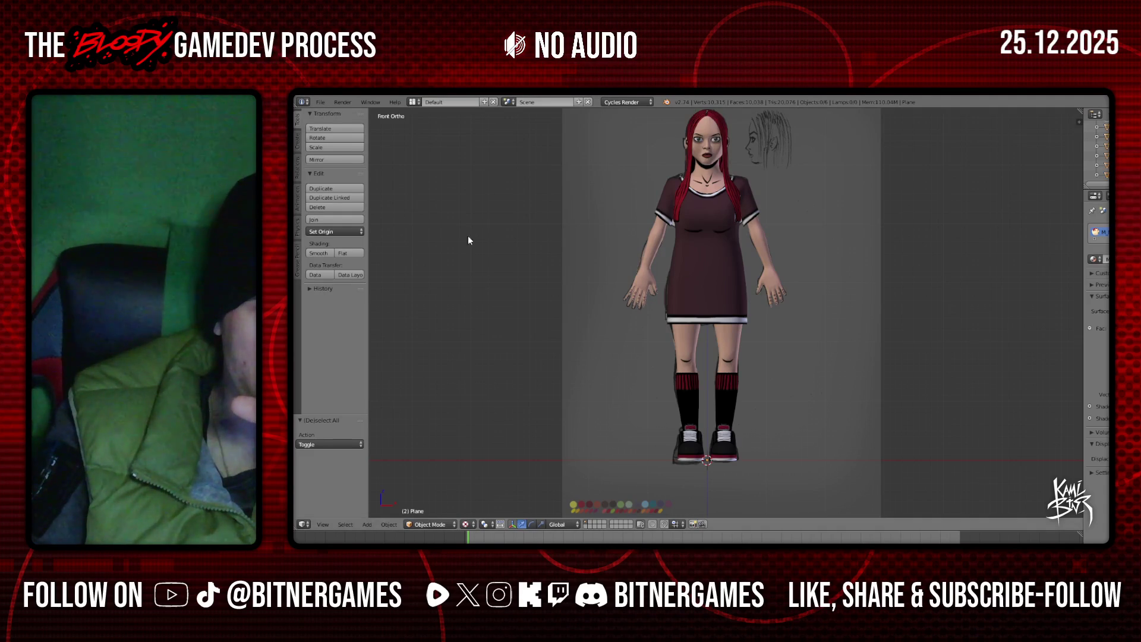
{"action": "right_click", "coordinate": [692, 445]}
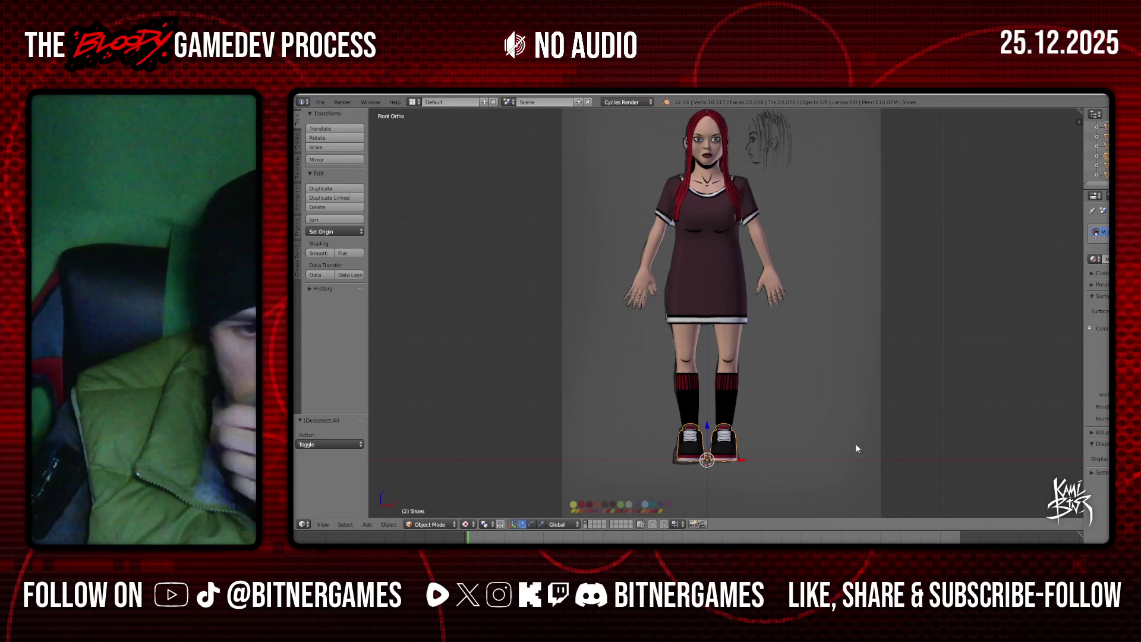
{"action": "middle_click_drag", "start_coordinate": [855, 451], "coordinate": [816, 451]}
{"action": "scroll", "coordinate": [780, 429], "scroll_direction": "up", "scroll_amount": 4}
{"action": "scroll", "coordinate": [781, 434], "scroll_direction": "down", "scroll_amount": 4}
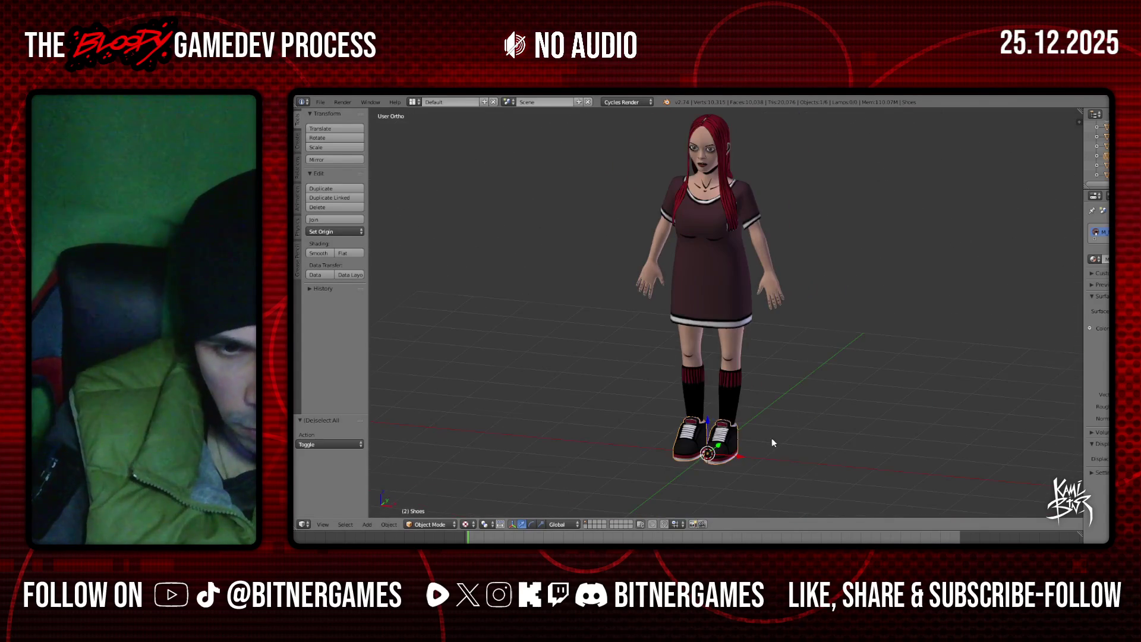
{"action": "key", "text": "alt+Tab"}
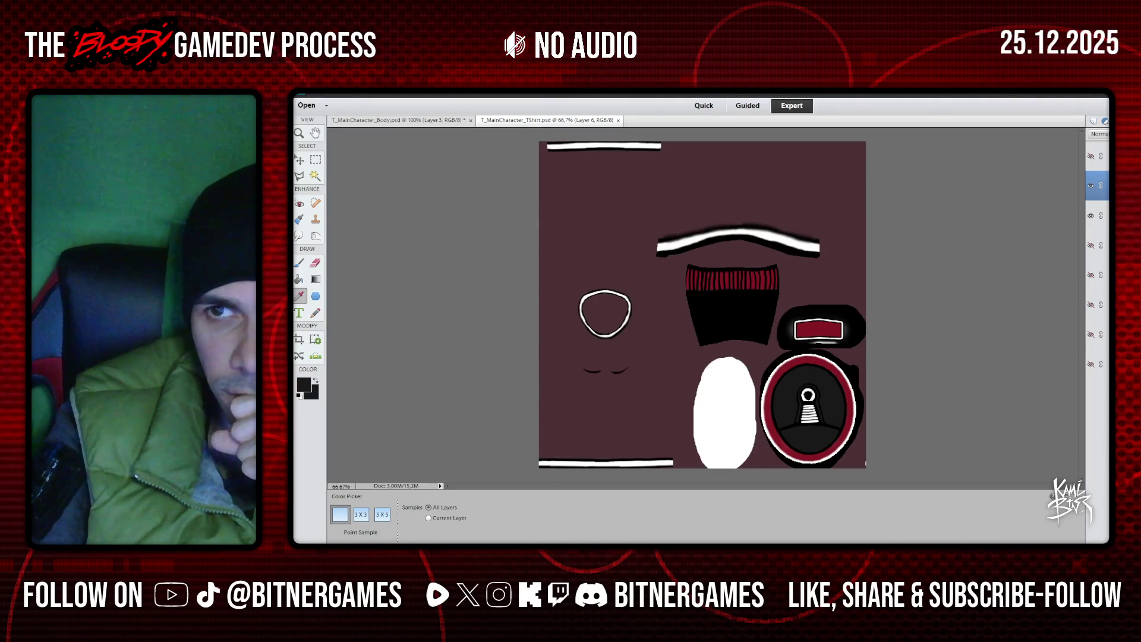
Hide two layers, duplicate a layer into T_MainCharacter_TShirt.psd and close the PNG document
{"action": "left_click", "coordinate": [1091, 217]}
{"action": "left_click", "coordinate": [1092, 186]}
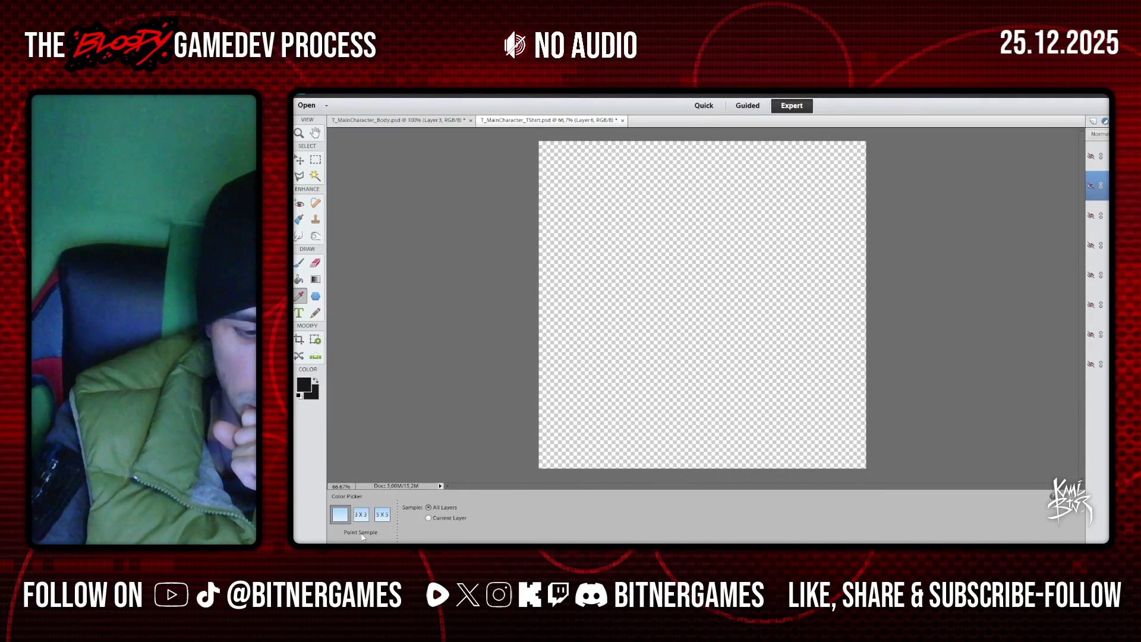
{"action": "mouse_move", "coordinate": [380, 550]}
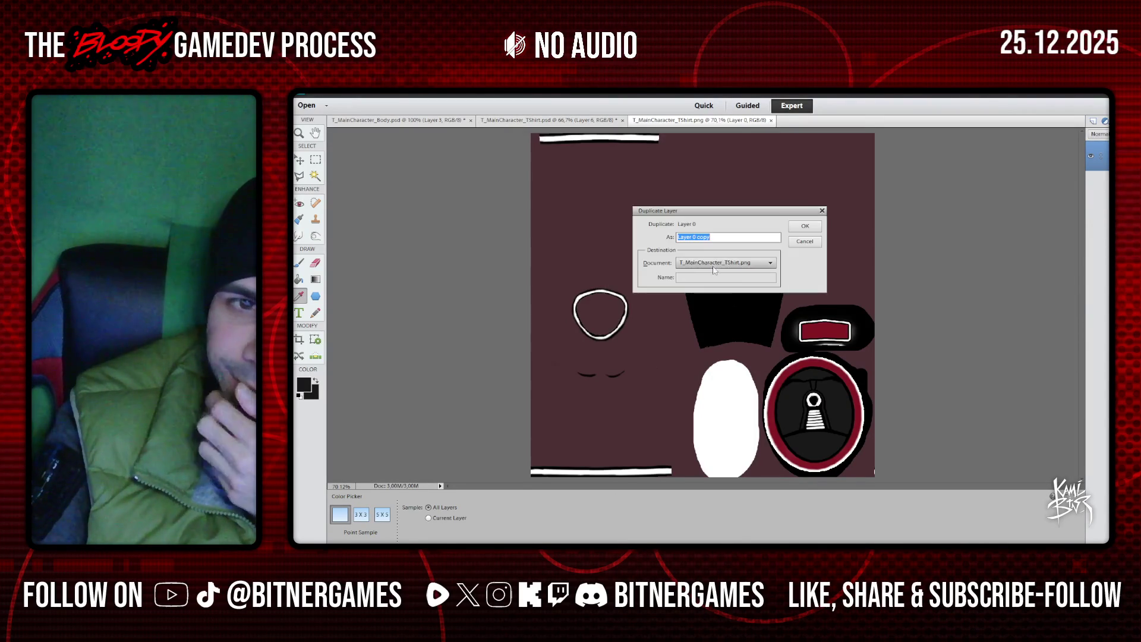
{"action": "left_click", "coordinate": [771, 263]}
{"action": "left_click", "coordinate": [725, 280]}
{"action": "left_click", "coordinate": [805, 227]}
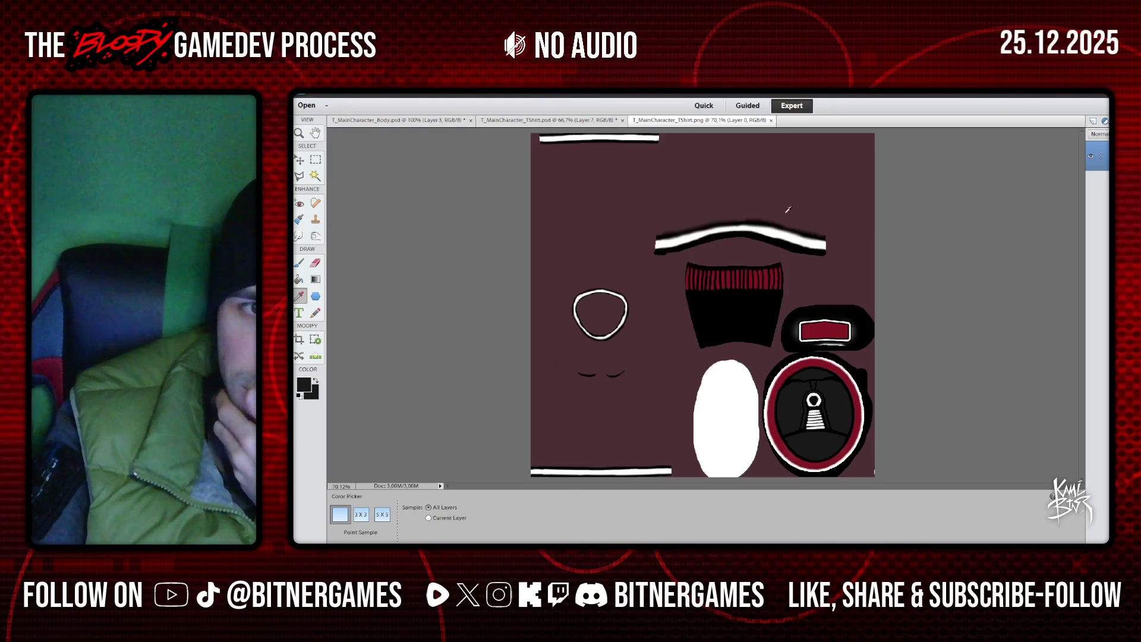
{"action": "left_click", "coordinate": [770, 120]}
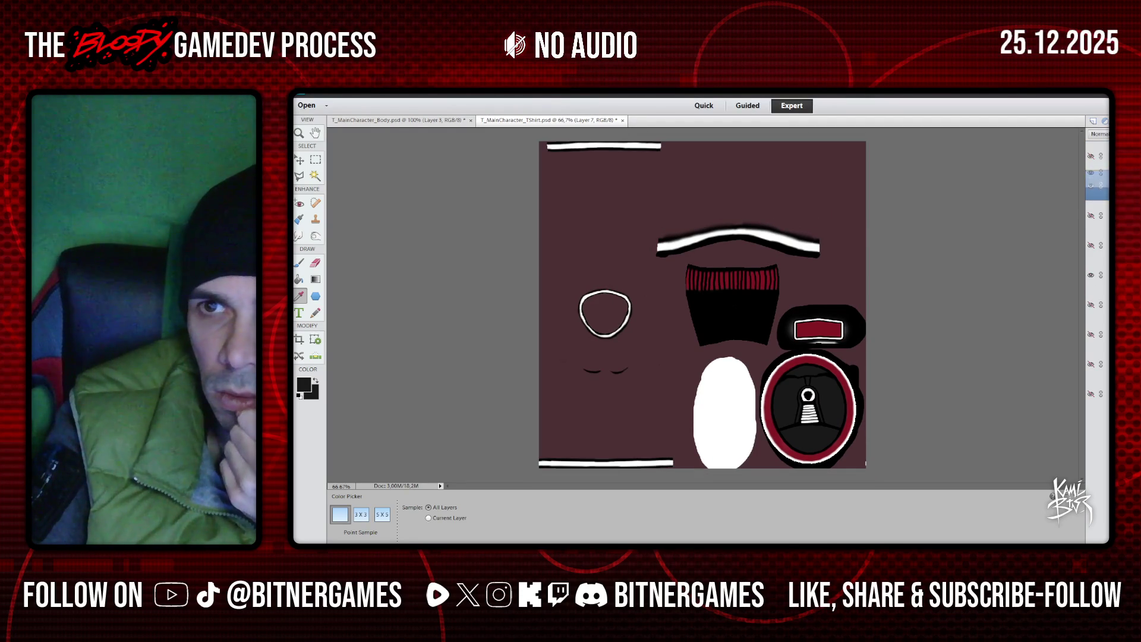
Select Layer 4 copy, then Layer 7, and choose the Brush tool
{"action": "left_click", "coordinate": [1097, 185]}
{"action": "left_click", "coordinate": [1099, 216]}
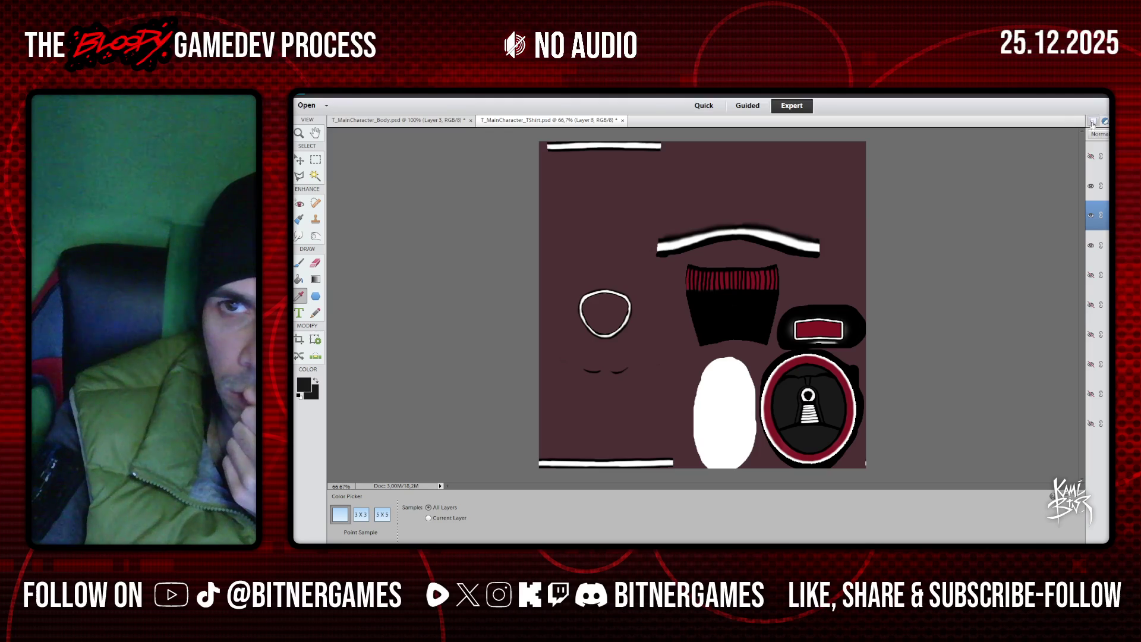
{"action": "left_click", "coordinate": [299, 262]}
Reset colours to default black and white and save the PSD, dismissing the overwrite prompt
{"action": "left_click", "coordinate": [300, 395]}
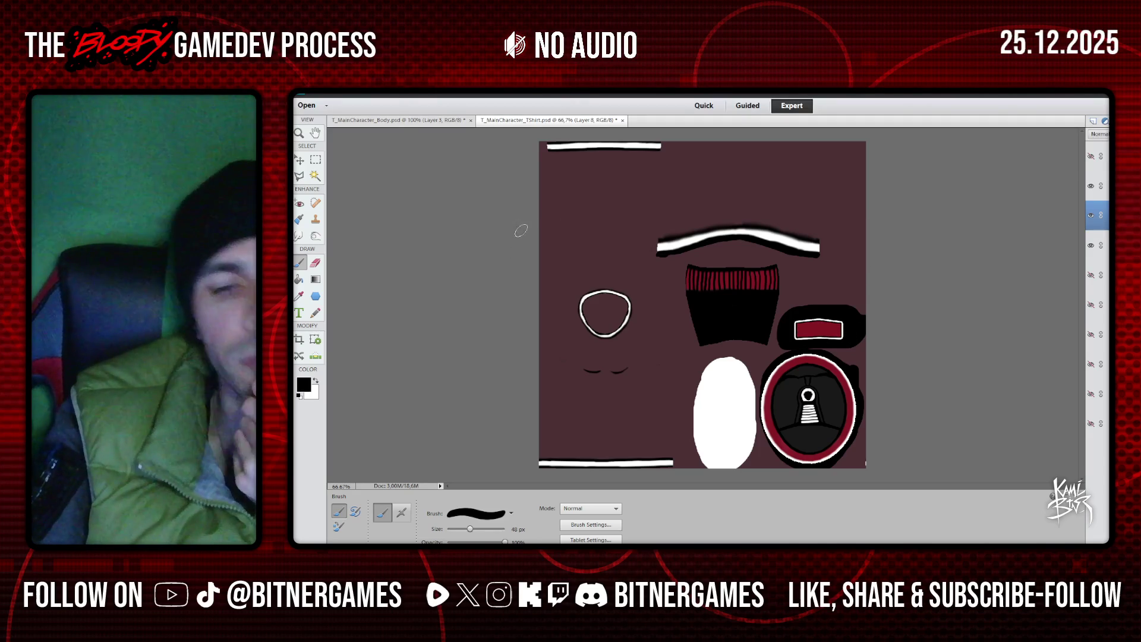
{"action": "left_click", "coordinate": [326, 105]}
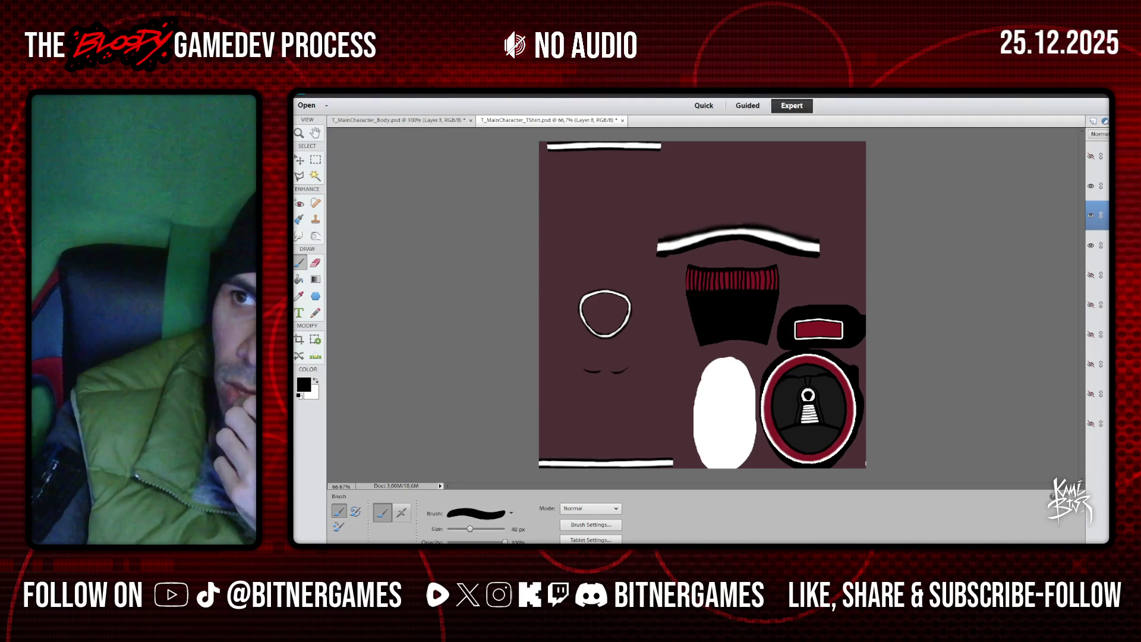
{"action": "key", "text": "ctrl+s"}
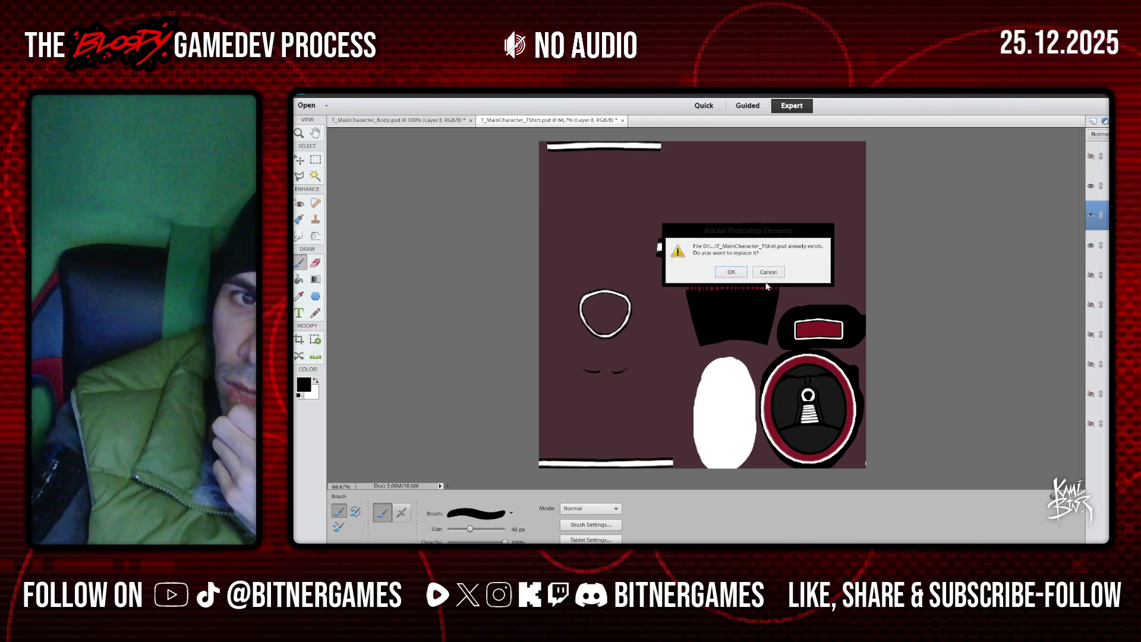
{"action": "left_click", "coordinate": [774, 273]}
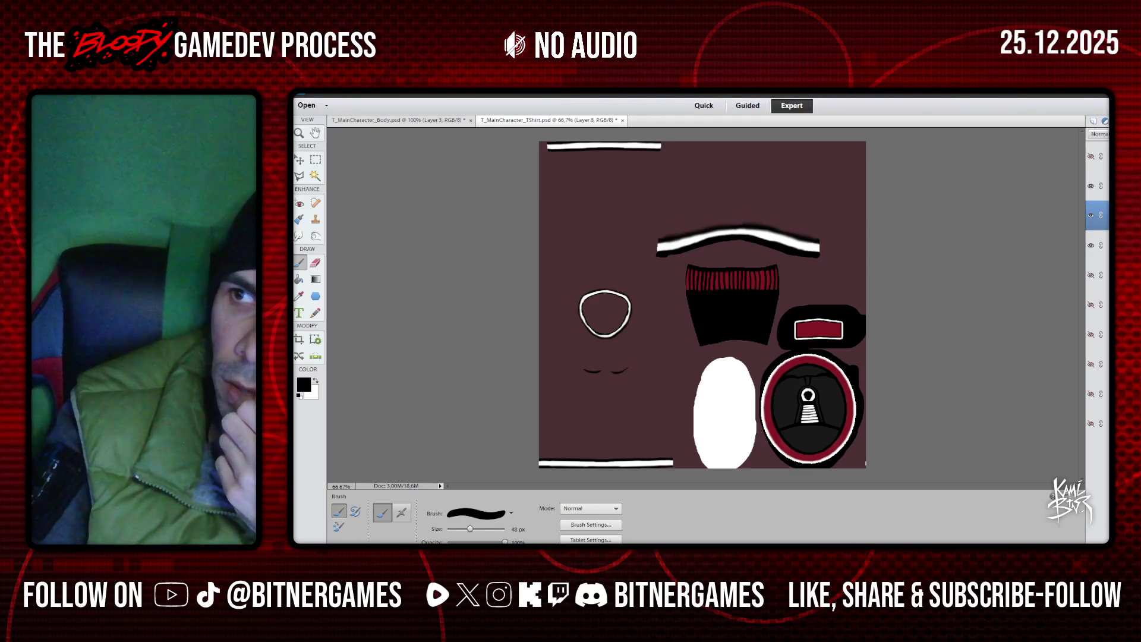
Save as PNG, replacing T_MainCharacter_TShirt.png and accepting the PNG Options
{"action": "key", "text": "ctrl+s"}
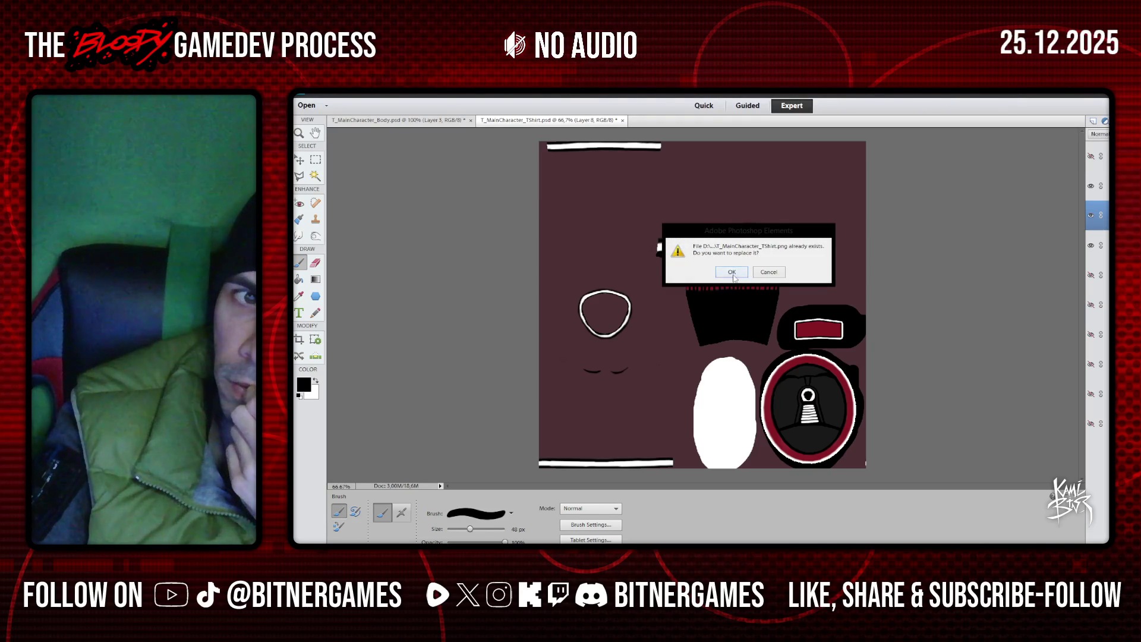
{"action": "left_click", "coordinate": [732, 273]}
{"action": "left_click", "coordinate": [848, 255]}
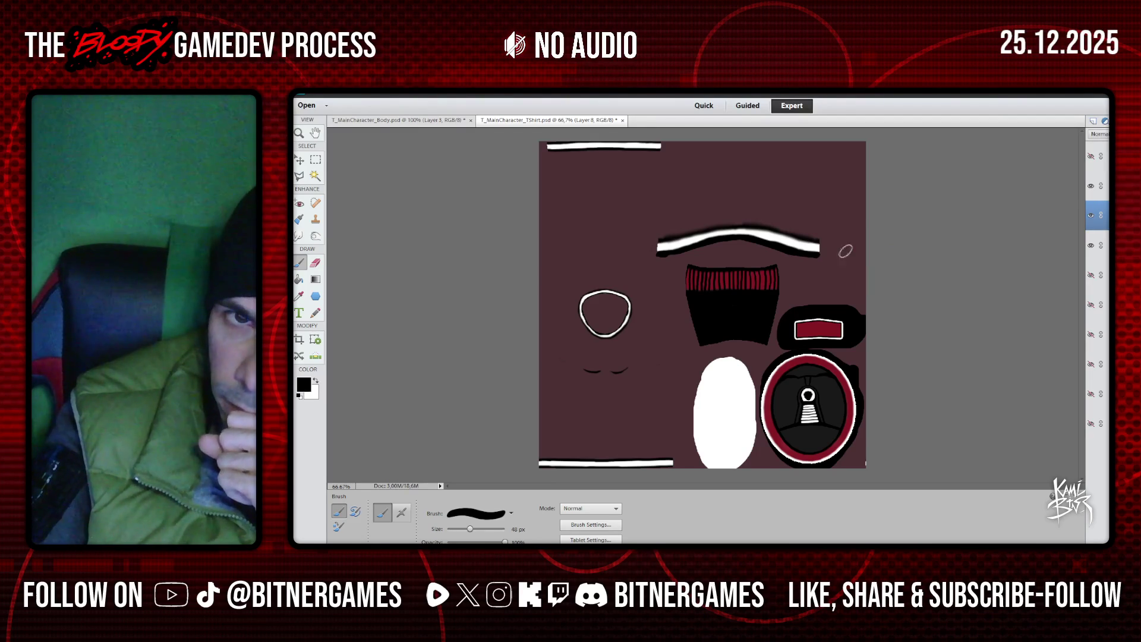
{"action": "left_click", "coordinate": [317, 89]}
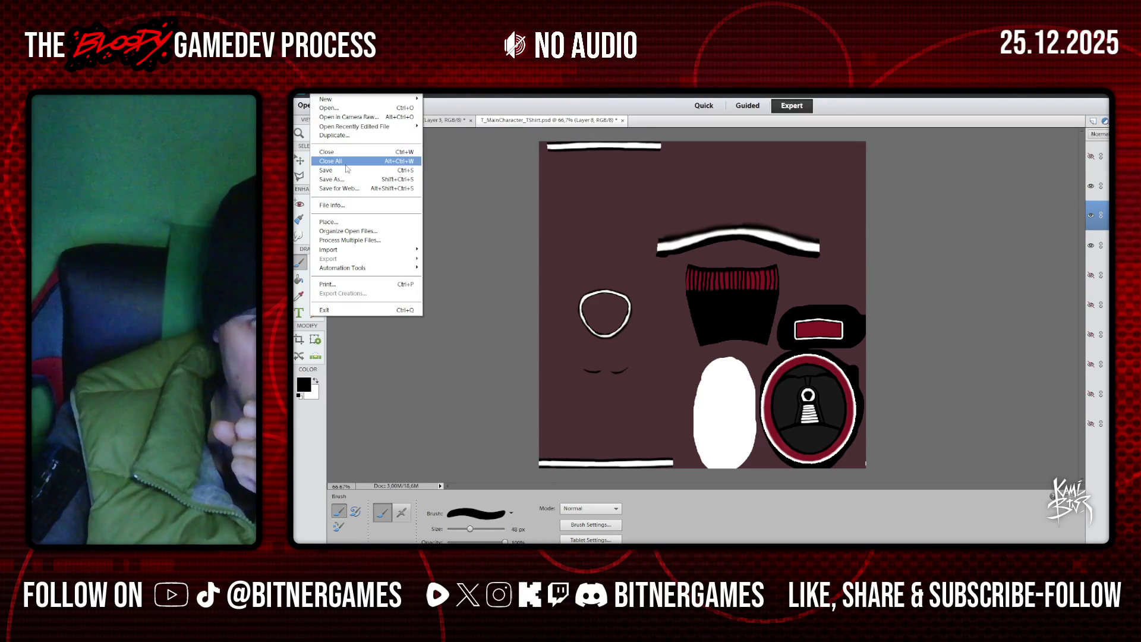
{"action": "key", "text": "Escape"}
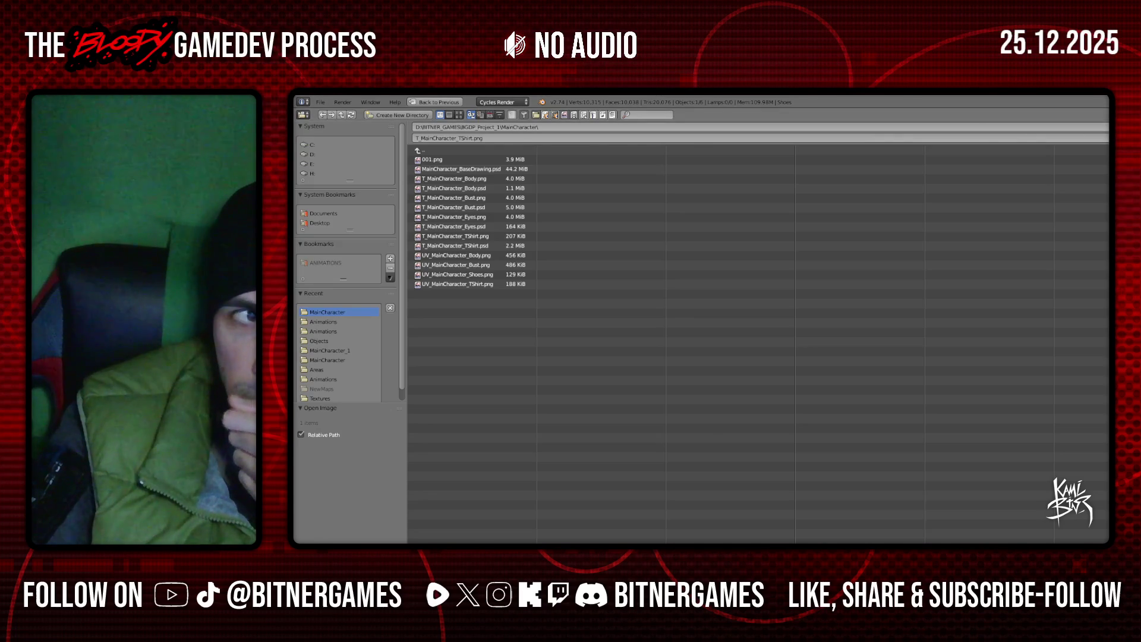
Close Blender's file browser, deselect the shoes and orbit around the whole character
{"action": "key", "text": "Escape"}
{"action": "scroll", "coordinate": [707, 363], "scroll_direction": "up", "scroll_amount": 3}
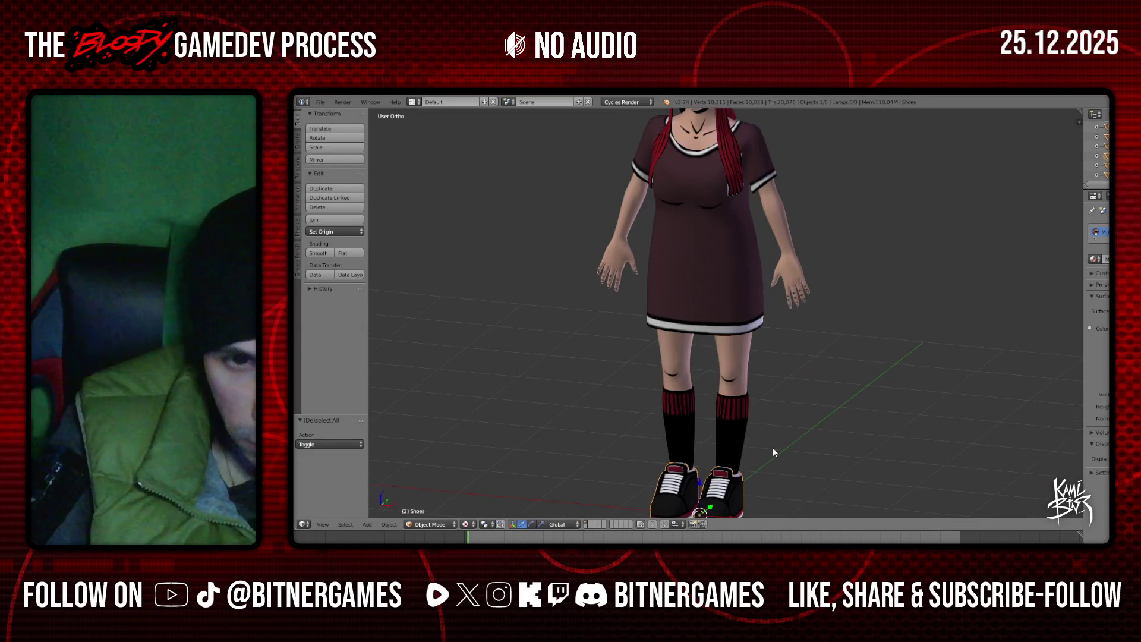
{"action": "key", "text": "a"}
{"action": "mouse_move", "coordinate": [773, 447]}
{"action": "middle_mouse_down"}
{"action": "mouse_move", "coordinate": [715, 462]}
{"action": "mouse_move", "coordinate": [775, 473]}
{"action": "mouse_move", "coordinate": [768, 422]}
{"action": "mouse_move", "coordinate": [782, 381]}
{"action": "mouse_move", "coordinate": [708, 379]}
{"action": "mouse_move", "coordinate": [763, 392]}
{"action": "mouse_move", "coordinate": [715, 352]}
{"action": "mouse_move", "coordinate": [735, 345]}
{"action": "mouse_move", "coordinate": [708, 233]}
{"action": "mouse_move", "coordinate": [769, 274]}
{"action": "mouse_move", "coordinate": [718, 311]}
{"action": "mouse_move", "coordinate": [807, 301]}
{"action": "middle_mouse_up"}
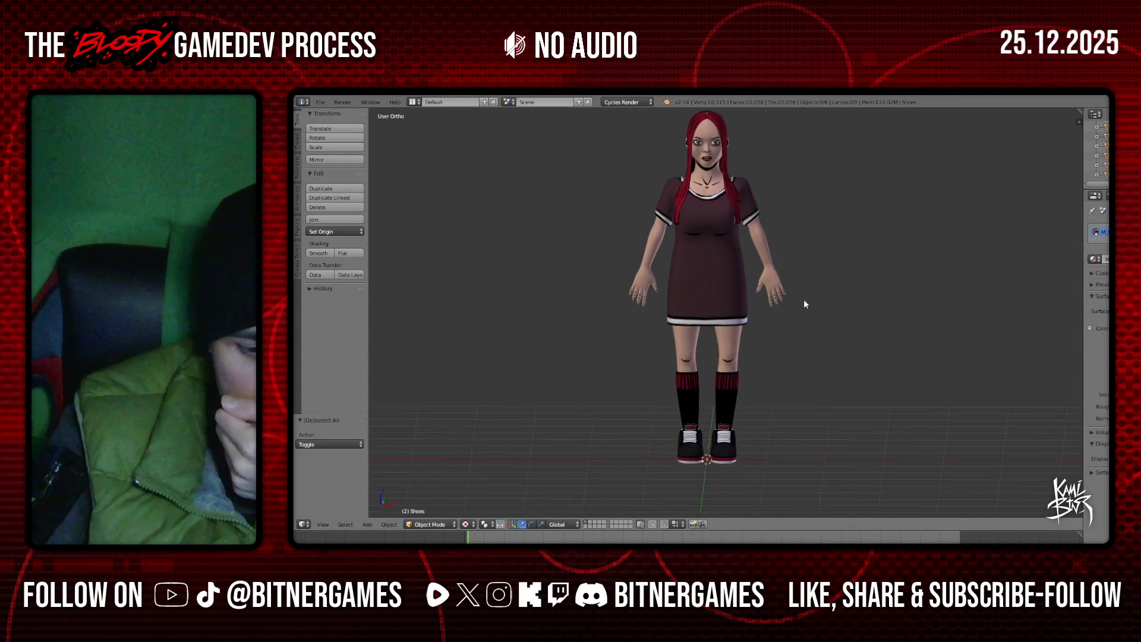
Duplicate the body PNG's layer into T_MainCharacter_Body.psd and close the PNG
{"action": "left_click", "coordinate": [634, 496]}
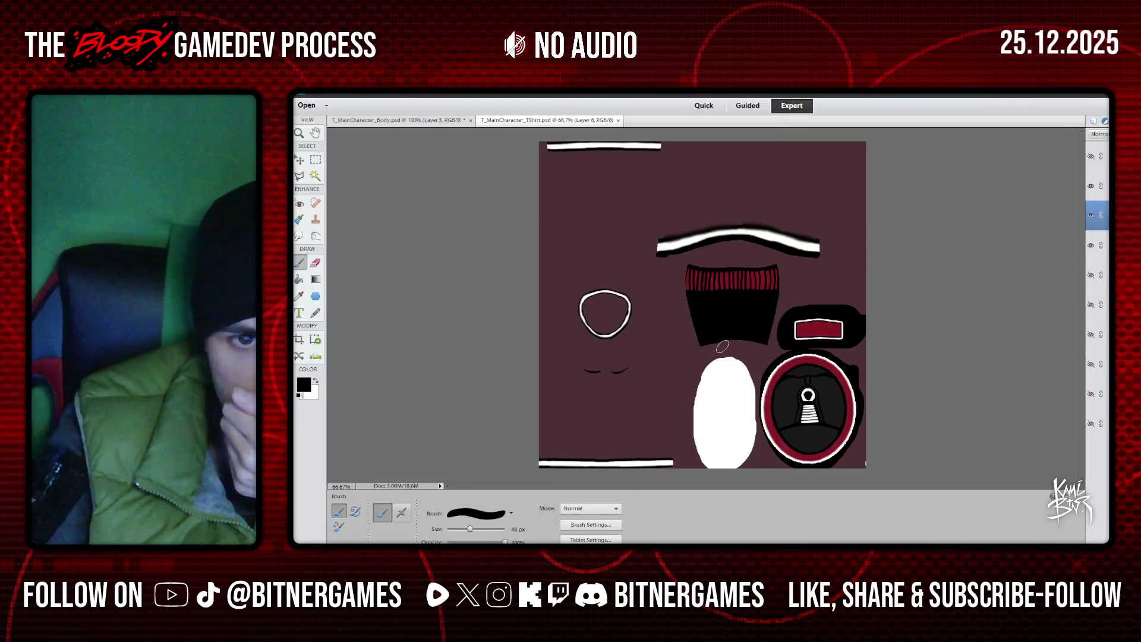
{"action": "left_click", "coordinate": [436, 122]}
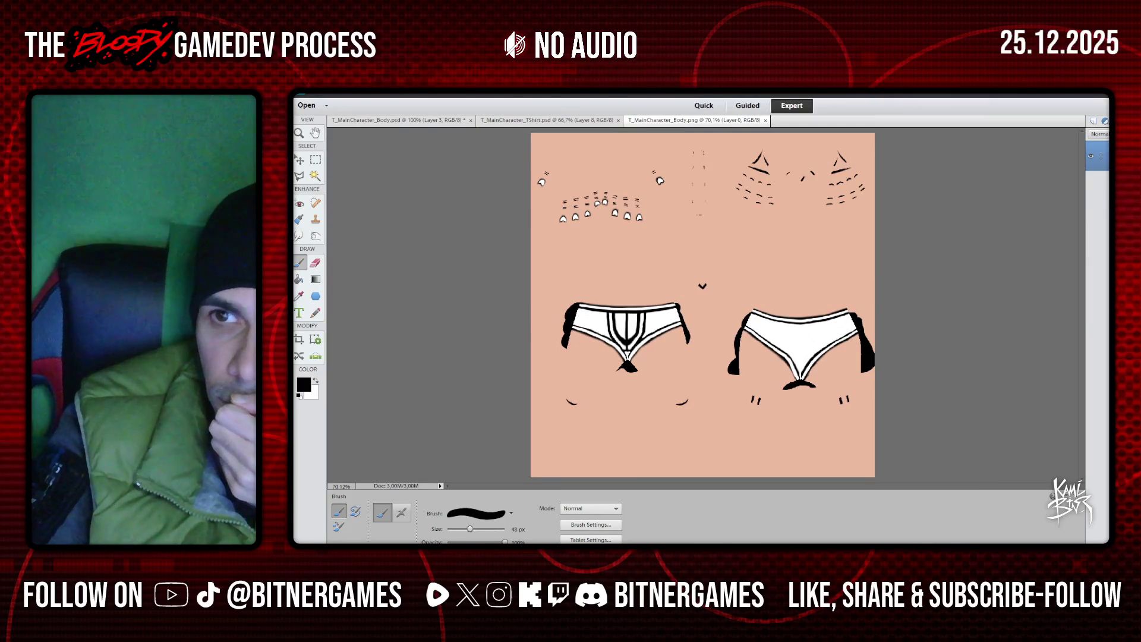
{"action": "left_click", "coordinate": [725, 262]}
{"action": "left_click", "coordinate": [732, 274]}
{"action": "key", "text": "Return"}
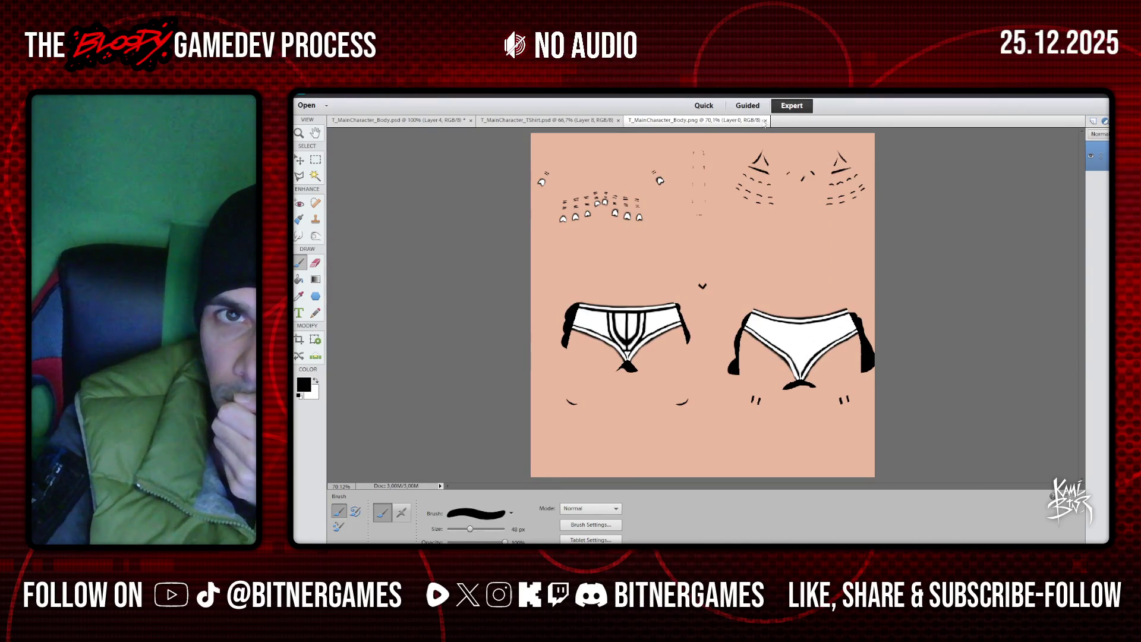
{"action": "left_click", "coordinate": [765, 121]}
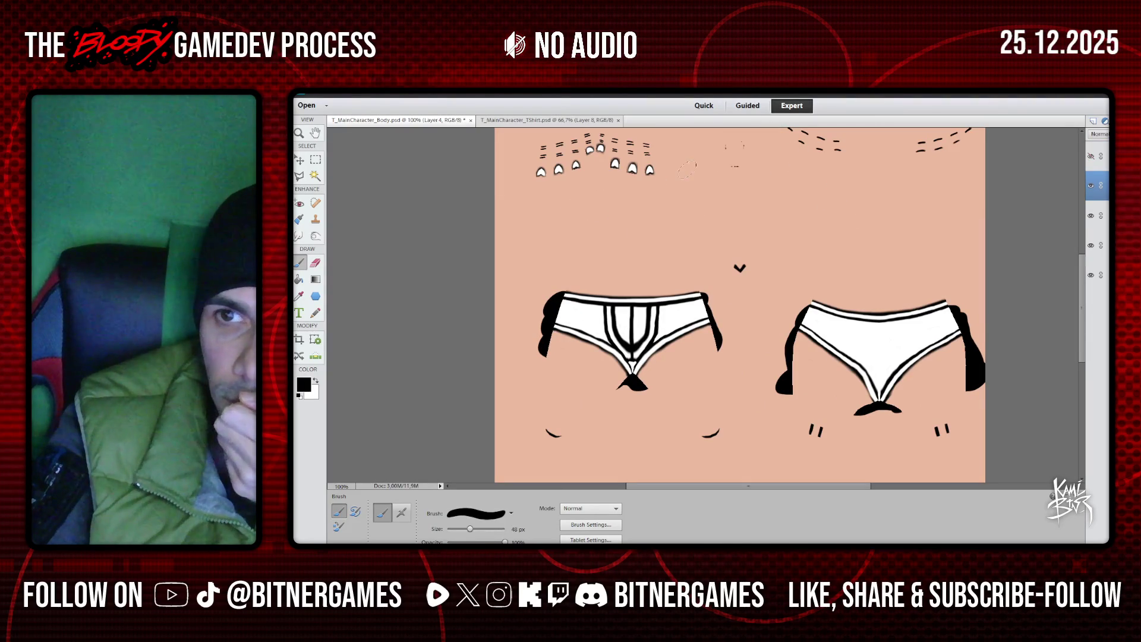
Open T_MainCharacter_Bust.psd from recent files and pick it as the duplicate destination
{"action": "left_click", "coordinate": [326, 105]}
{"action": "left_click", "coordinate": [357, 160]}
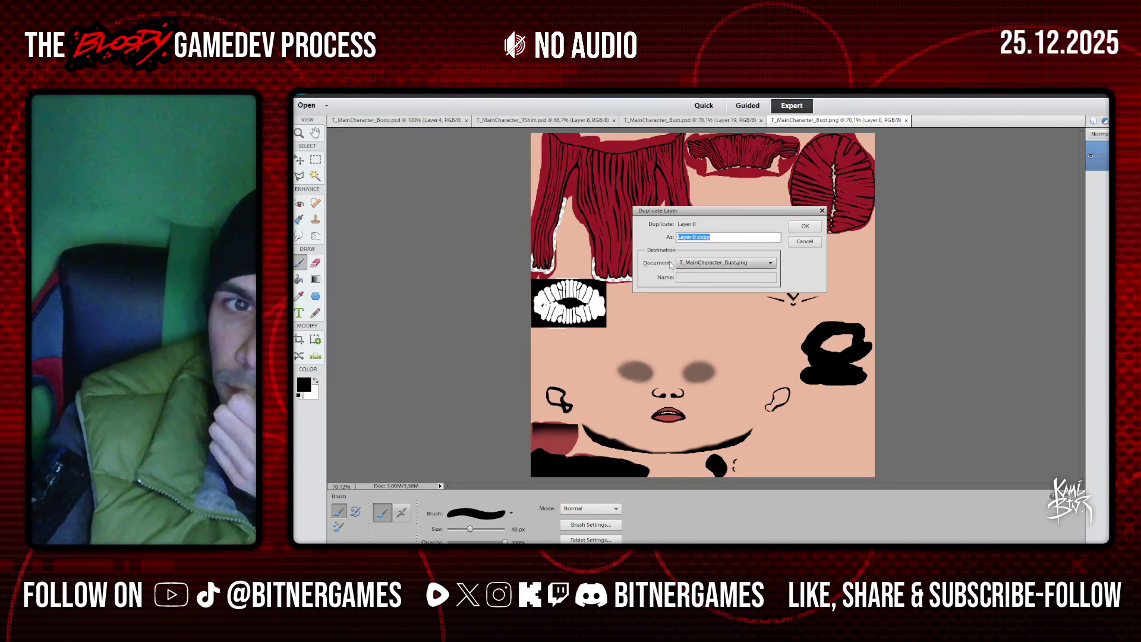
{"action": "left_click", "coordinate": [770, 262]}
Duplicate the bust PNG's layer into T_MainCharacter_Bust.psd as Layer 20 and close the PNG
{"action": "left_click", "coordinate": [763, 285]}
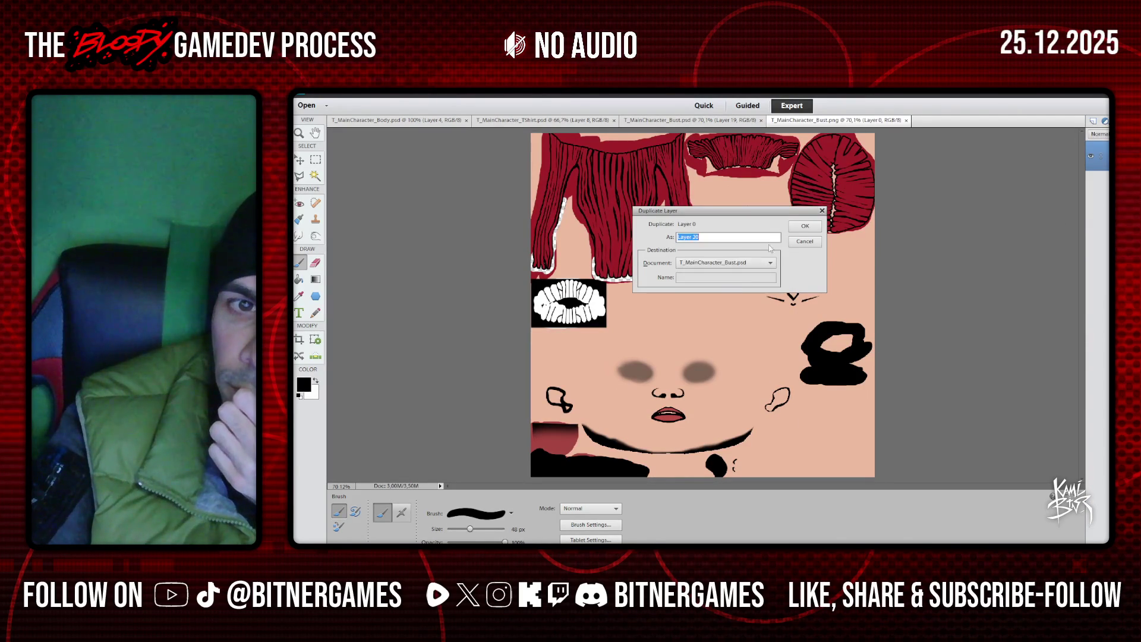
{"action": "left_click", "coordinate": [805, 226]}
{"action": "left_click", "coordinate": [907, 120]}
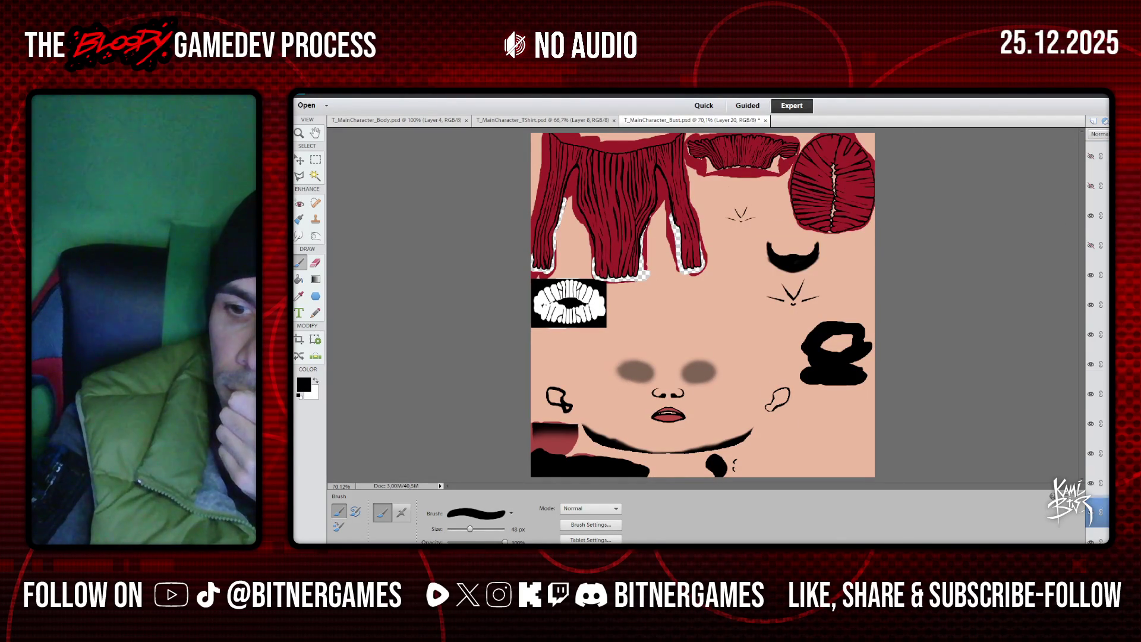
Reorder the new layer, add an empty layer above it and show the UV wireframe
{"action": "key", "text": "ctrl+shift+bracketright"}
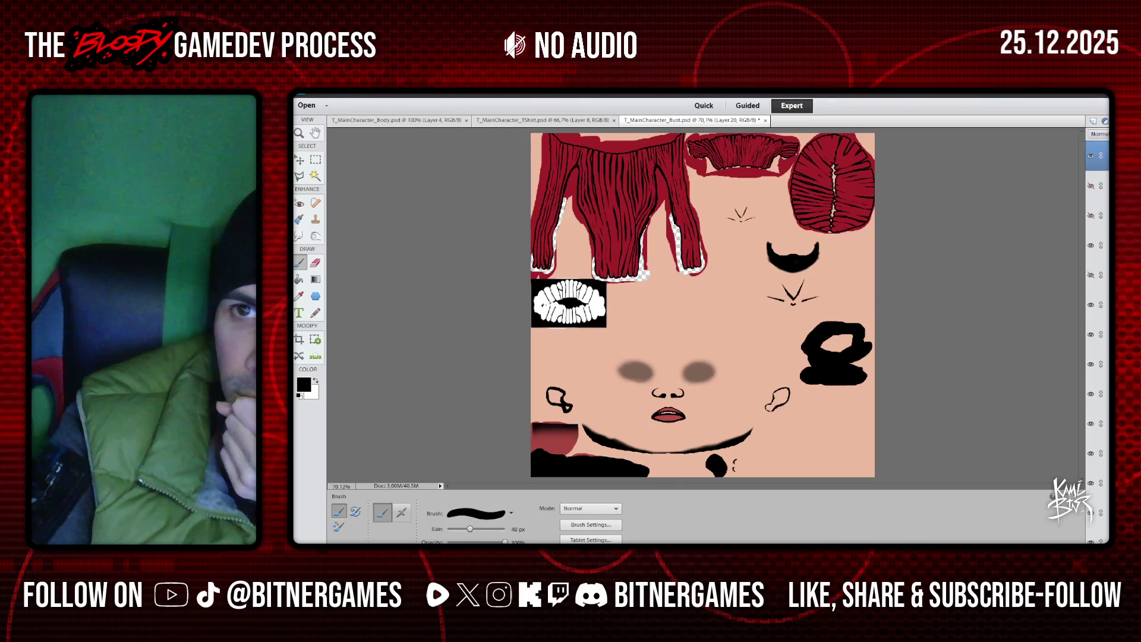
{"action": "left_click_drag", "start_coordinate": [1096, 155], "coordinate": [1092, 364]}
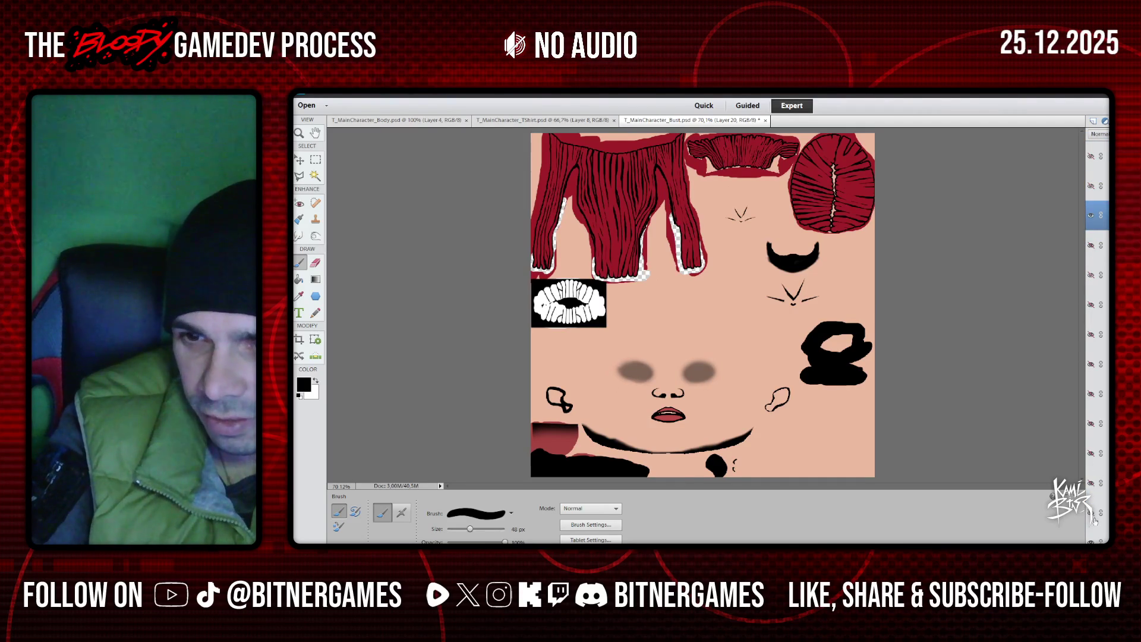
{"action": "left_click", "coordinate": [1091, 215]}
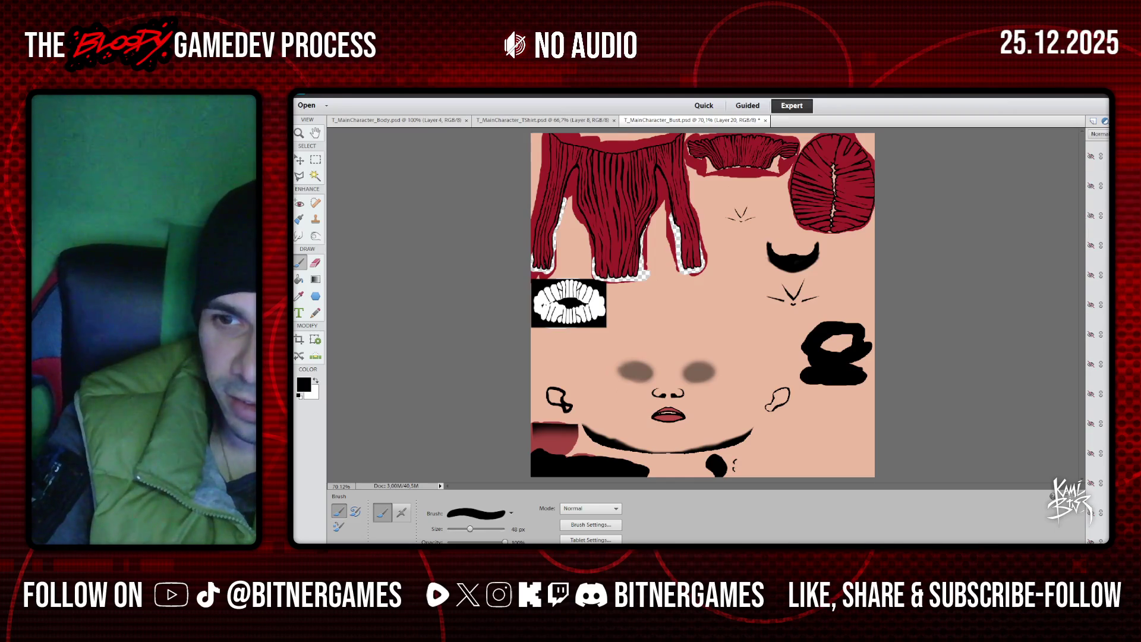
{"action": "left_click", "coordinate": [1091, 215]}
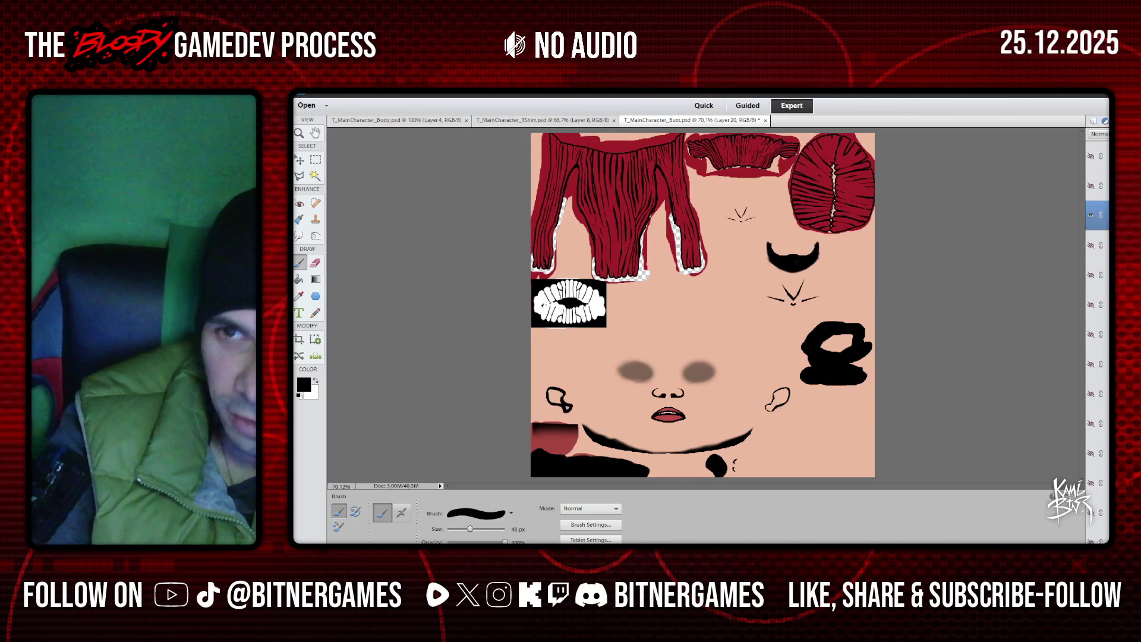
{"action": "left_click", "coordinate": [1092, 121]}
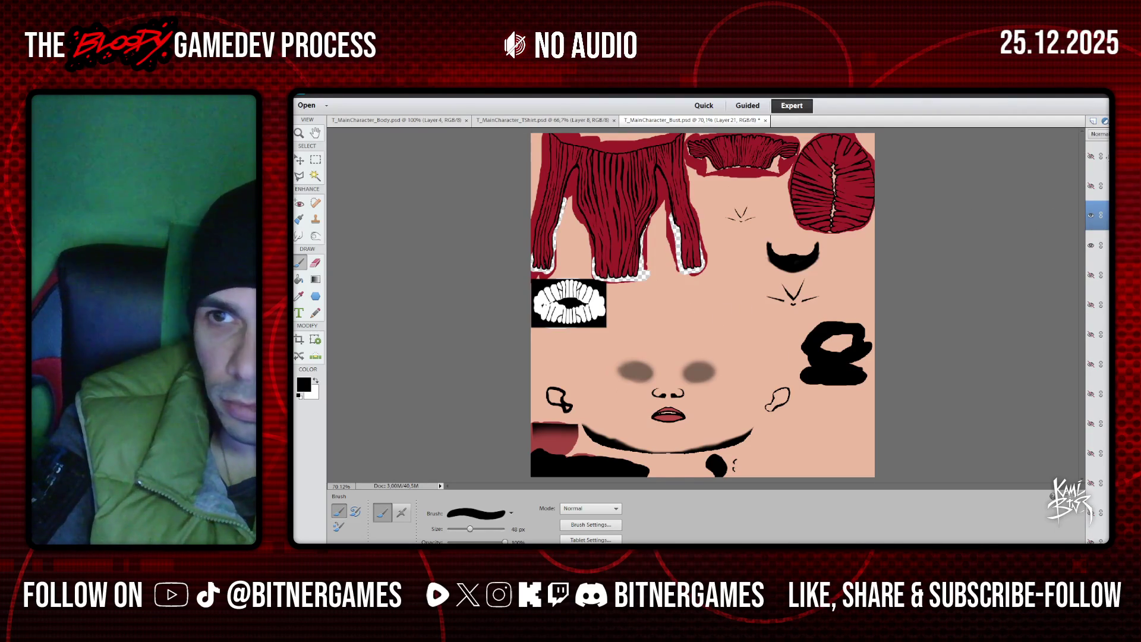
{"action": "left_click", "coordinate": [1092, 186]}
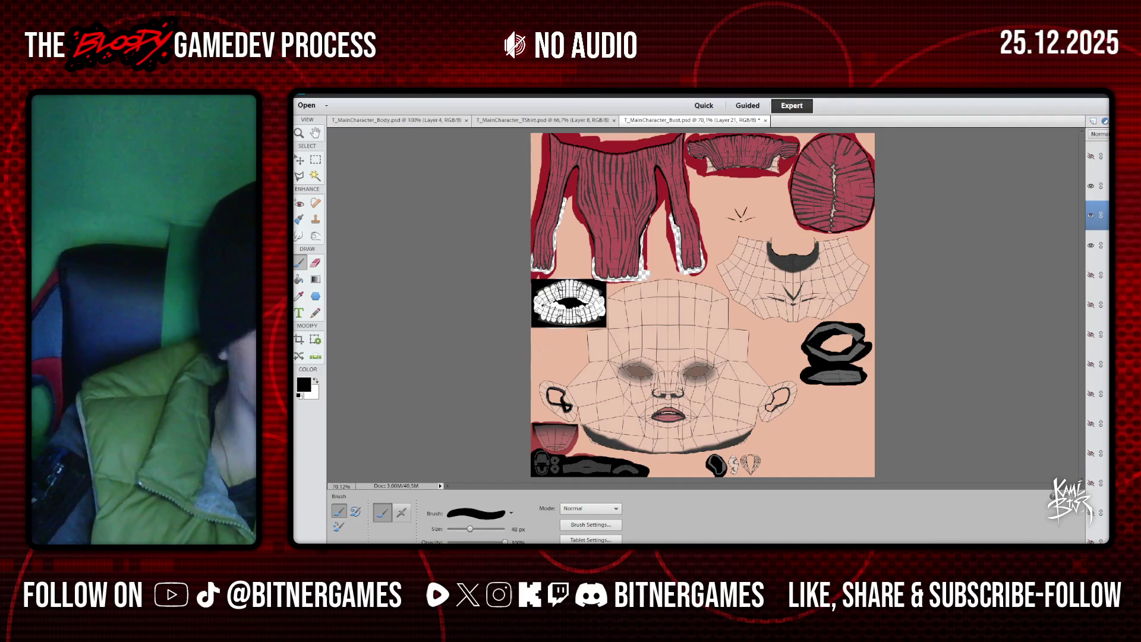
Sample the peach skin tone with the Eyedropper and swap so black is the brush colour
{"action": "left_click", "coordinate": [300, 296]}
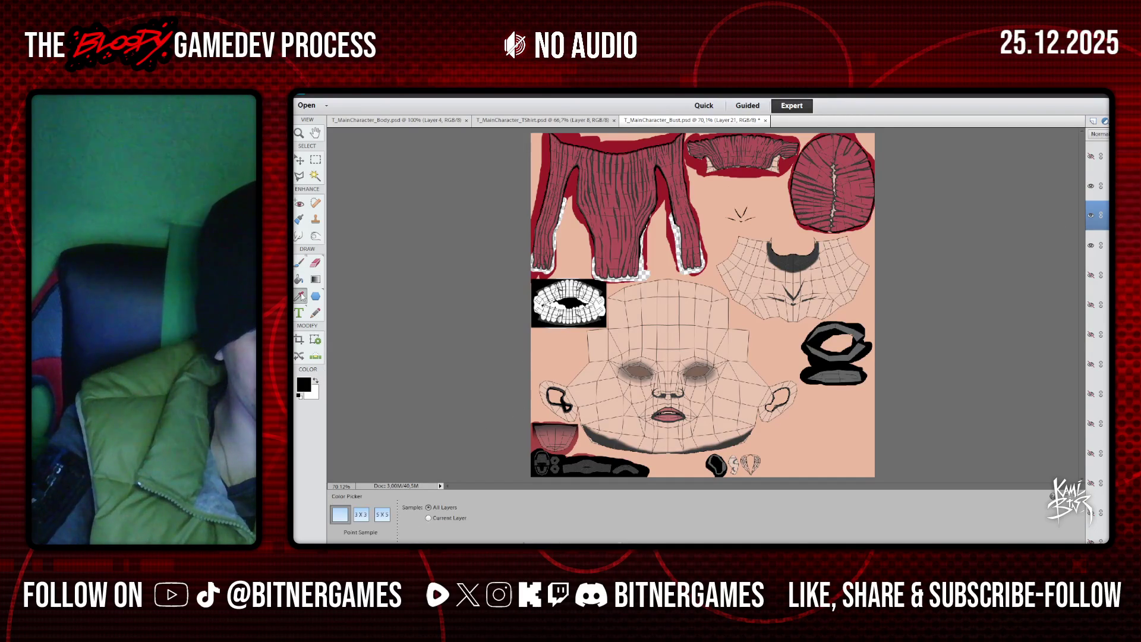
{"action": "left_click", "coordinate": [320, 384]}
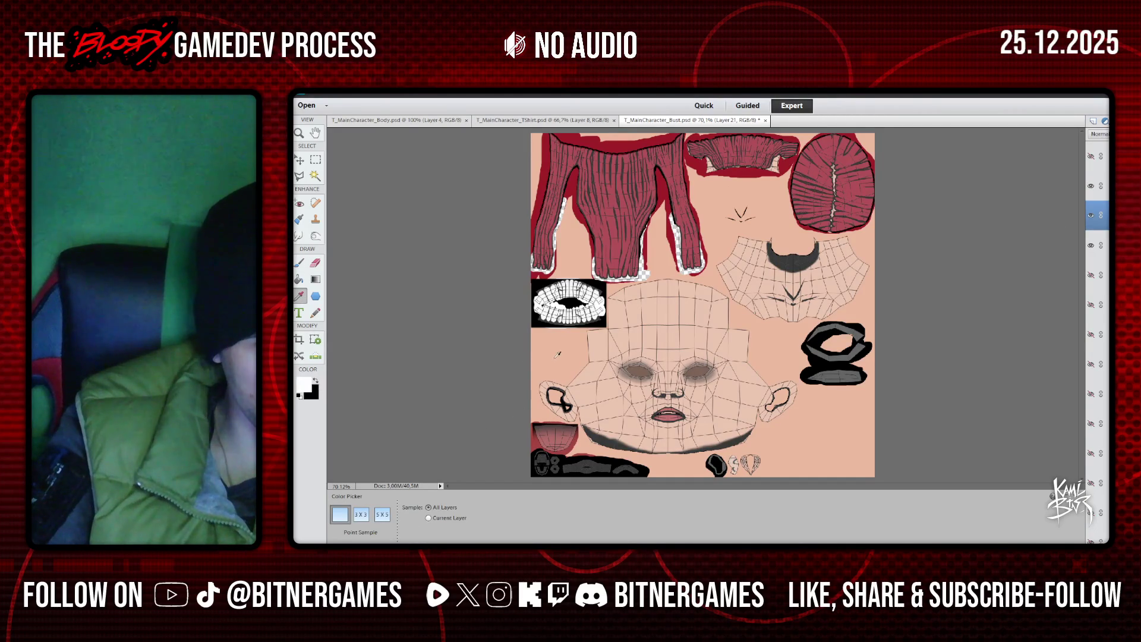
{"action": "key", "text": "b"}
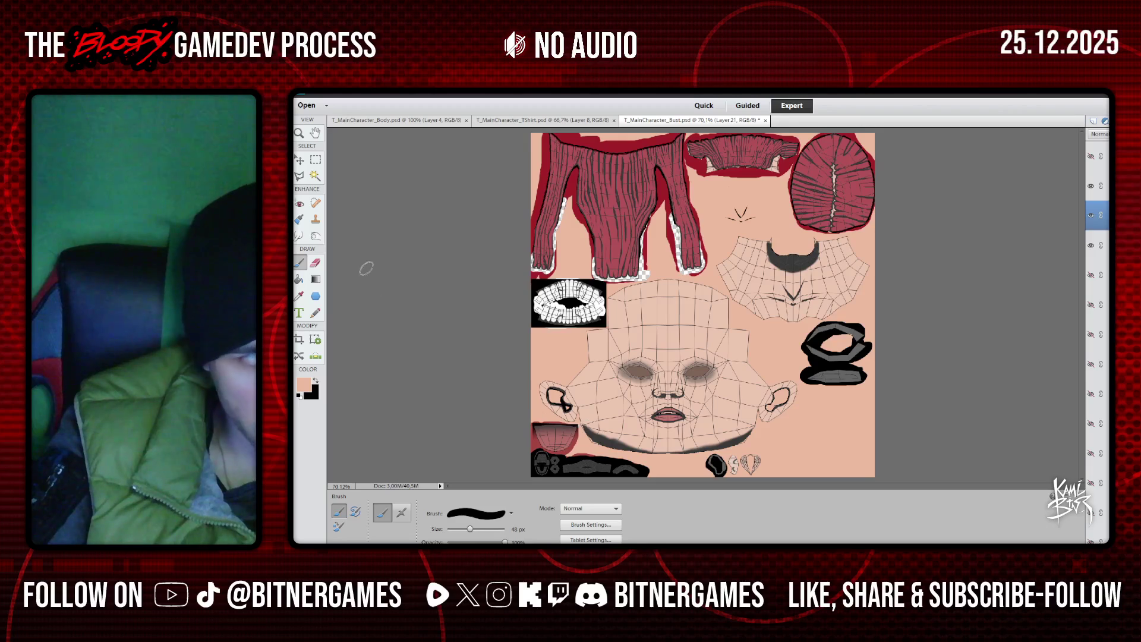
{"action": "left_click", "coordinate": [315, 381]}
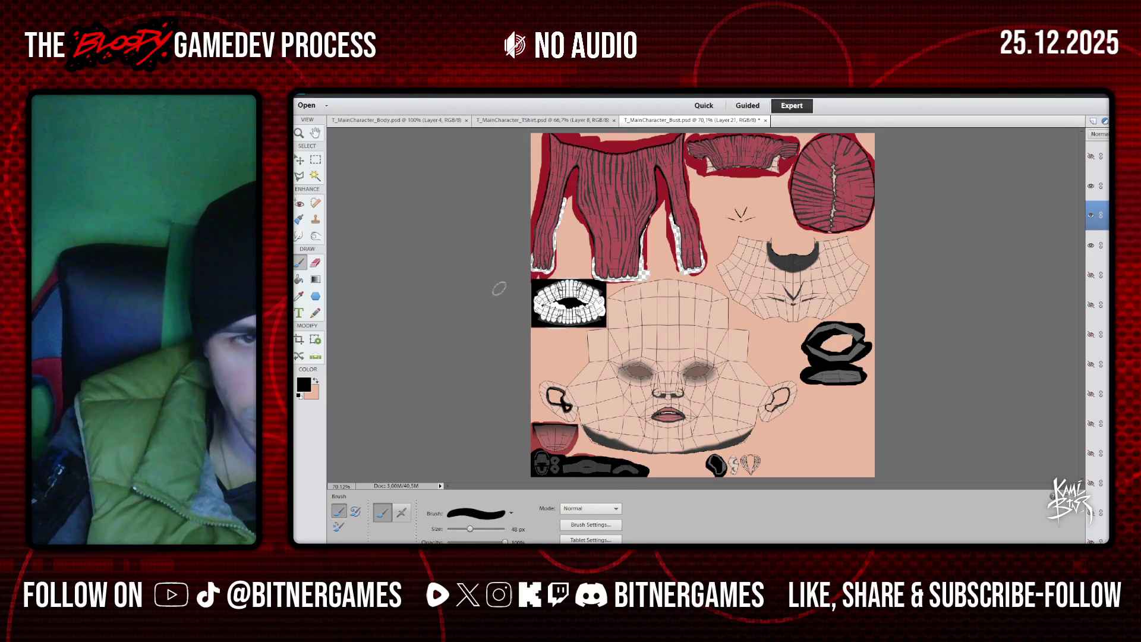
Zoom in on the lower half of the face
{"action": "key", "text": "z"}
{"action": "left_click", "coordinate": [341, 516]}
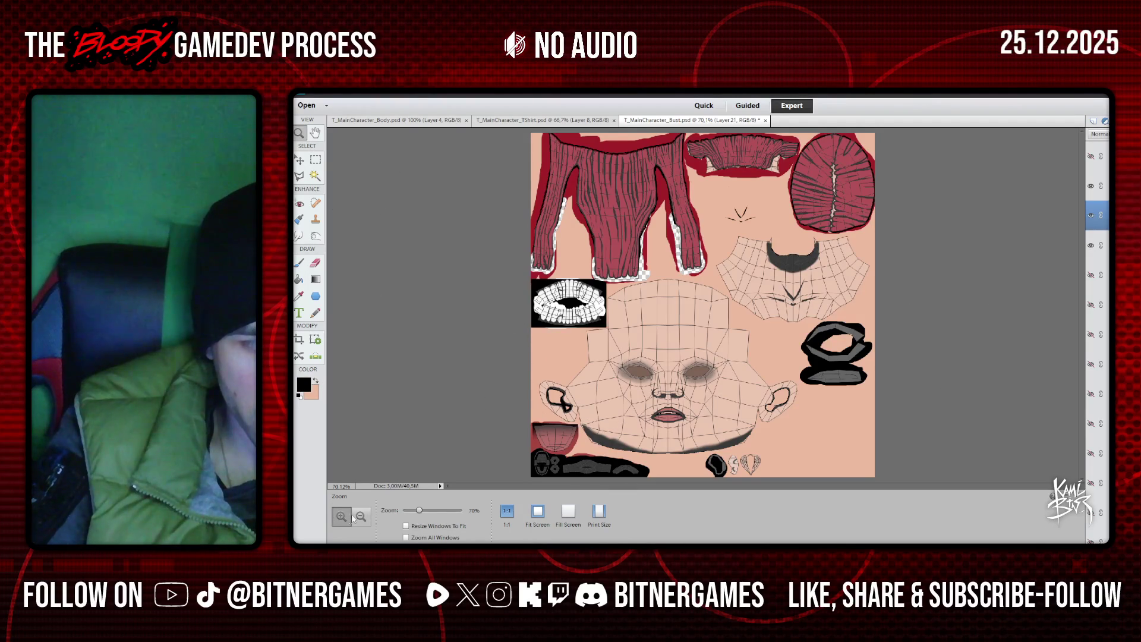
{"action": "left_click", "coordinate": [624, 428]}
{"action": "left_click", "coordinate": [621, 419]}
{"action": "scroll", "coordinate": [623, 417], "scroll_direction": "down", "scroll_amount": 2}
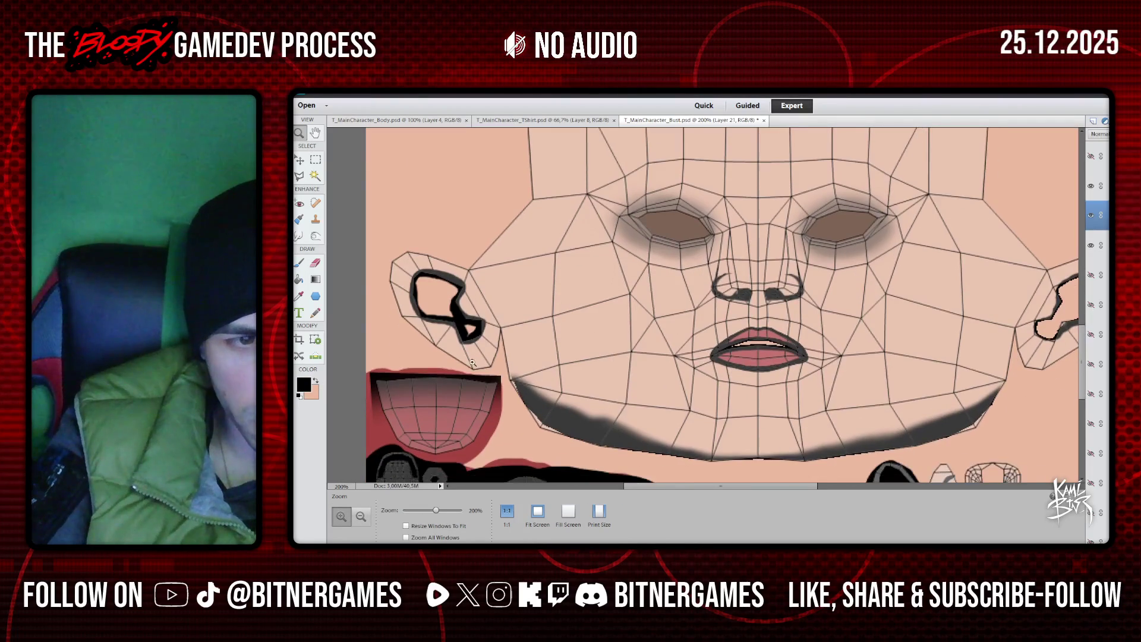
Paint a black stroke along the jawline with a 16 px brush
{"action": "key", "text": "b"}
{"action": "key", "text": "bracketleft"}
{"action": "key", "text": "bracketleft"}
{"action": "key", "text": "bracketleft"}
{"action": "mouse_move", "coordinate": [529, 395]}
{"action": "left_mouse_down"}
{"action": "mouse_move", "coordinate": [512, 379]}
{"action": "mouse_move", "coordinate": [542, 424]}
{"action": "mouse_move", "coordinate": [589, 444]}
{"action": "mouse_move", "coordinate": [782, 461]}
{"action": "mouse_move", "coordinate": [915, 441]}
{"action": "mouse_move", "coordinate": [978, 418]}
{"action": "mouse_move", "coordinate": [970, 430]}
{"action": "mouse_move", "coordinate": [1006, 389]}
{"action": "left_mouse_up"}
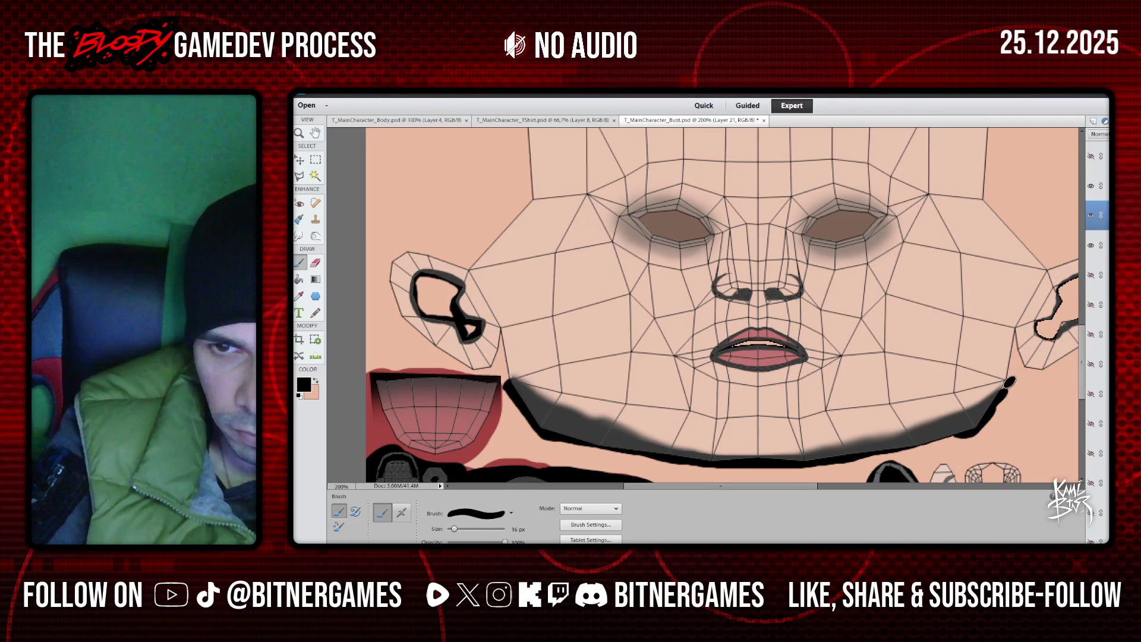
{"action": "mouse_move", "coordinate": [1011, 381]}
{"action": "left_mouse_down"}
{"action": "mouse_move", "coordinate": [994, 400]}
{"action": "mouse_move", "coordinate": [909, 432]}
{"action": "mouse_move", "coordinate": [757, 461]}
{"action": "mouse_move", "coordinate": [665, 455]}
{"action": "mouse_move", "coordinate": [509, 386]}
{"action": "left_mouse_up"}
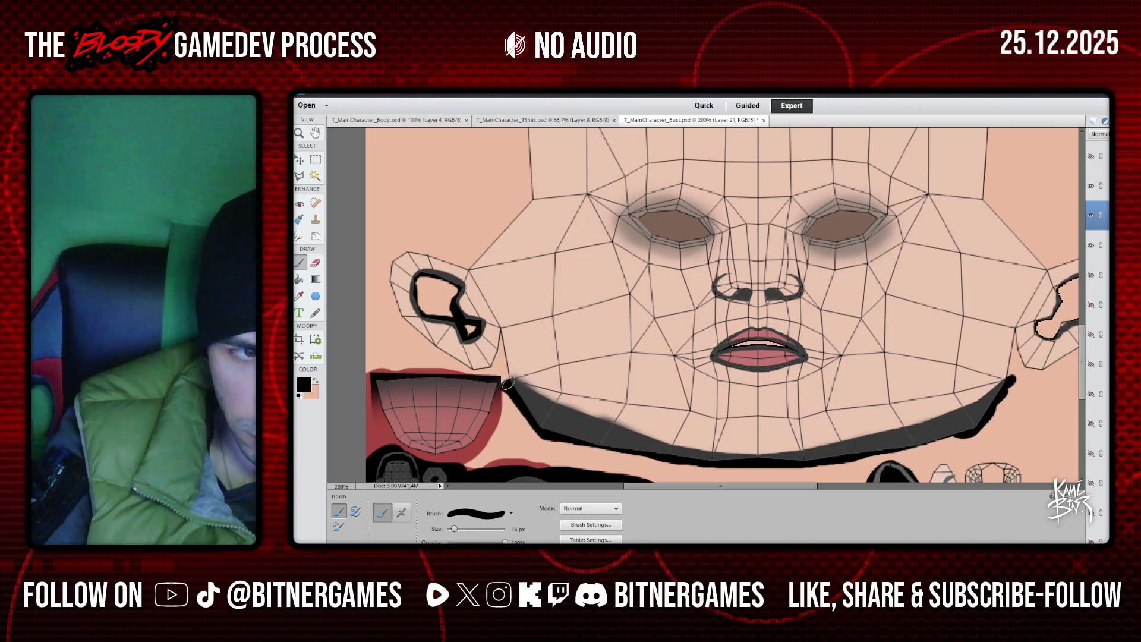
Clean up the jaw stroke's upper edge in skin tone
{"action": "key", "text": "x"}
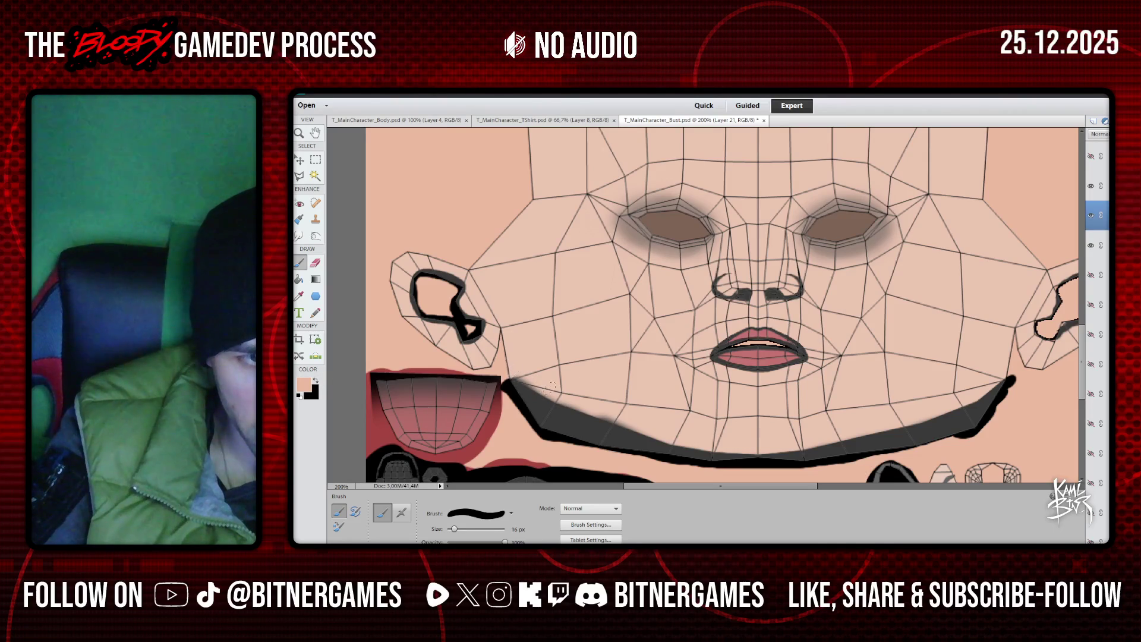
{"action": "left_click_drag", "start_coordinate": [557, 397], "coordinate": [512, 378]}
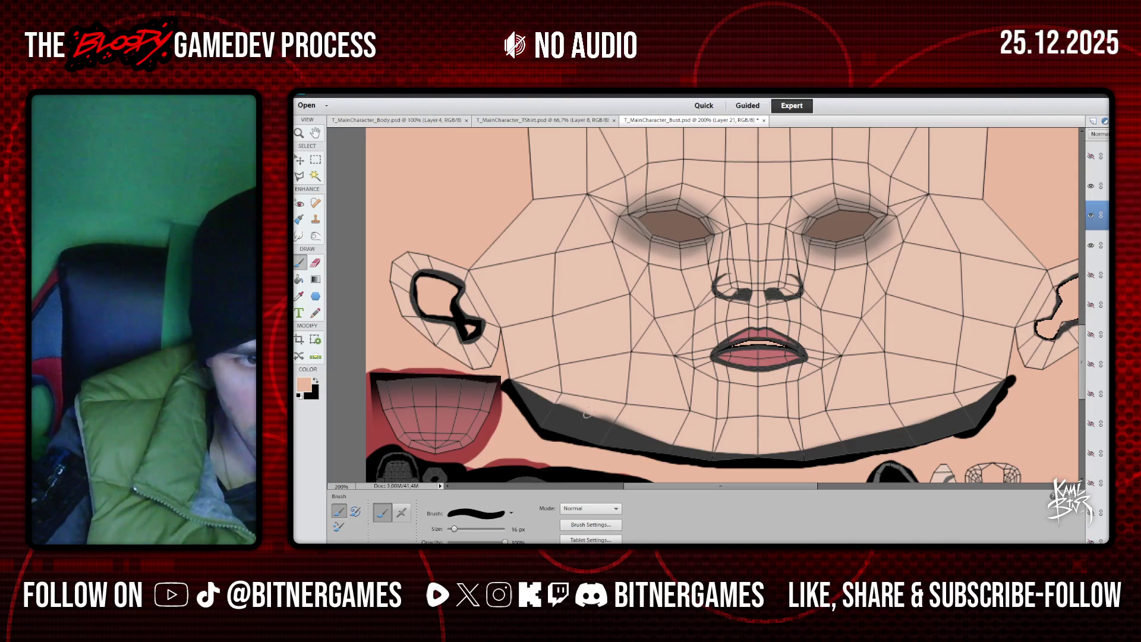
{"action": "left_click_drag", "start_coordinate": [613, 420], "coordinate": [711, 442]}
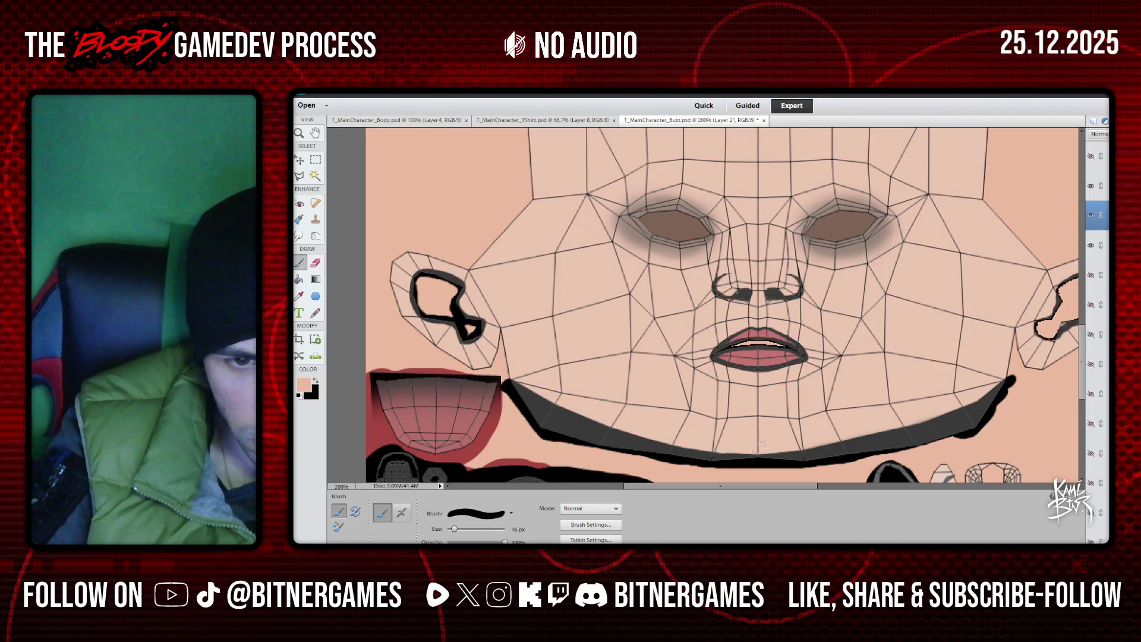
{"action": "left_click_drag", "start_coordinate": [800, 445], "coordinate": [847, 434]}
{"action": "left_click_drag", "start_coordinate": [956, 406], "coordinate": [962, 402]}
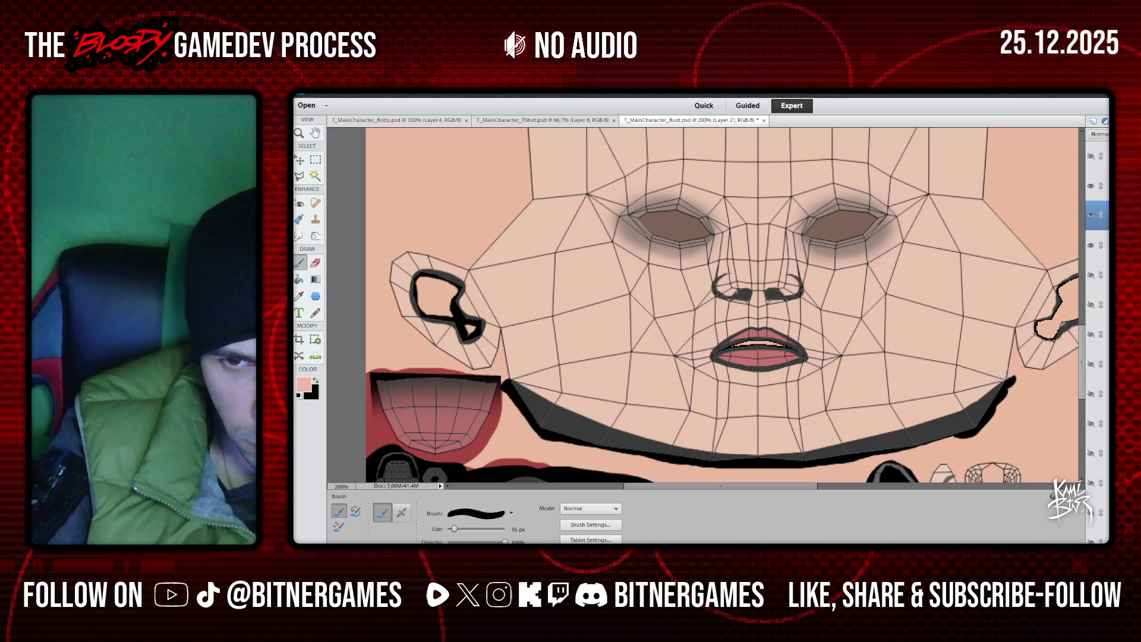
{"action": "left_click_drag", "start_coordinate": [961, 400], "coordinate": [967, 399]}
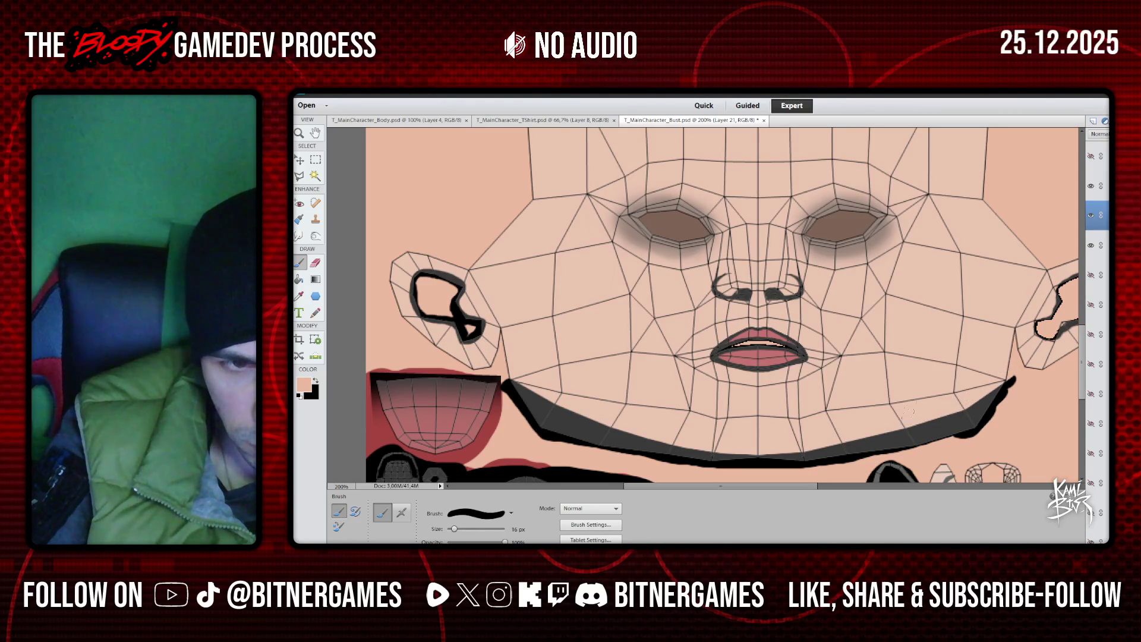
Hide the wireframe and thicken the black chin stroke toward its tip
{"action": "left_click", "coordinate": [1091, 187]}
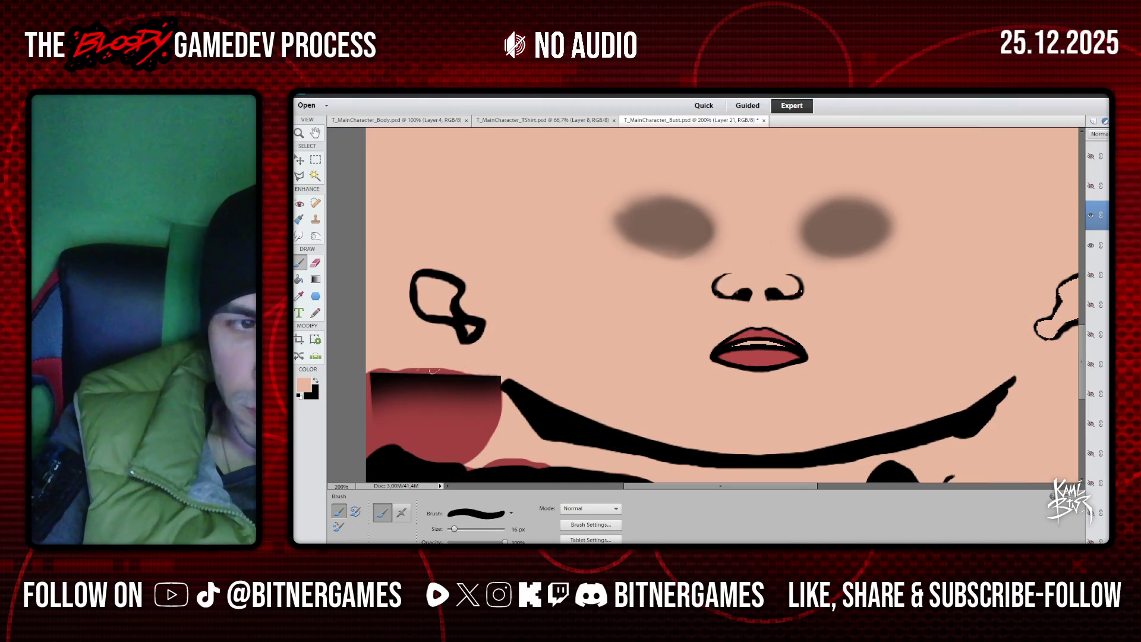
{"action": "left_click", "coordinate": [316, 380]}
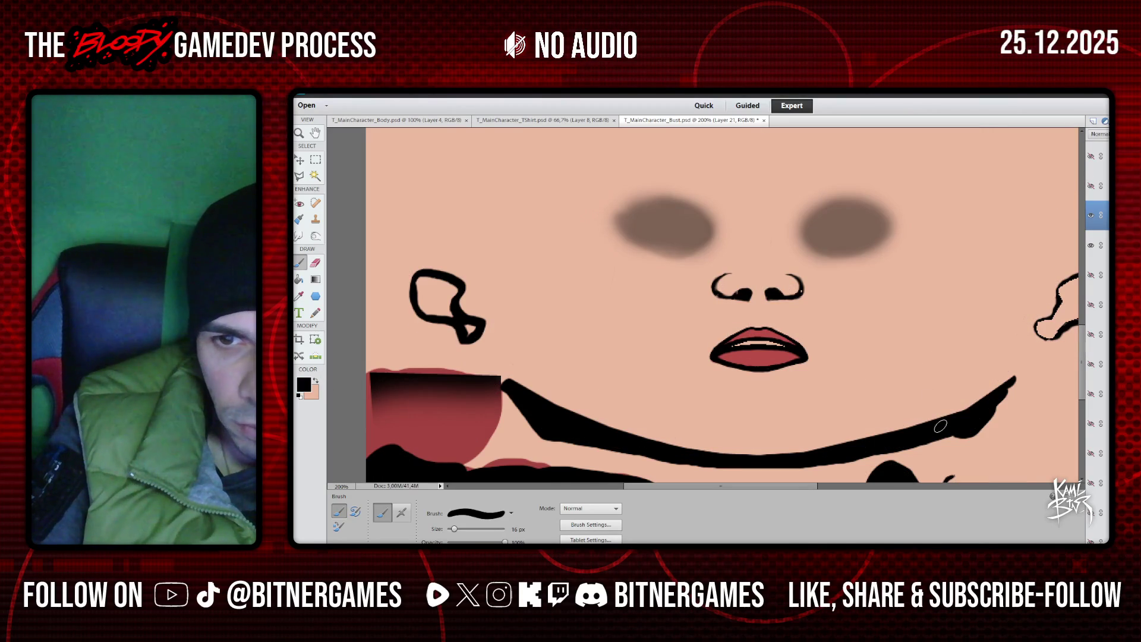
{"action": "left_click_drag", "start_coordinate": [932, 427], "coordinate": [997, 397]}
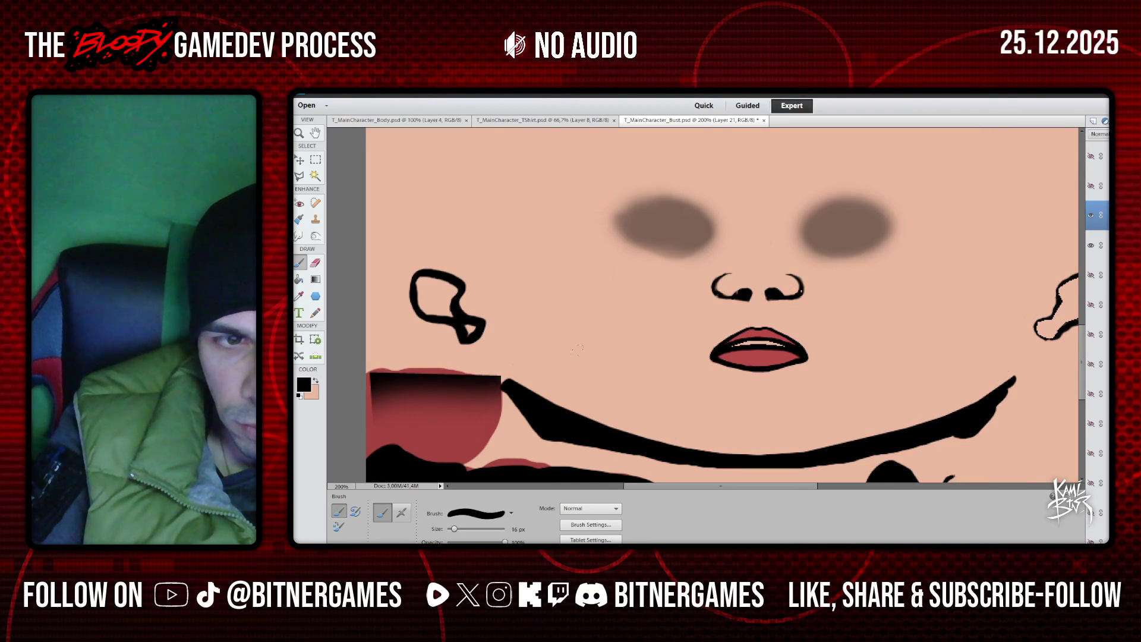
{"action": "left_click", "coordinate": [299, 133]}
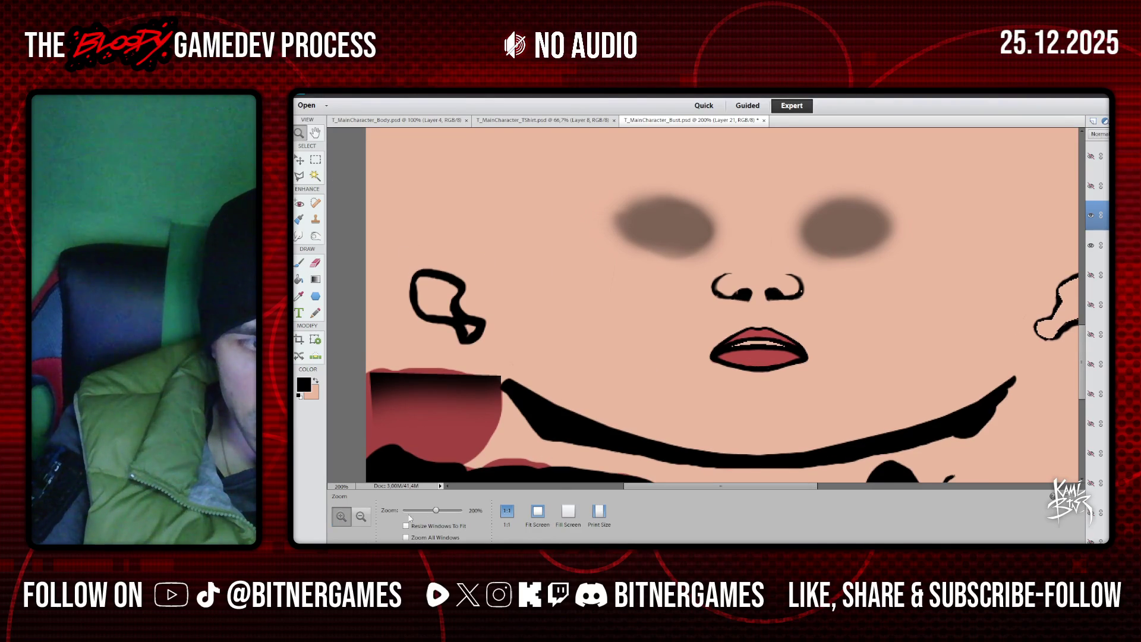
Zoom in on the beard and show the UV wireframe overlay
{"action": "left_click", "coordinate": [361, 516]}
{"action": "left_click", "coordinate": [776, 210]}
{"action": "left_click", "coordinate": [775, 209]}
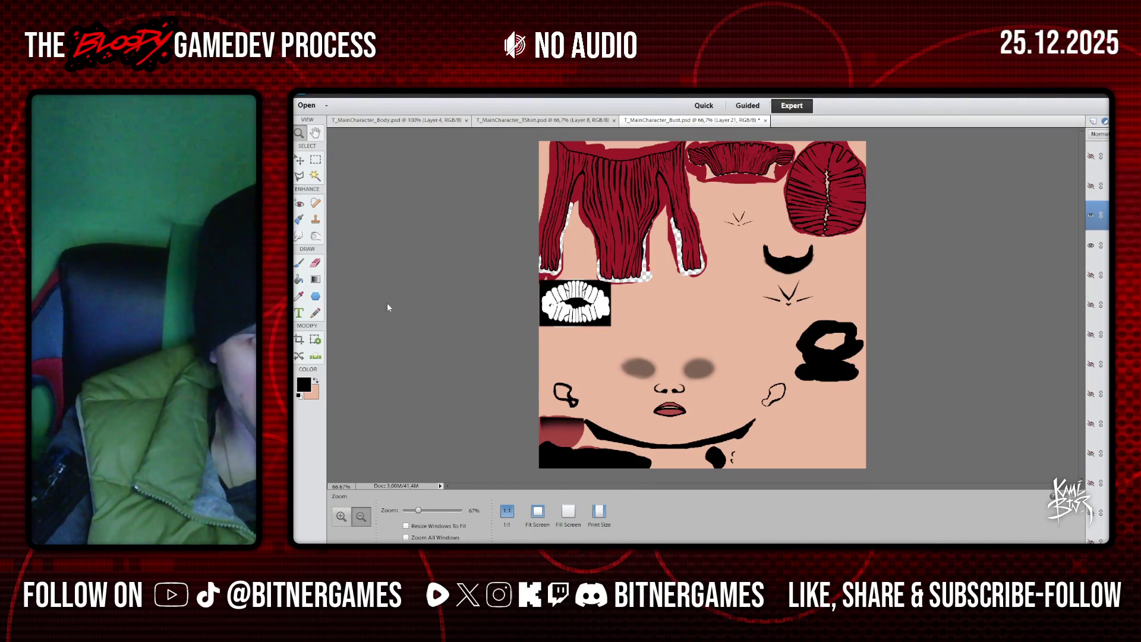
{"action": "left_click", "coordinate": [342, 516]}
{"action": "left_click", "coordinate": [793, 251]}
{"action": "left_click", "coordinate": [794, 250]}
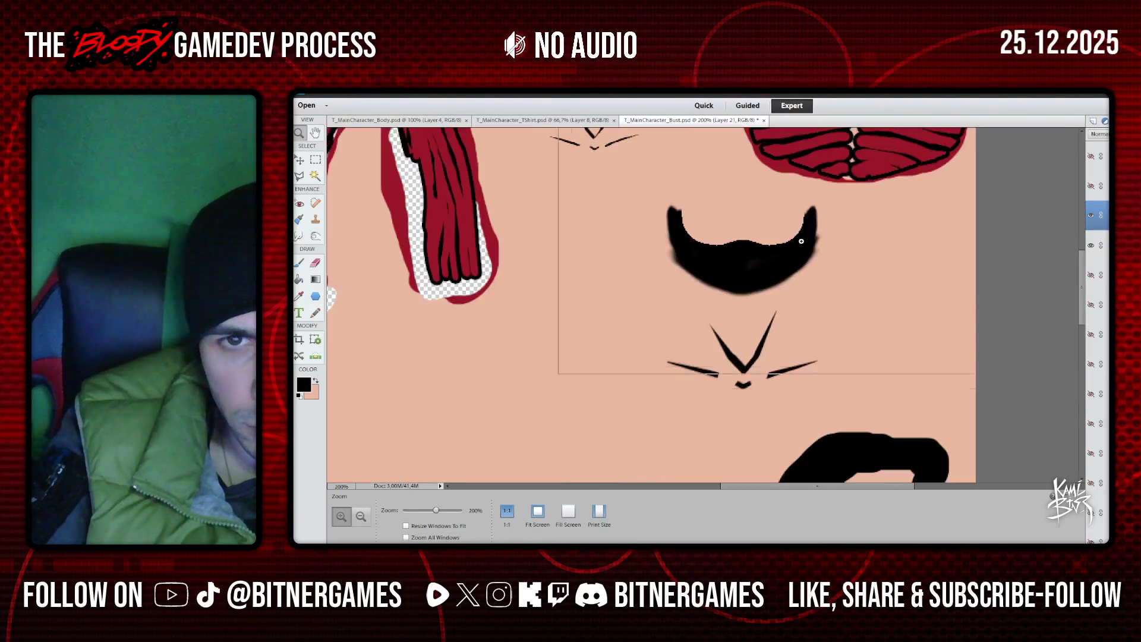
{"action": "left_click", "coordinate": [792, 252]}
{"action": "left_click", "coordinate": [1091, 186]}
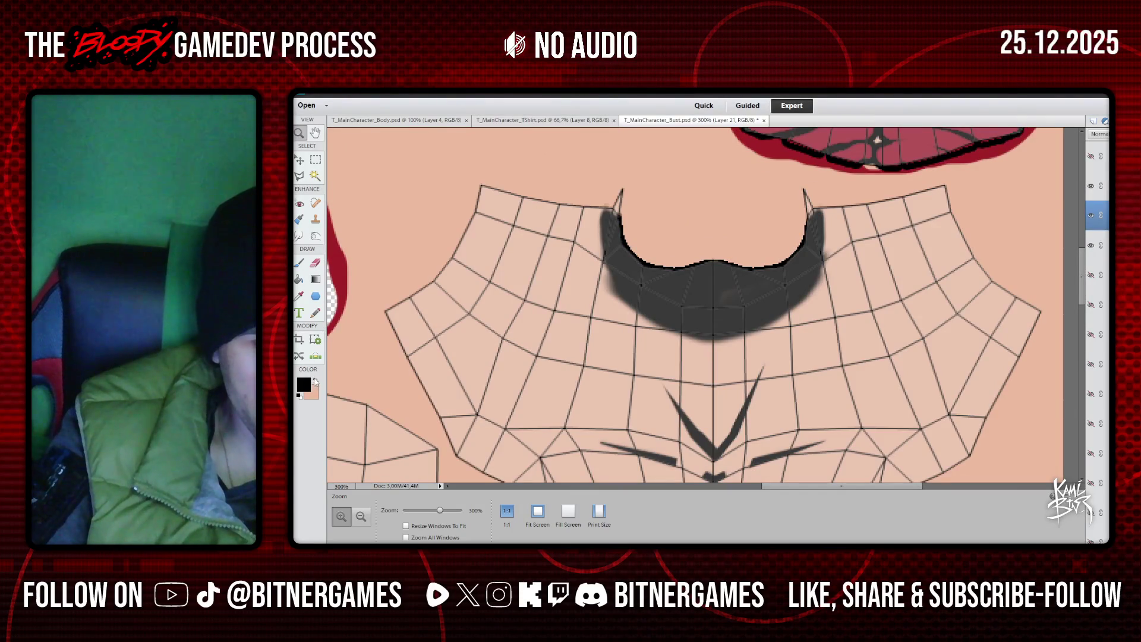
Sharpen the beard's black outline with an 11 px brush
{"action": "key", "text": "b"}
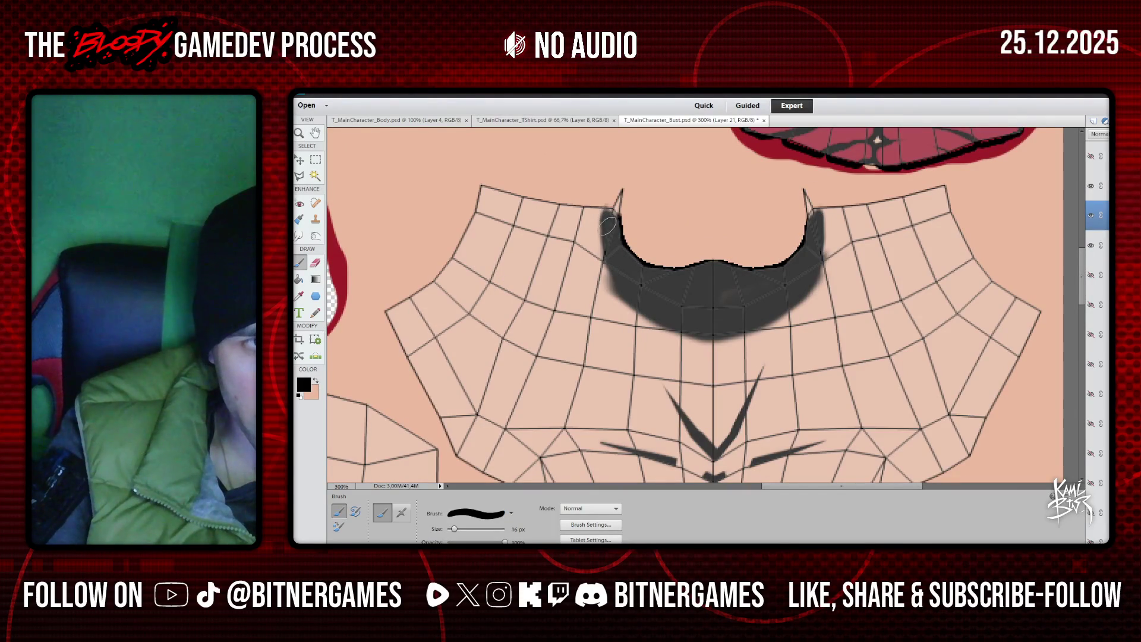
{"action": "left_click_drag", "start_coordinate": [454, 529], "coordinate": [452, 529]}
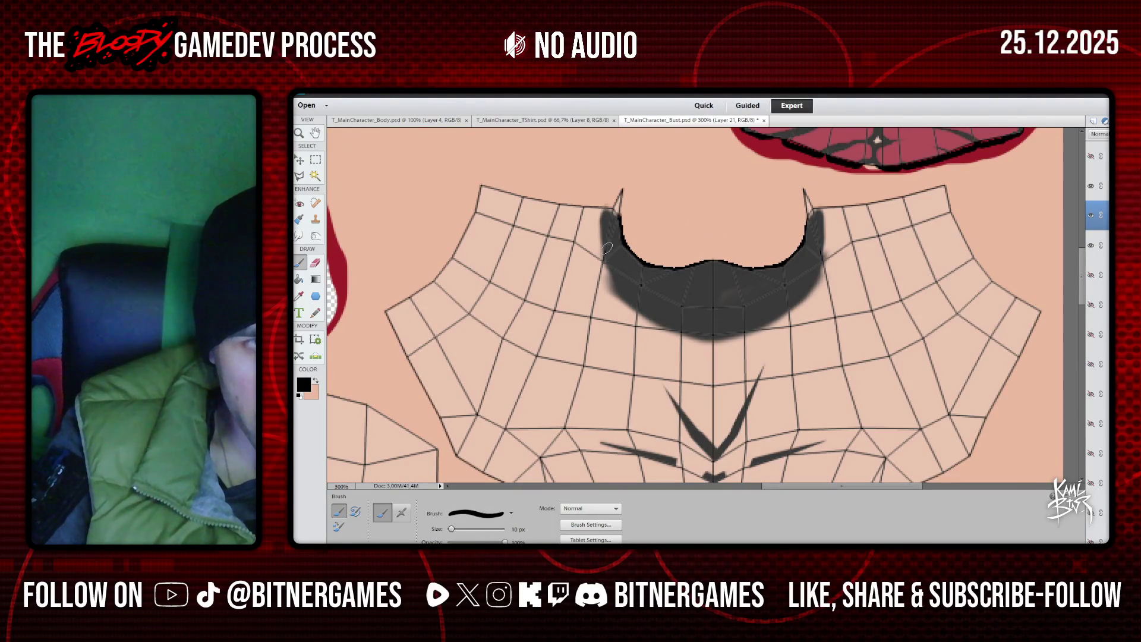
{"action": "left_click_drag", "start_coordinate": [607, 209], "coordinate": [607, 203]}
{"action": "left_click_drag", "start_coordinate": [610, 249], "coordinate": [614, 265]}
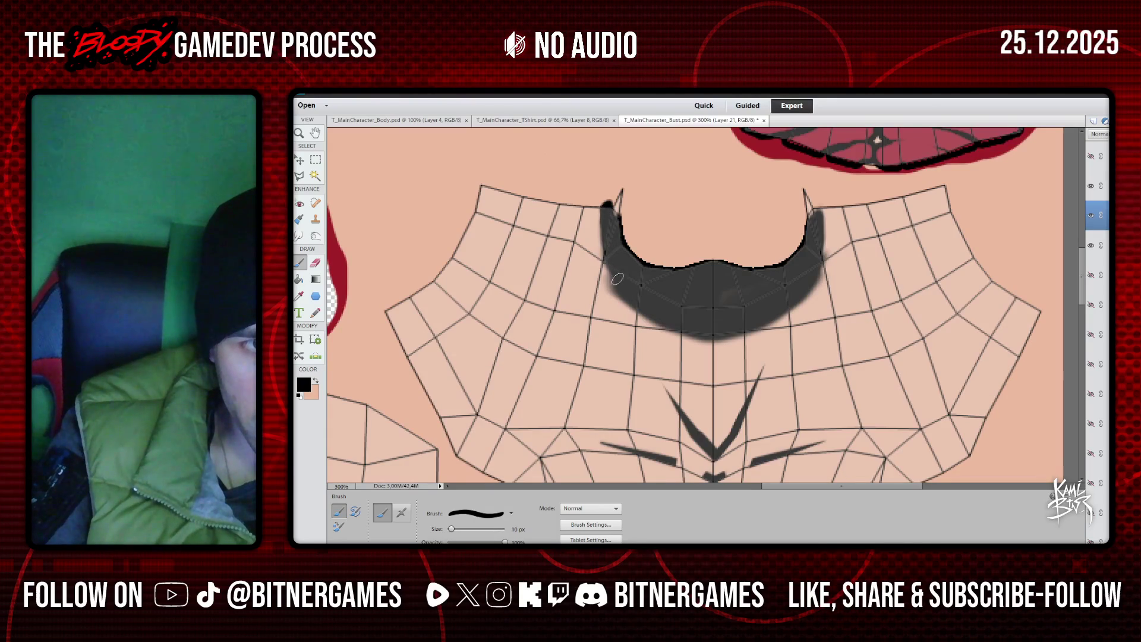
{"action": "mouse_move", "coordinate": [653, 314]}
{"action": "left_mouse_down"}
{"action": "mouse_move", "coordinate": [692, 330]}
{"action": "mouse_move", "coordinate": [758, 327]}
{"action": "mouse_move", "coordinate": [809, 283]}
{"action": "mouse_move", "coordinate": [815, 213]}
{"action": "left_mouse_up"}
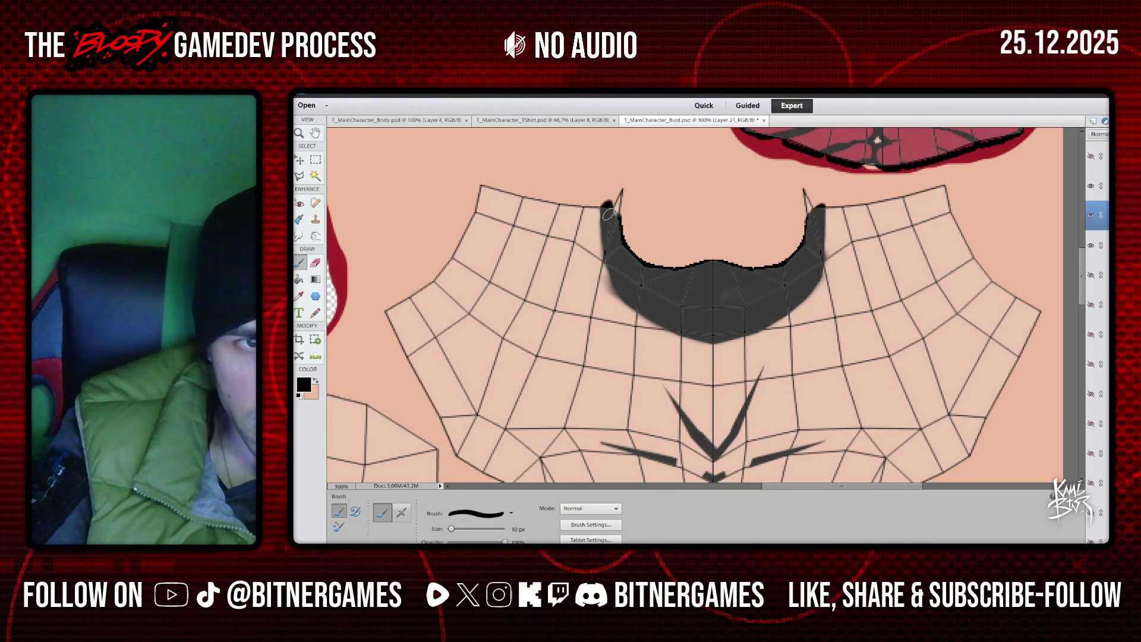
{"action": "mouse_move", "coordinate": [608, 212]}
{"action": "left_mouse_down"}
{"action": "mouse_move", "coordinate": [627, 250]}
{"action": "mouse_move", "coordinate": [777, 271]}
{"action": "left_mouse_up"}
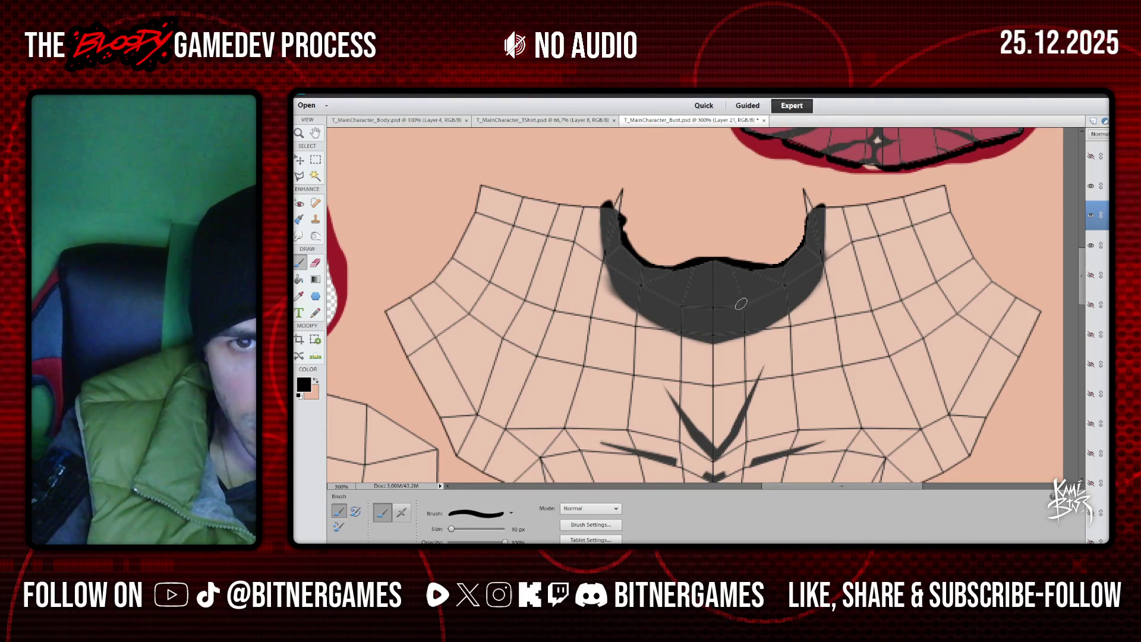
Trim the beard's left edge in skin tone, undo two strokes, and hide the wireframe
{"action": "left_click", "coordinate": [315, 380]}
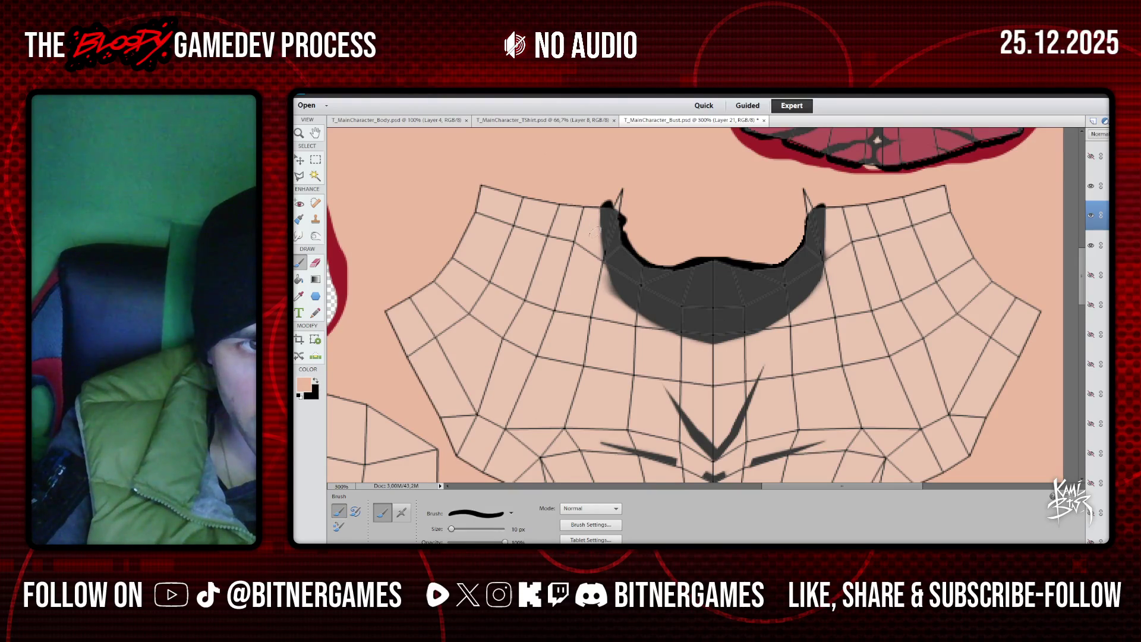
{"action": "left_click_drag", "start_coordinate": [602, 233], "coordinate": [617, 305]}
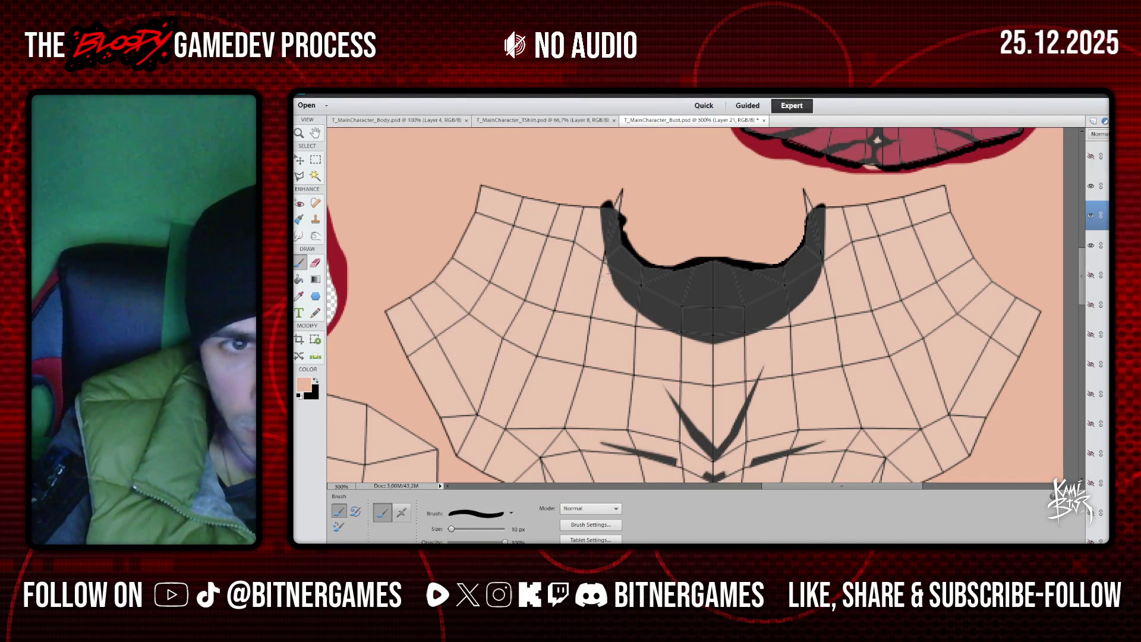
{"action": "key", "text": "ctrl+z"}
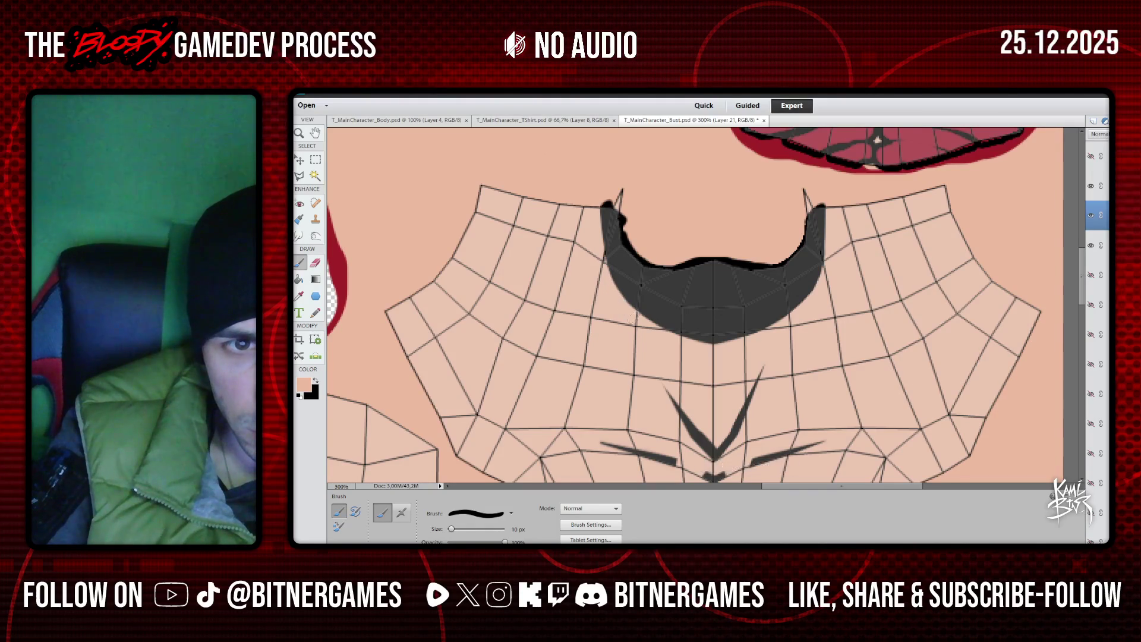
{"action": "key", "text": "ctrl+z"}
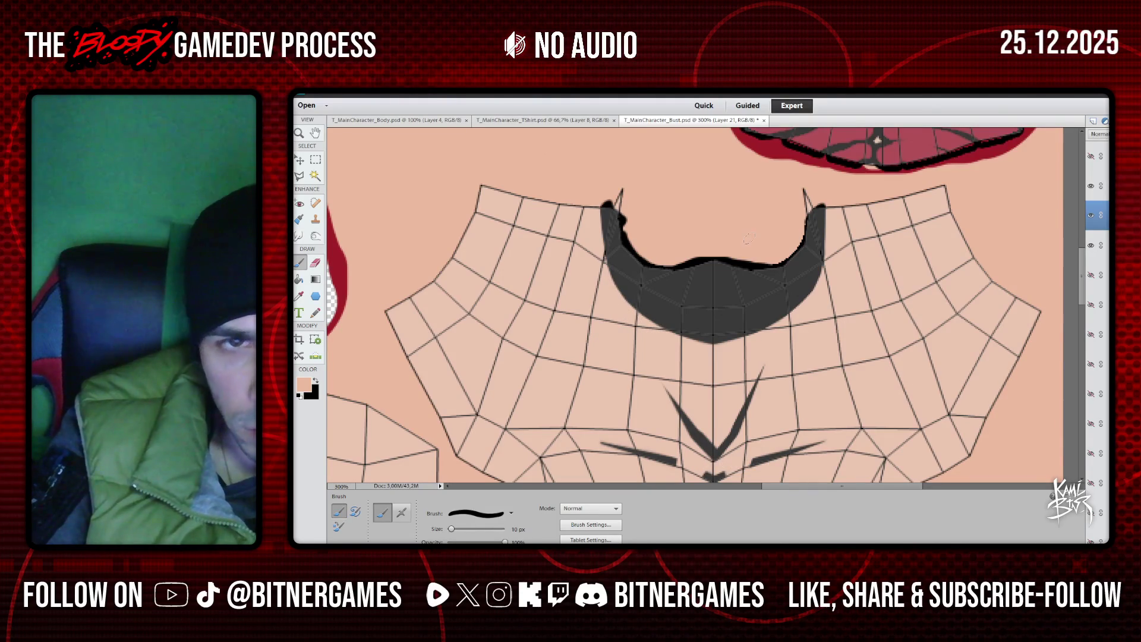
{"action": "left_click", "coordinate": [1090, 187]}
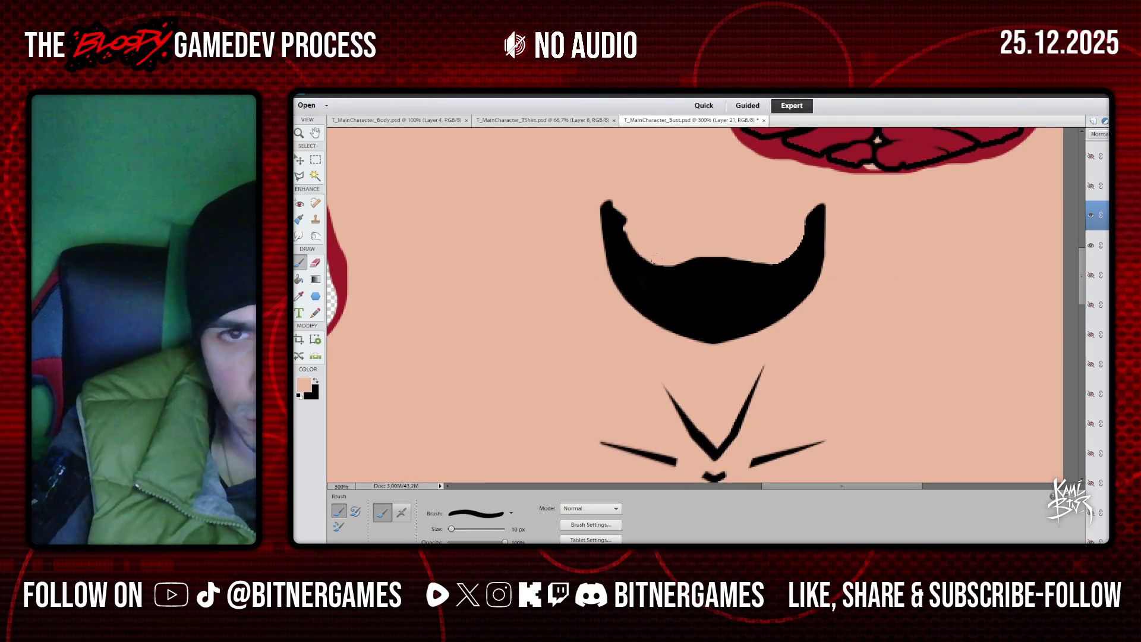
Smooth the beard's inner upper edge in black and zoom out to the whole texture
{"action": "left_click", "coordinate": [317, 382]}
{"action": "mouse_move", "coordinate": [621, 224]}
{"action": "left_mouse_down"}
{"action": "mouse_move", "coordinate": [666, 267]}
{"action": "mouse_move", "coordinate": [756, 262]}
{"action": "mouse_move", "coordinate": [803, 240]}
{"action": "mouse_move", "coordinate": [779, 261]}
{"action": "mouse_move", "coordinate": [740, 238]}
{"action": "left_mouse_up"}
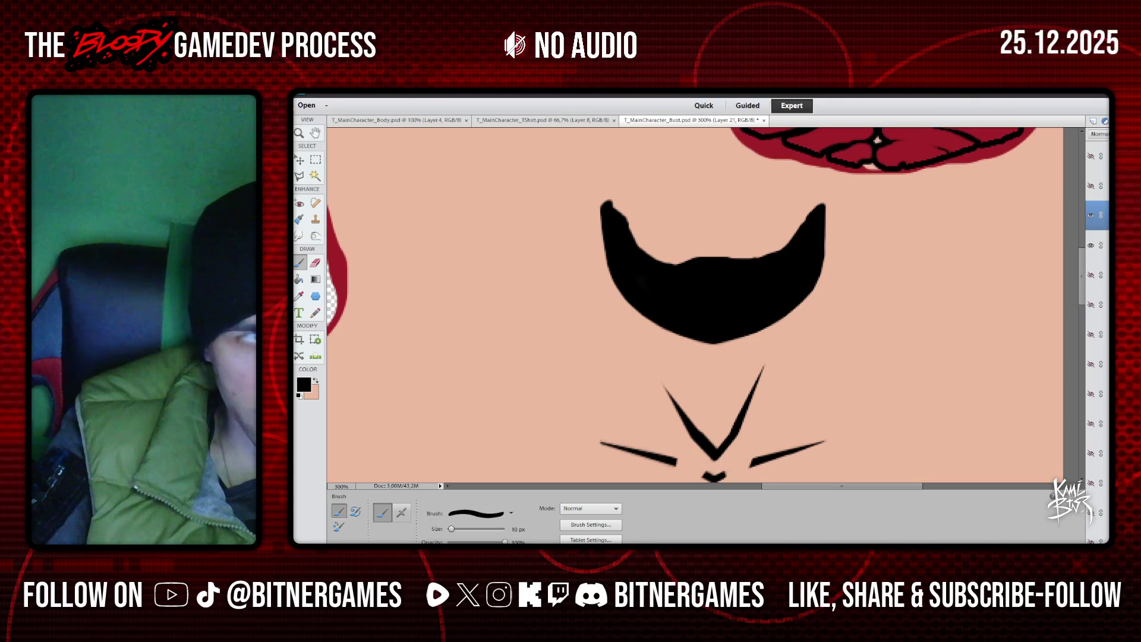
{"action": "left_click", "coordinate": [299, 134]}
{"action": "left_click", "coordinate": [545, 329]}
{"action": "left_click", "coordinate": [713, 321]}
{"action": "left_click", "coordinate": [912, 312]}
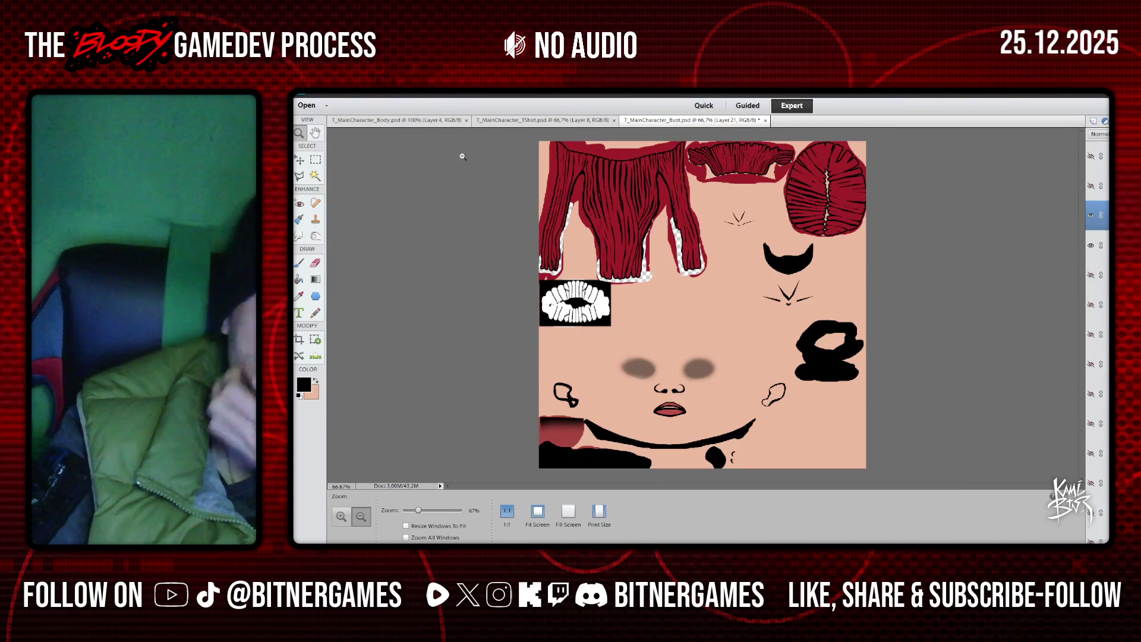
Save the texture over T_MainCharacter_Bust.png, confirming the file replacement
{"action": "left_click", "coordinate": [318, 91]}
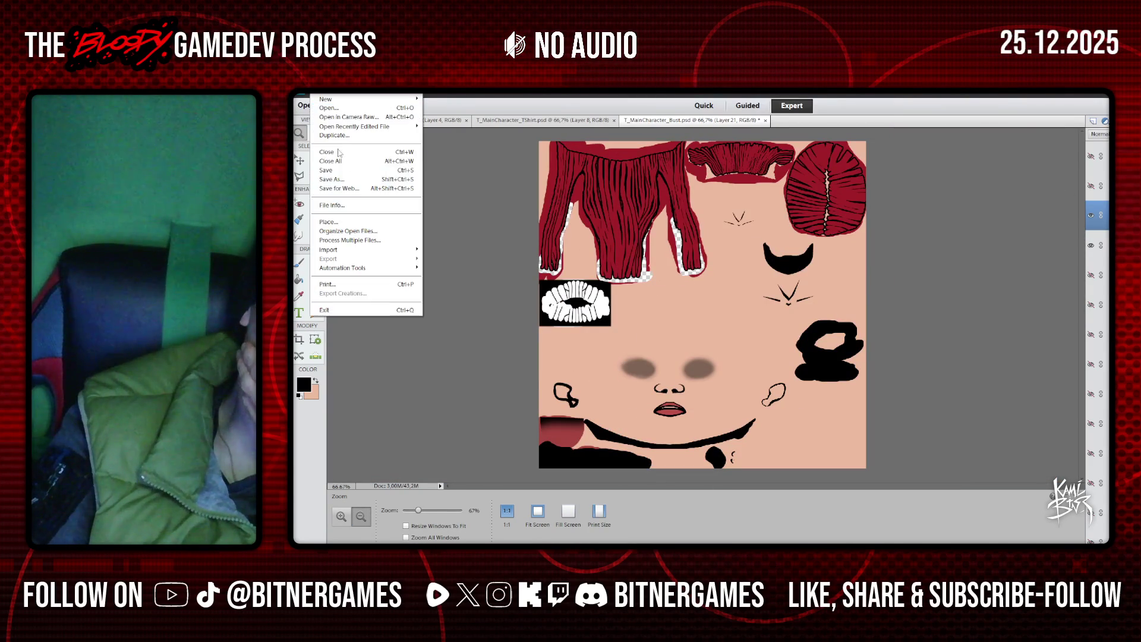
{"action": "left_click", "coordinate": [350, 179]}
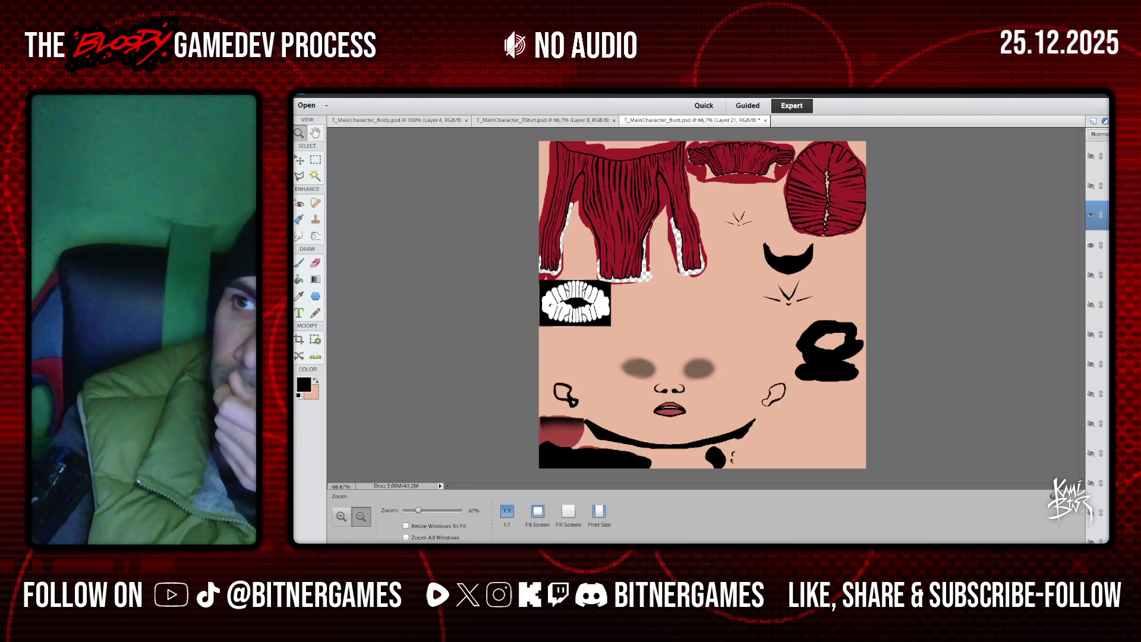
{"action": "key", "text": "Return"}
{"action": "left_click", "coordinate": [731, 273]}
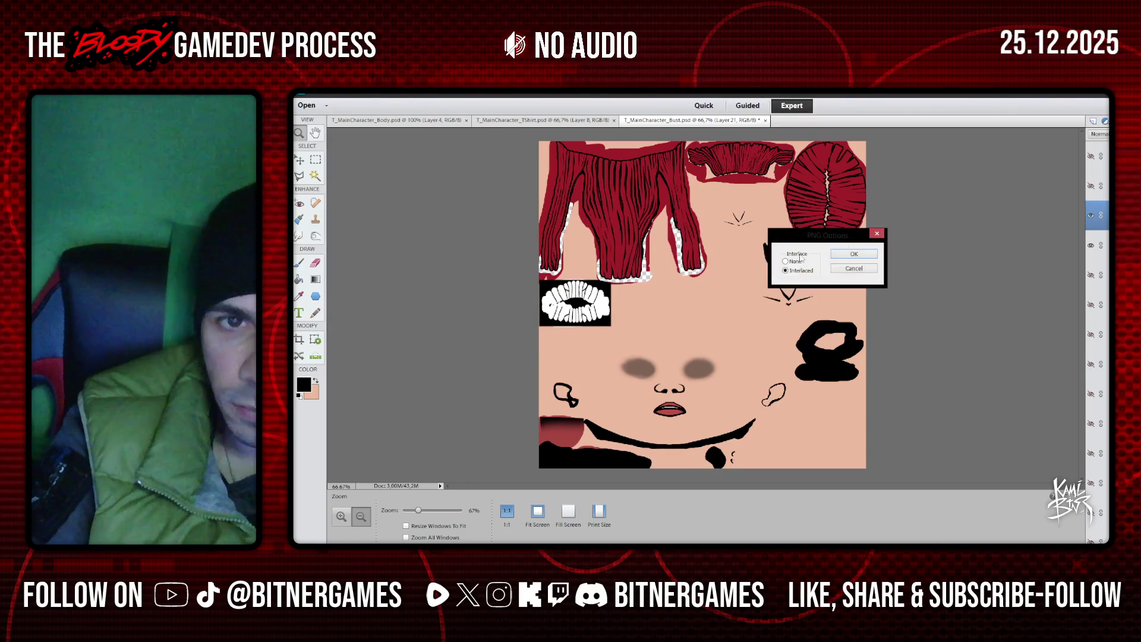
{"action": "left_click", "coordinate": [859, 251]}
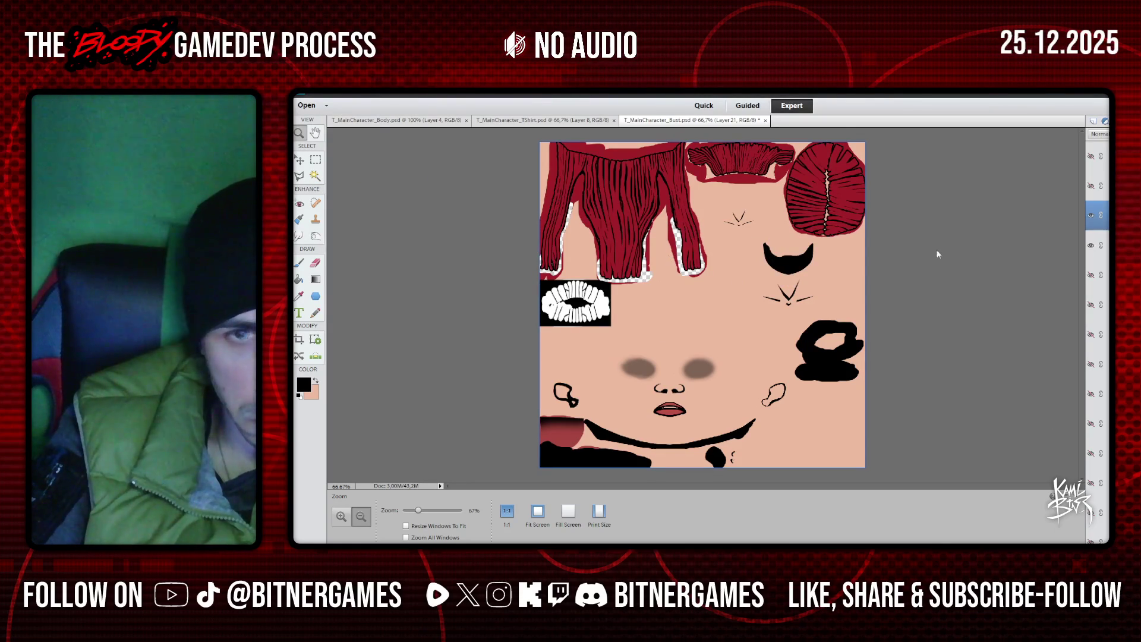
{"action": "key", "text": "ctrl+s"}
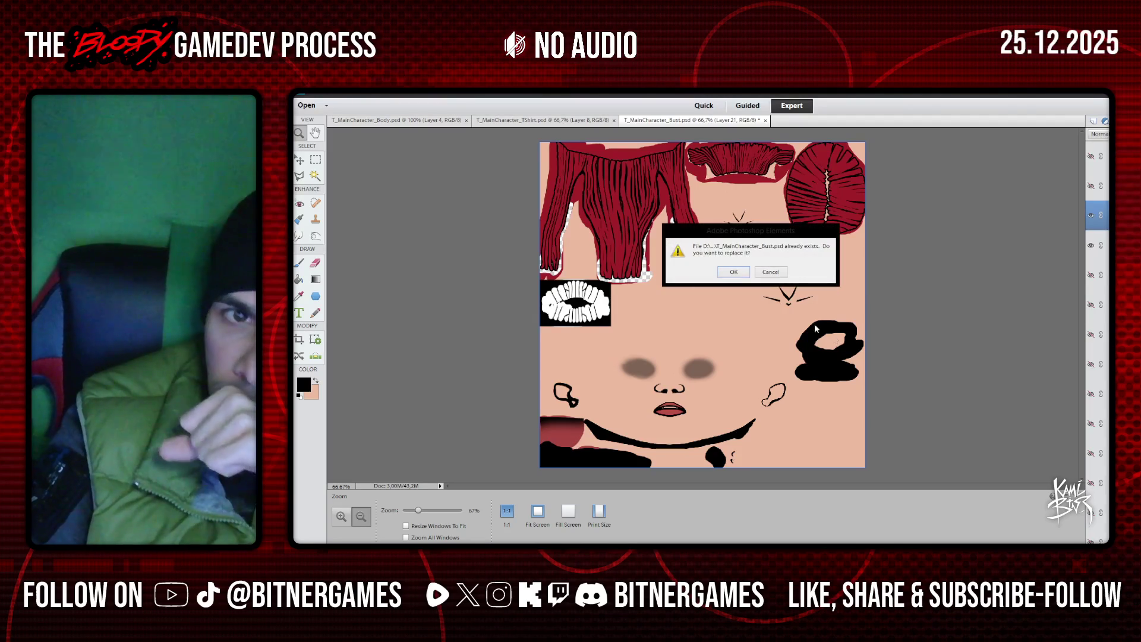
{"action": "left_click", "coordinate": [742, 274]}
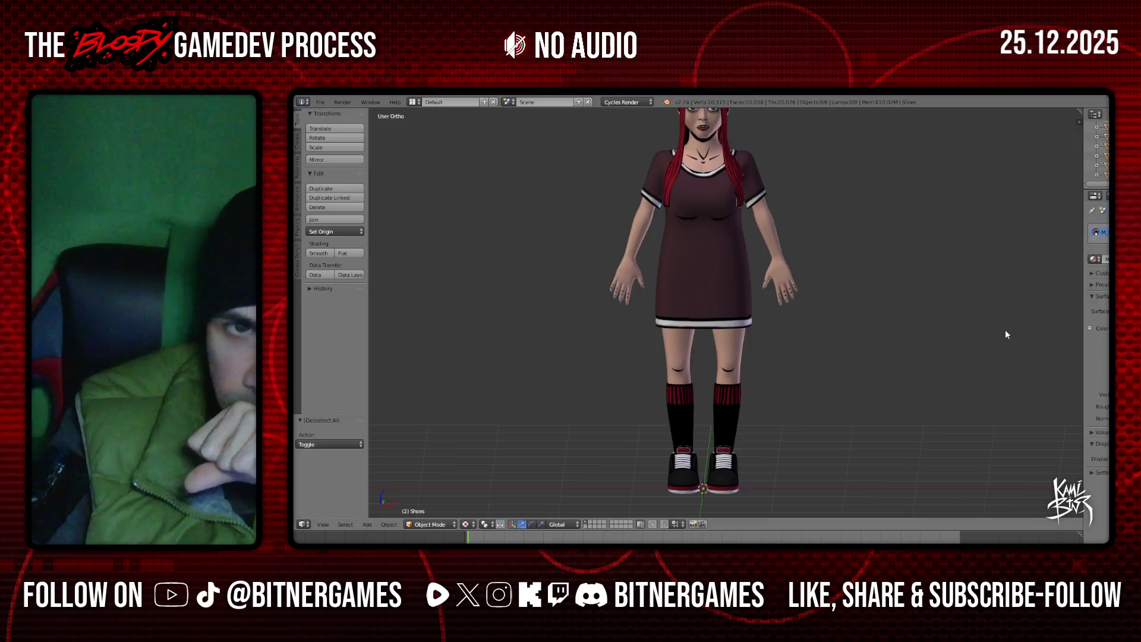
Select the Plane object and inspect the updated face from the front view
{"action": "right_click", "coordinate": [672, 179]}
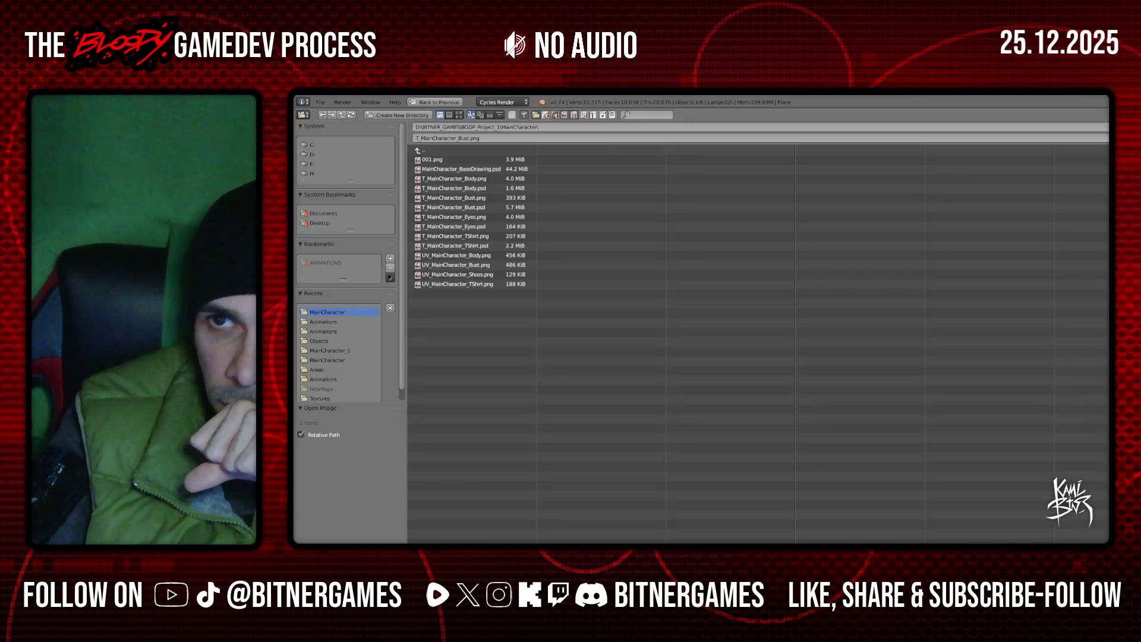
{"action": "key", "text": "Escape"}
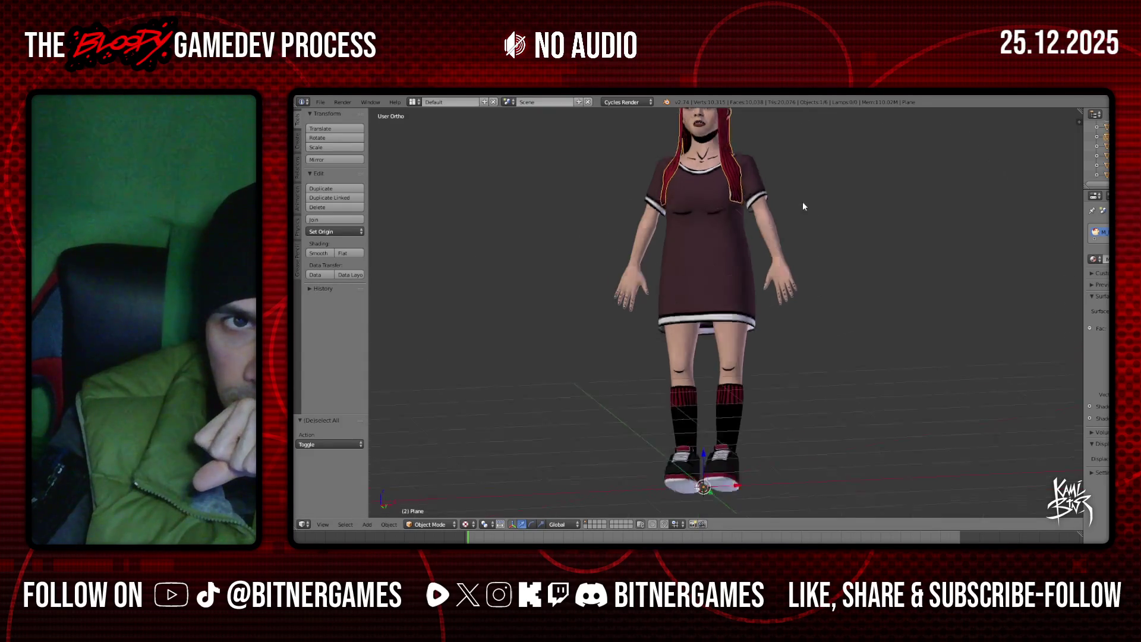
{"action": "key", "text": "KP_1"}
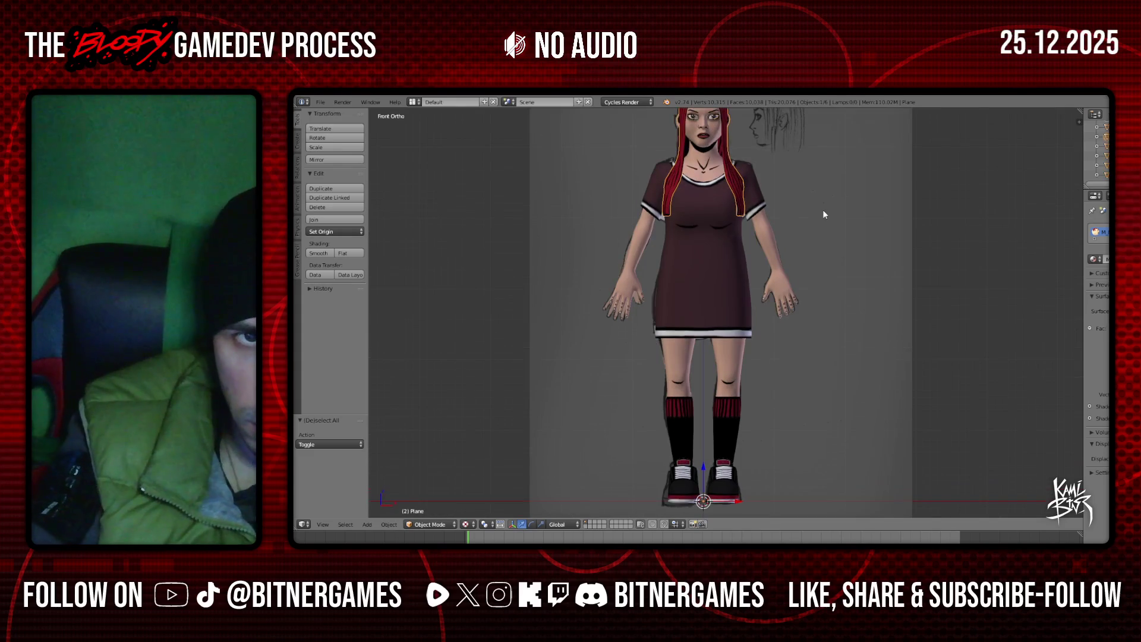
{"action": "scroll", "coordinate": [823, 210], "scroll_direction": "up", "scroll_amount": 3, "text": "shift"}
{"action": "scroll", "coordinate": [786, 313], "scroll_direction": "up", "scroll_amount": 7}
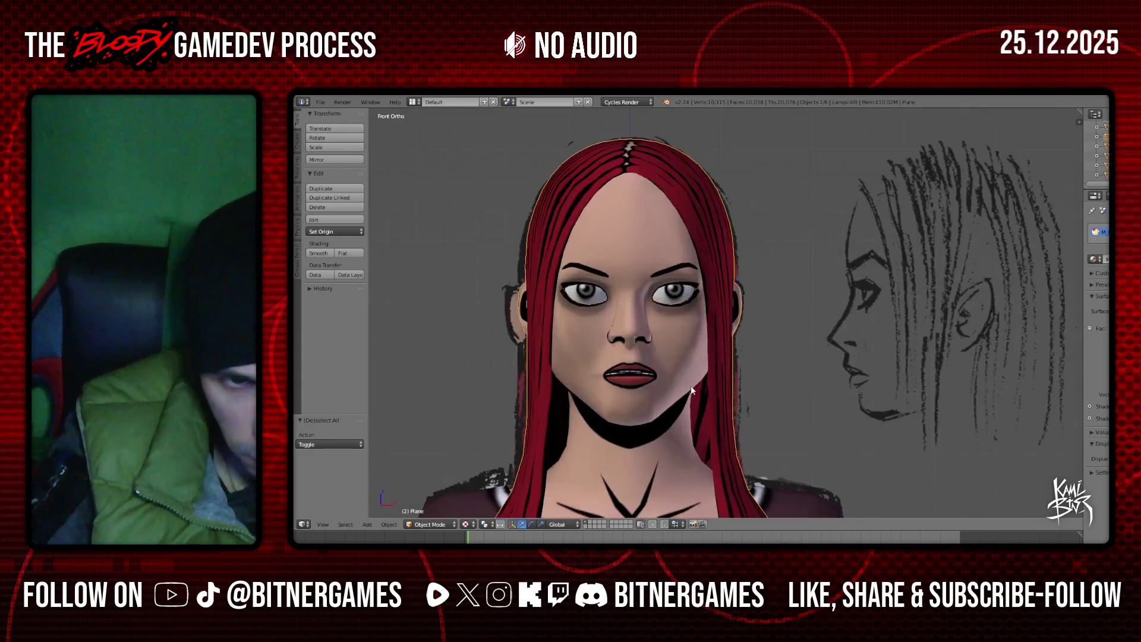
{"action": "mouse_move", "coordinate": [692, 419]}
{"action": "middle_mouse_down"}
{"action": "mouse_move", "coordinate": [679, 404]}
{"action": "mouse_move", "coordinate": [686, 338]}
{"action": "mouse_move", "coordinate": [699, 362]}
{"action": "mouse_move", "coordinate": [555, 387]}
{"action": "mouse_move", "coordinate": [568, 395]}
{"action": "middle_mouse_up"}
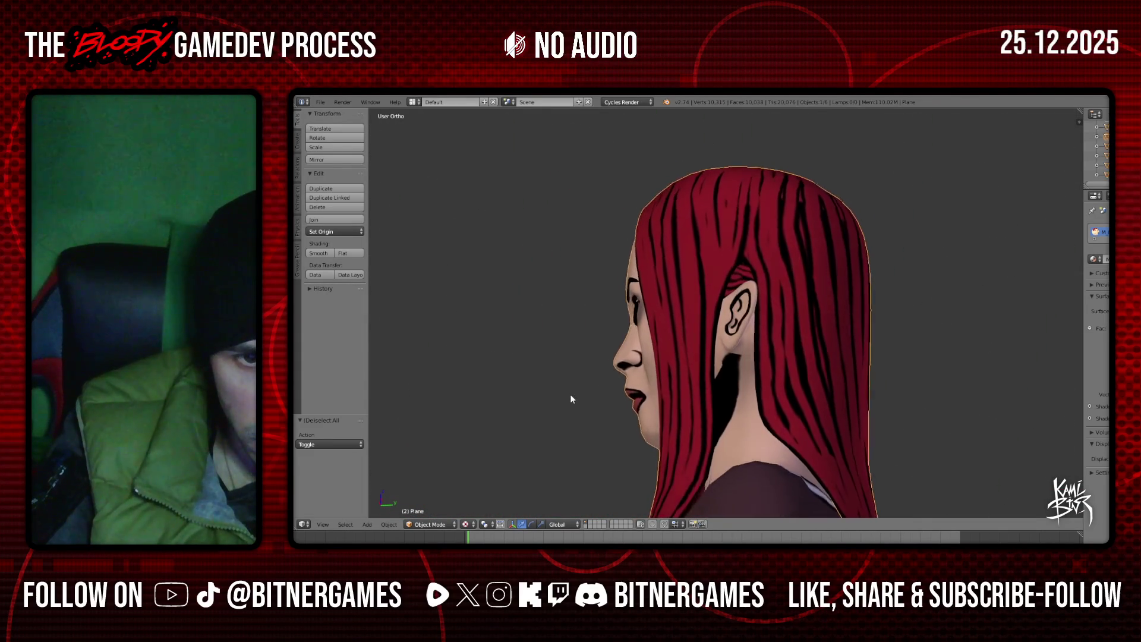
{"action": "scroll", "coordinate": [738, 351], "scroll_direction": "up", "scroll_amount": 2}
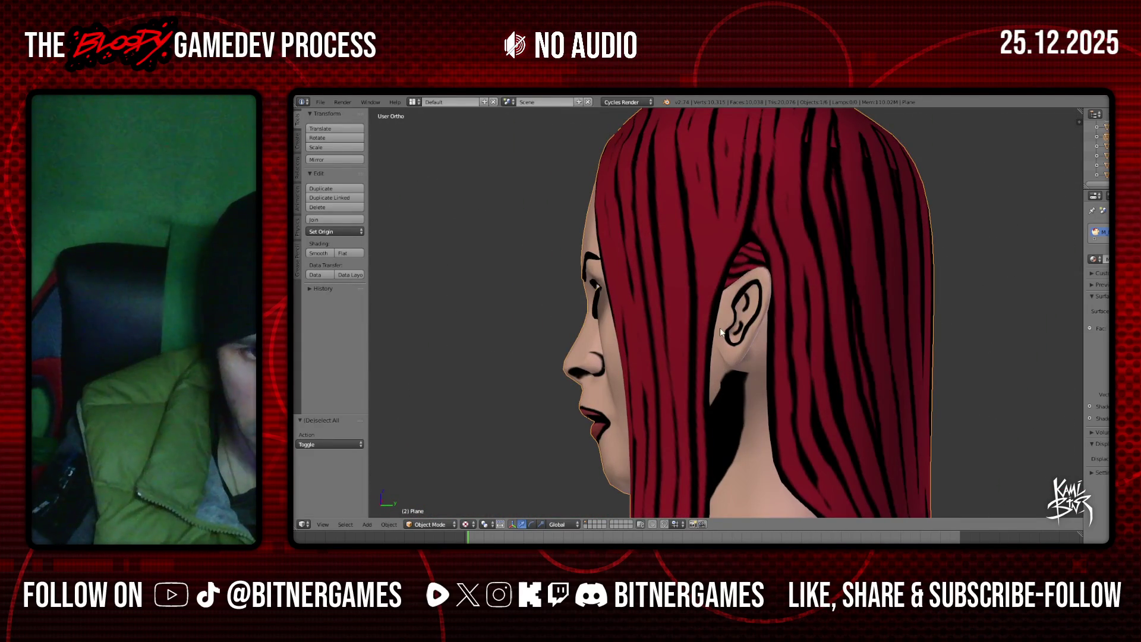
Check the head in the side ortho views, then bring up the interaction mode list
{"action": "key", "text": "KP_3"}
{"action": "key", "text": "KP_1"}
{"action": "key", "text": "KP_4"}
{"action": "key", "text": "KP_4"}
{"action": "key", "text": "KP_4"}
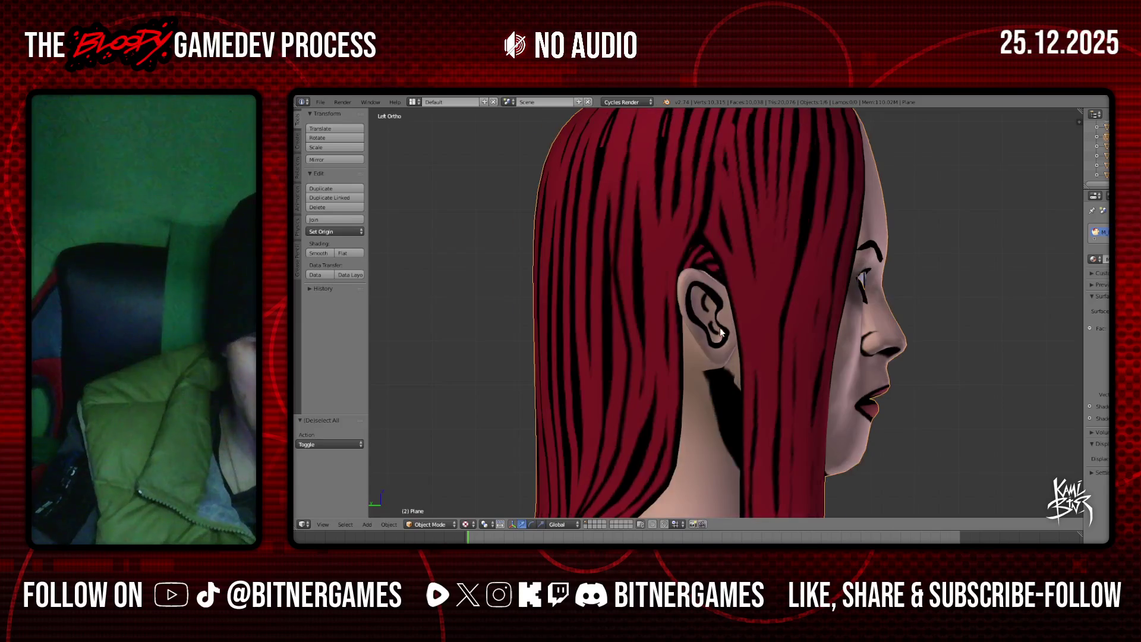
{"action": "key", "text": "KP_1"}
{"action": "key", "text": "KP_3"}
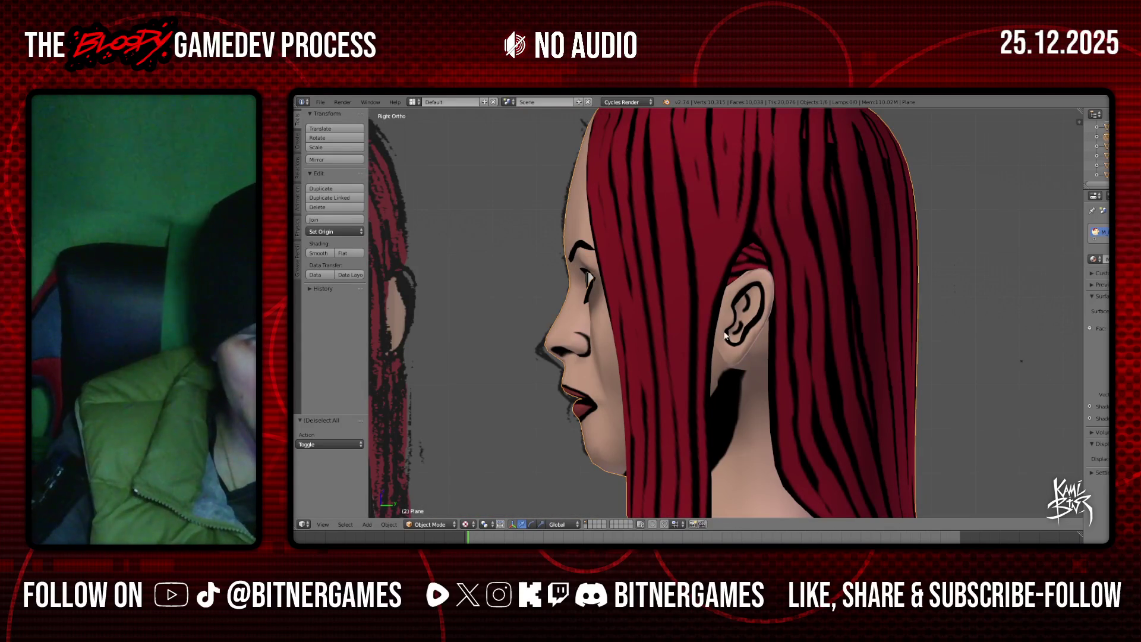
{"action": "left_click", "coordinate": [298, 141]}
{"action": "left_click", "coordinate": [429, 524]}
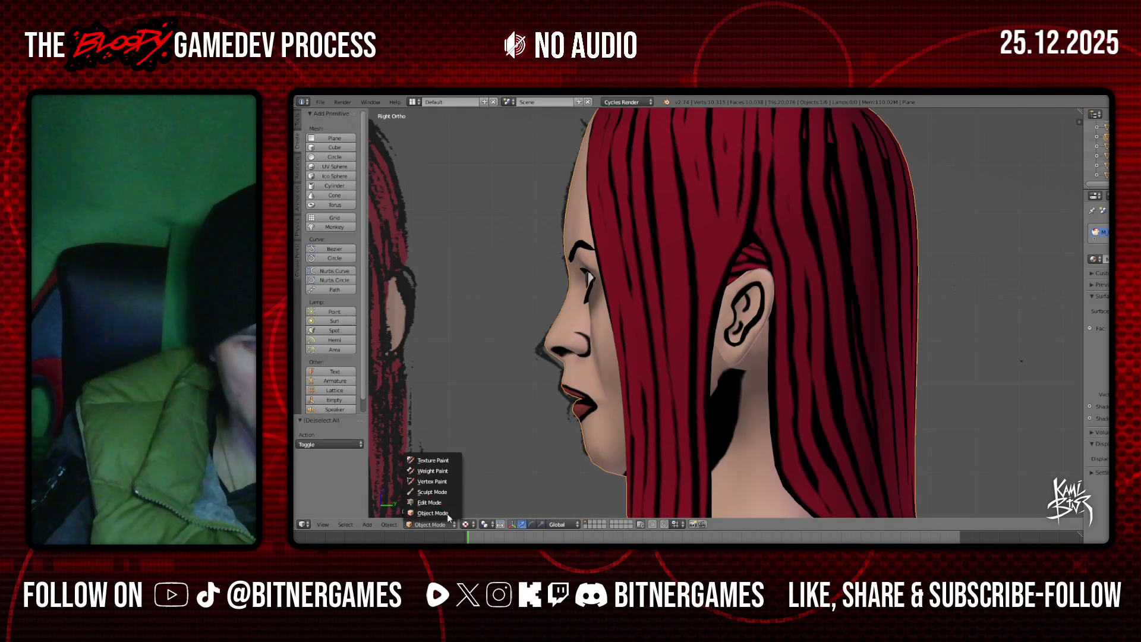
Enter Texture Paint mode with skin tone active and paint over the shadow below the ear
{"action": "left_click", "coordinate": [434, 461]}
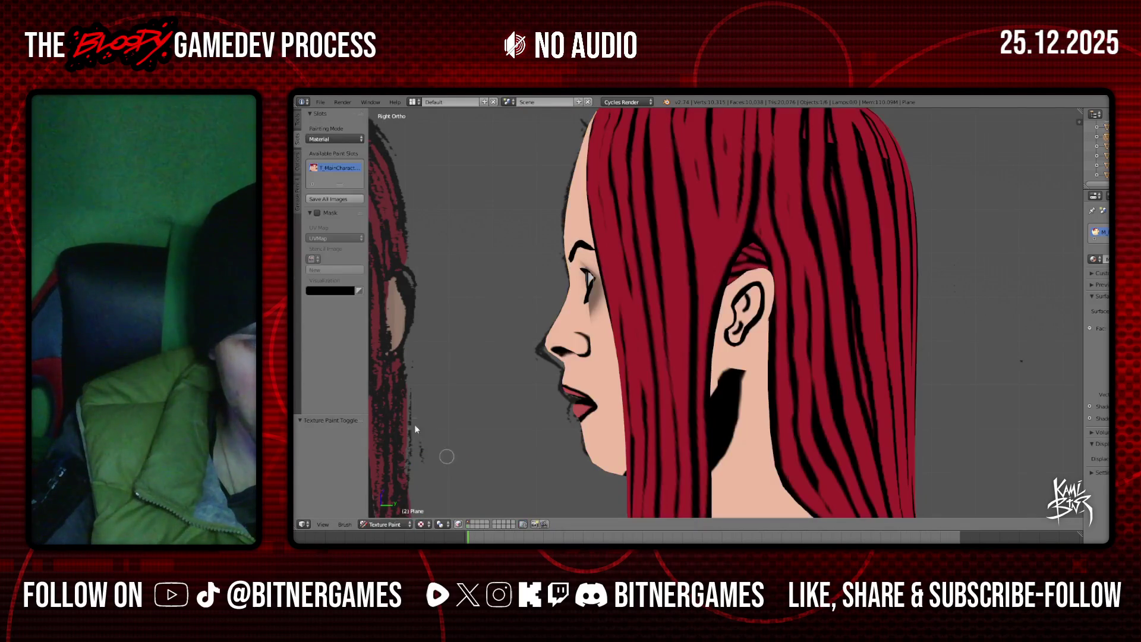
{"action": "left_click", "coordinate": [298, 124]}
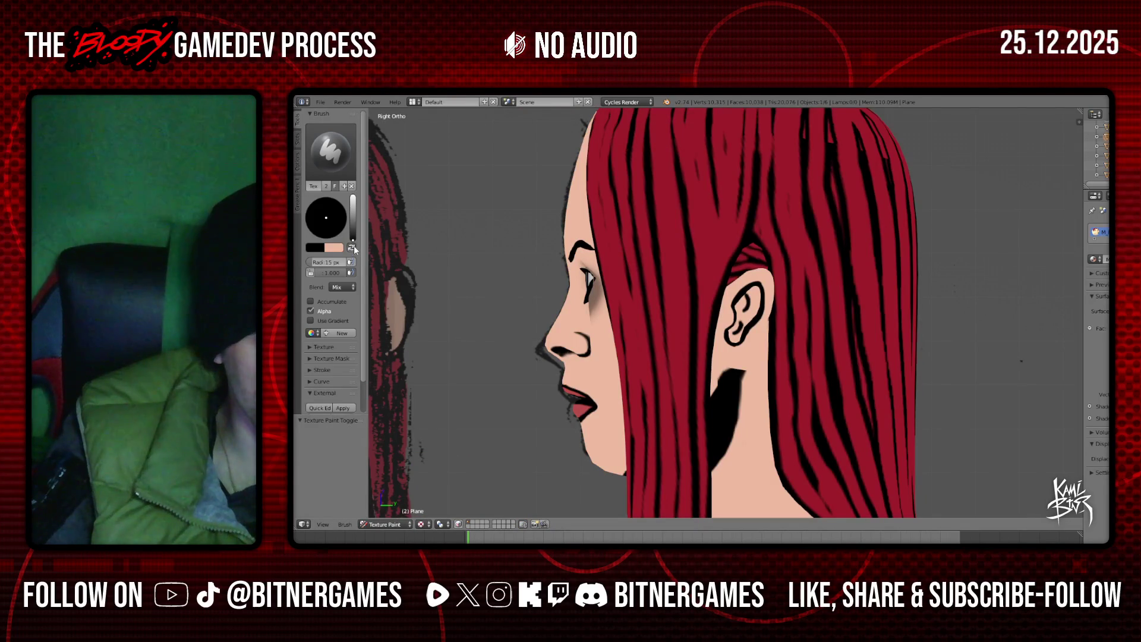
{"action": "left_click", "coordinate": [352, 248]}
{"action": "scroll", "coordinate": [726, 392], "scroll_direction": "up", "scroll_amount": 2}
{"action": "left_click_drag", "start_coordinate": [717, 400], "coordinate": [723, 394]}
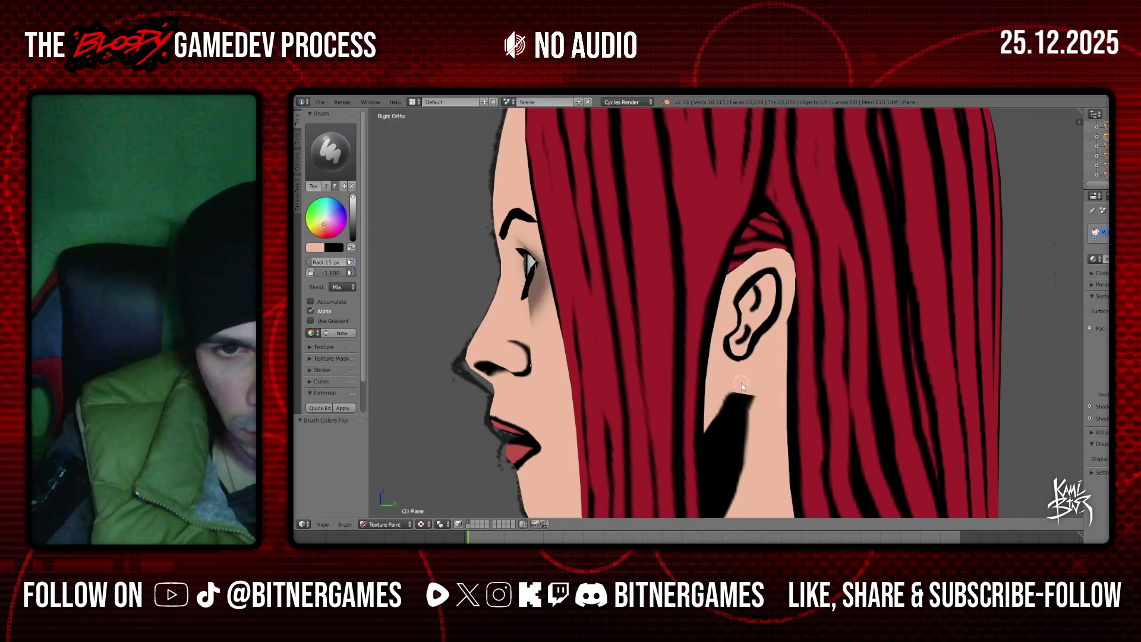
{"action": "mouse_move", "coordinate": [743, 394]}
{"action": "middle_mouse_down"}
{"action": "mouse_move", "coordinate": [741, 348]}
{"action": "mouse_move", "coordinate": [748, 393]}
{"action": "middle_mouse_up"}
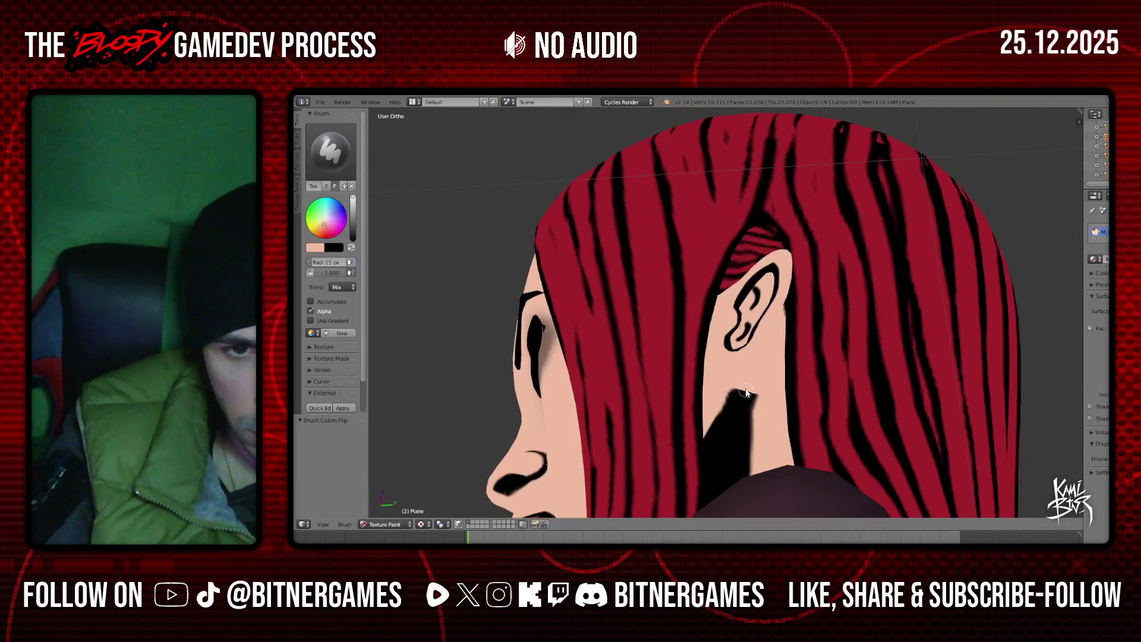
{"action": "left_click_drag", "start_coordinate": [745, 393], "coordinate": [753, 475]}
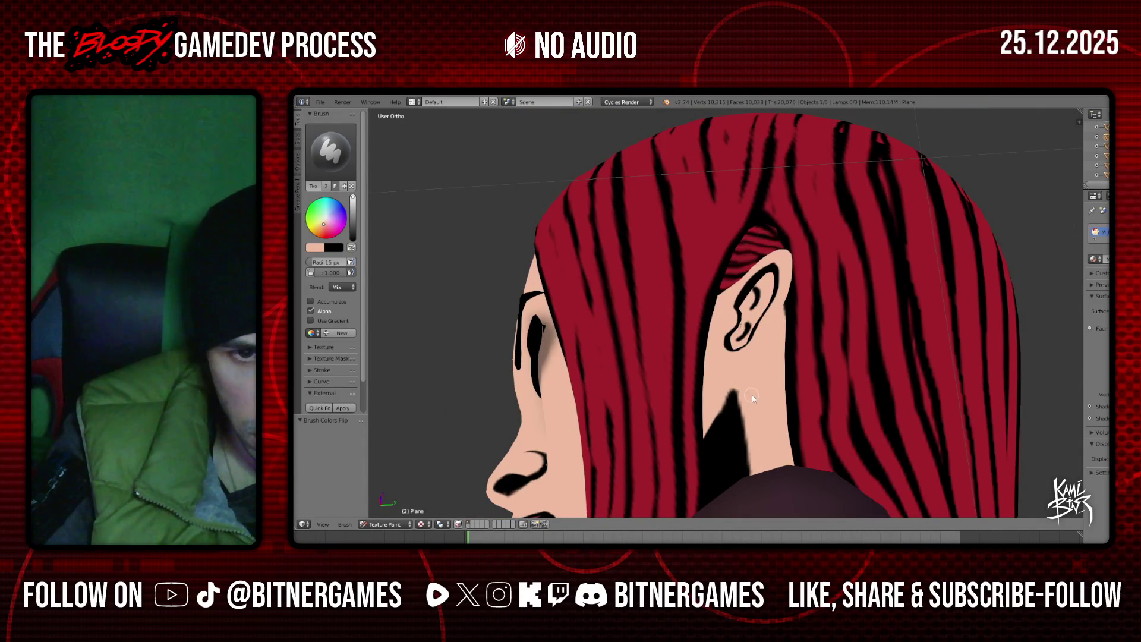
{"action": "scroll", "coordinate": [750, 393], "scroll_direction": "down", "scroll_amount": 4}
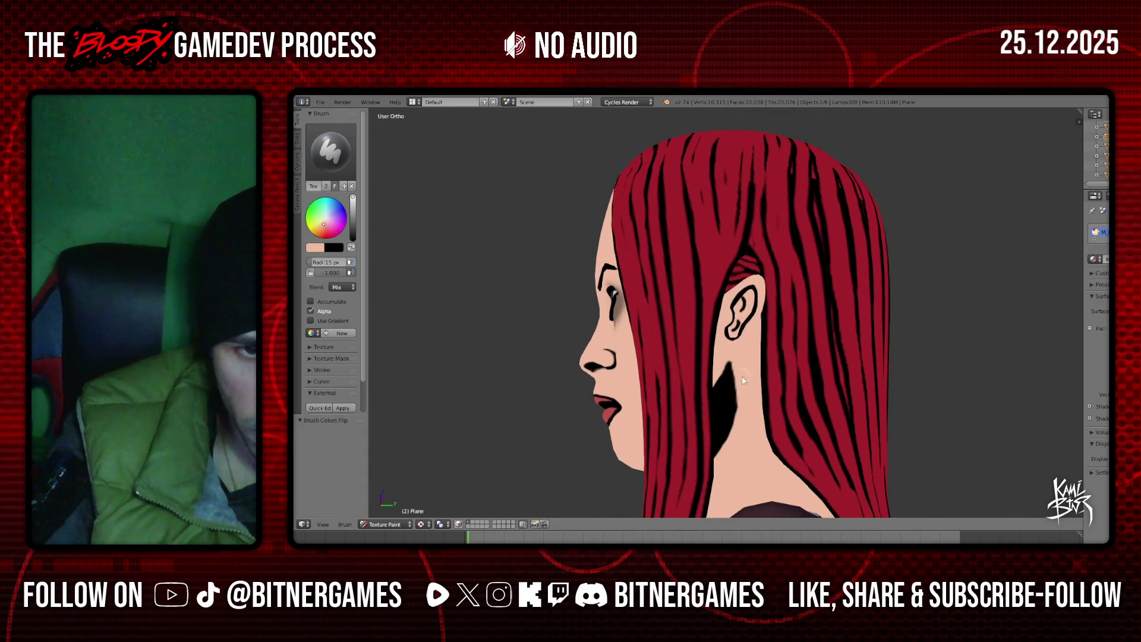
{"action": "scroll", "coordinate": [750, 393], "scroll_direction": "up", "scroll_amount": 2}
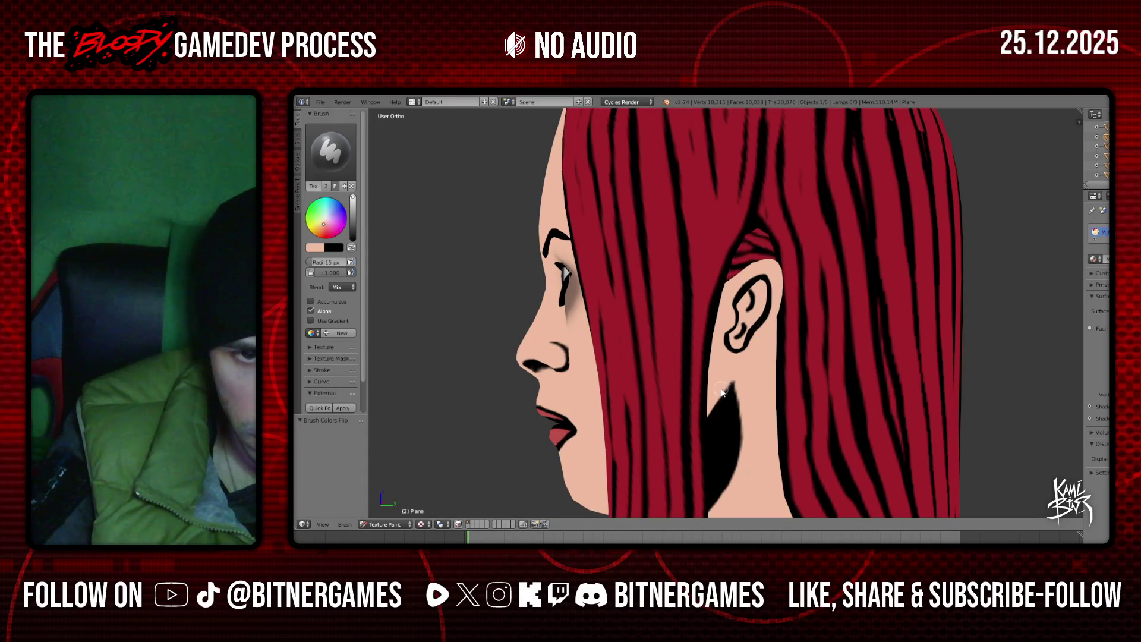
From the left-side view, paint more skin tone over the remaining under-ear shadow
{"action": "mouse_move", "coordinate": [718, 396]}
{"action": "middle_mouse_down"}
{"action": "mouse_move", "coordinate": [831, 387]}
{"action": "mouse_move", "coordinate": [641, 388]}
{"action": "mouse_move", "coordinate": [776, 367]}
{"action": "middle_mouse_up"}
{"action": "scroll", "coordinate": [639, 383], "scroll_direction": "up", "scroll_amount": 3}
{"action": "key", "text": "ctrl+KP_3"}
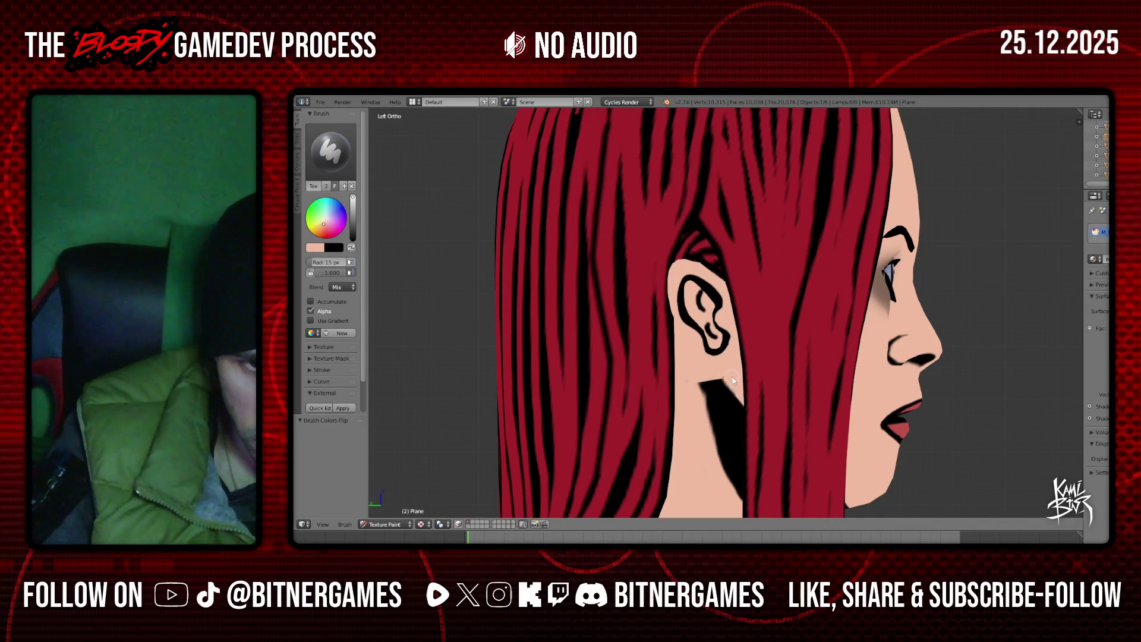
{"action": "mouse_move", "coordinate": [695, 394]}
{"action": "middle_mouse_down"}
{"action": "mouse_move", "coordinate": [805, 378]}
{"action": "mouse_move", "coordinate": [610, 367]}
{"action": "middle_mouse_up"}
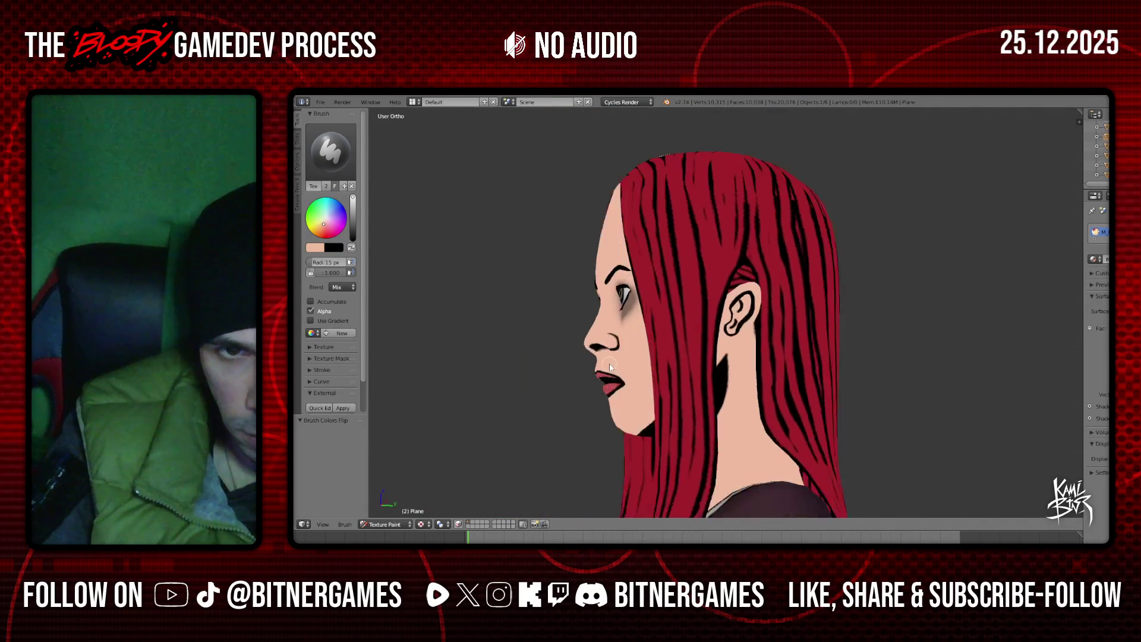
{"action": "key", "text": "ctrl+KP_3"}
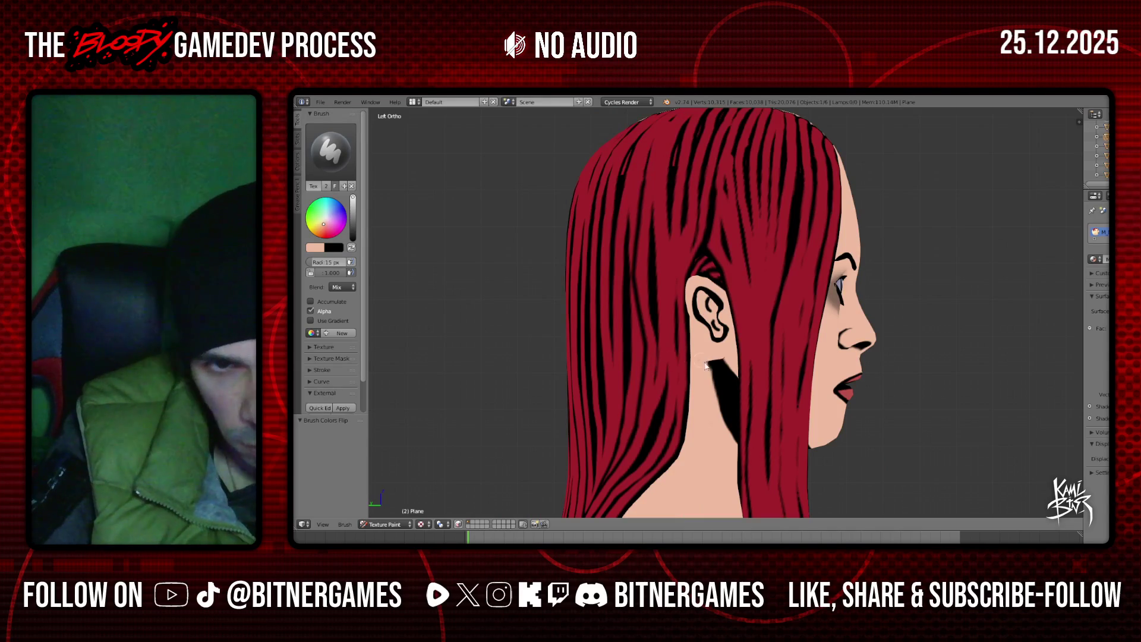
{"action": "left_click_drag", "start_coordinate": [717, 360], "coordinate": [717, 413]}
{"action": "middle_click_drag", "start_coordinate": [706, 358], "coordinate": [704, 280]}
{"action": "scroll", "coordinate": [703, 268], "scroll_direction": "up", "scroll_amount": 2}
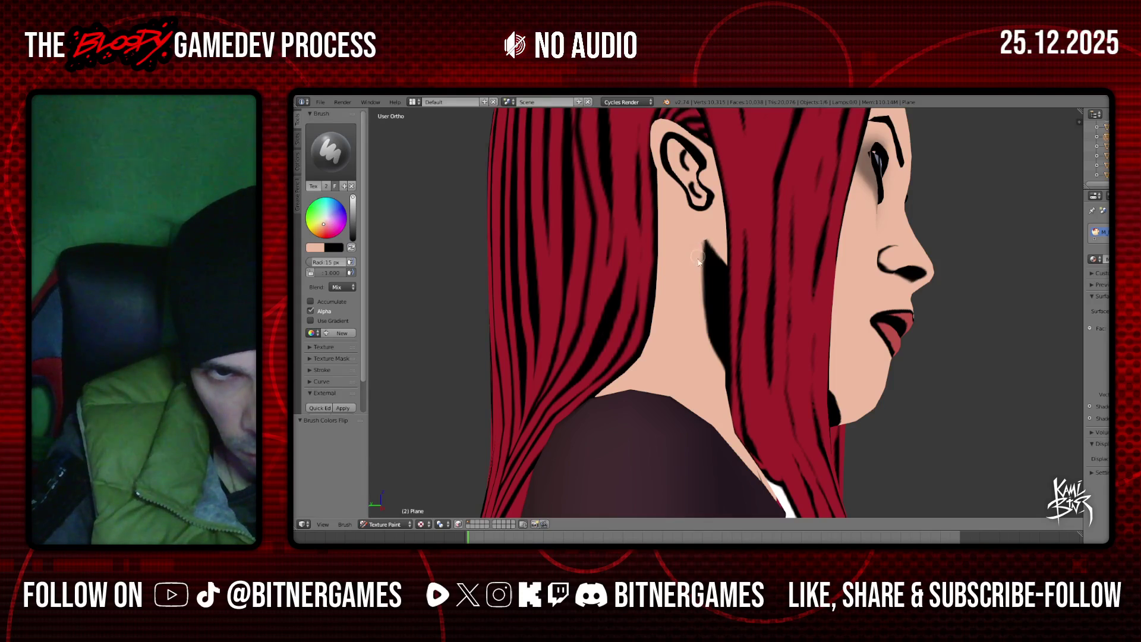
{"action": "scroll", "coordinate": [698, 299], "scroll_direction": "down", "scroll_amount": 4}
{"action": "middle_click_drag", "start_coordinate": [649, 329], "coordinate": [594, 332]}
{"action": "left_click", "coordinate": [296, 142]}
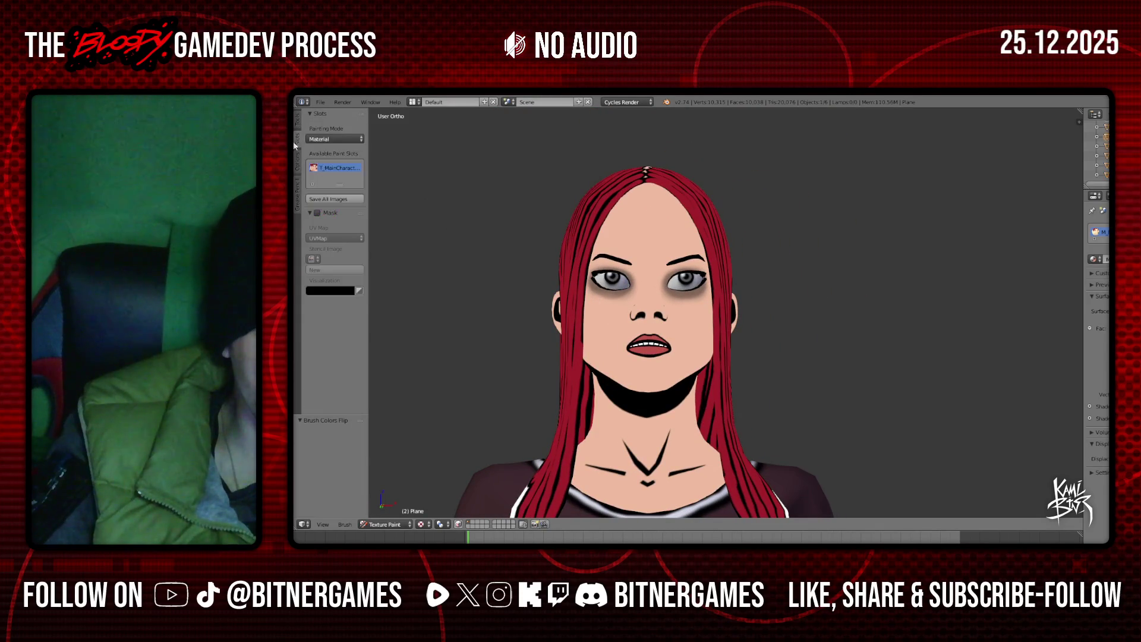
Save all edited texture images and zoom around the painted face
{"action": "left_click", "coordinate": [321, 200]}
{"action": "scroll", "coordinate": [812, 373], "scroll_direction": "down", "scroll_amount": 2}
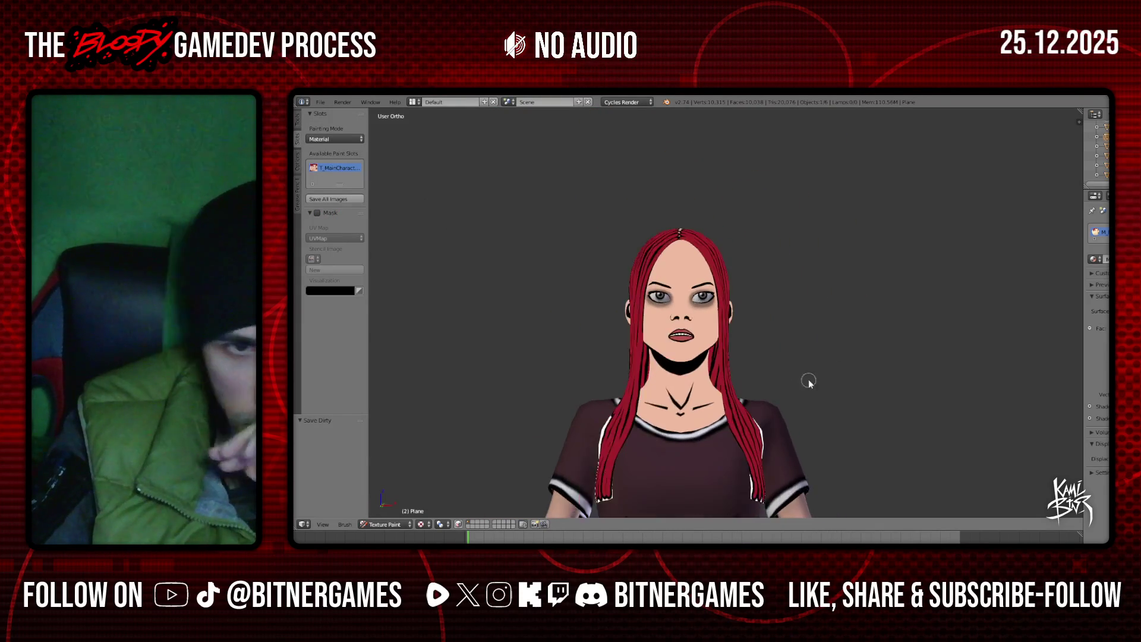
{"action": "scroll", "coordinate": [683, 306], "scroll_direction": "up", "scroll_amount": 8}
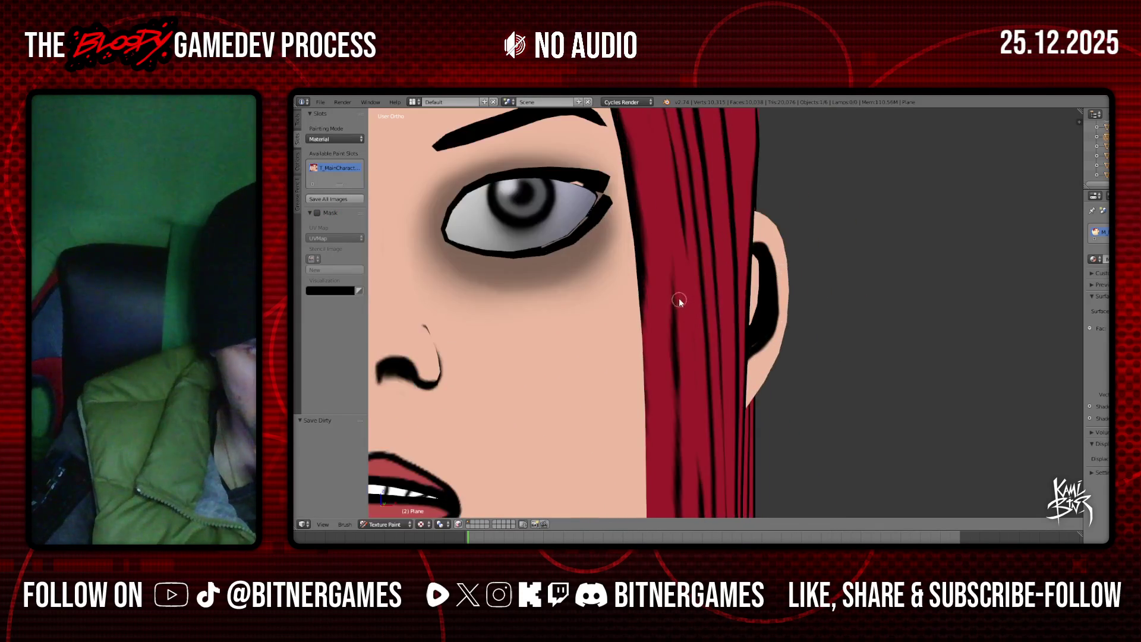
{"action": "scroll", "coordinate": [674, 273], "scroll_direction": "up", "scroll_amount": 5, "text": "shift"}
{"action": "scroll", "coordinate": [686, 294], "scroll_direction": "up", "scroll_amount": 5, "text": "ctrl"}
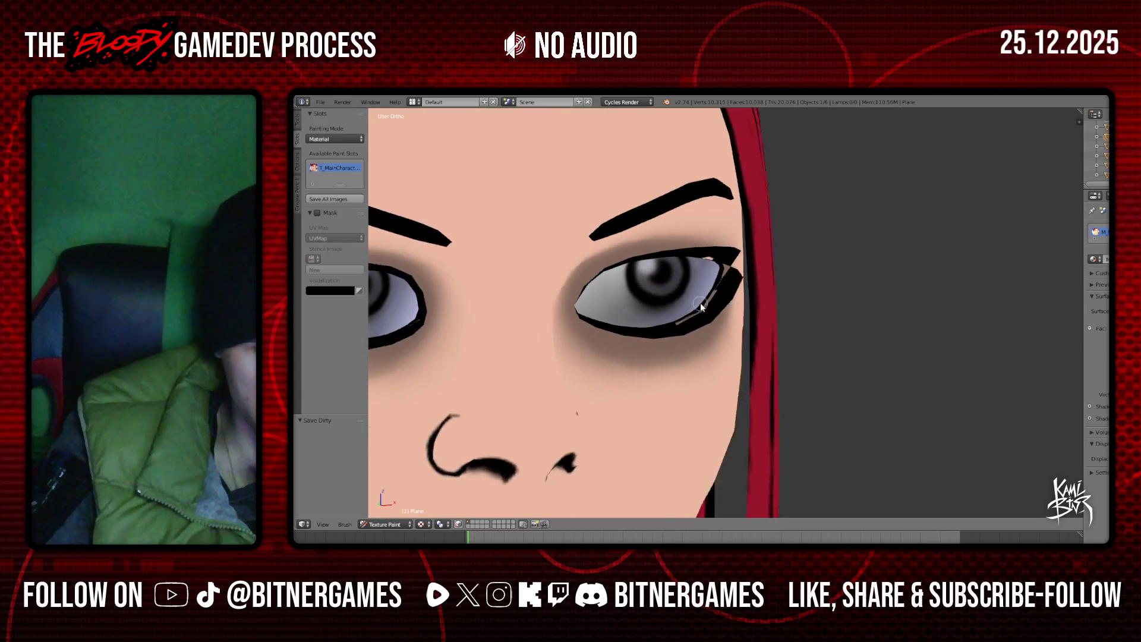
{"action": "scroll", "coordinate": [703, 304], "scroll_direction": "up", "scroll_amount": 6, "text": "ctrl"}
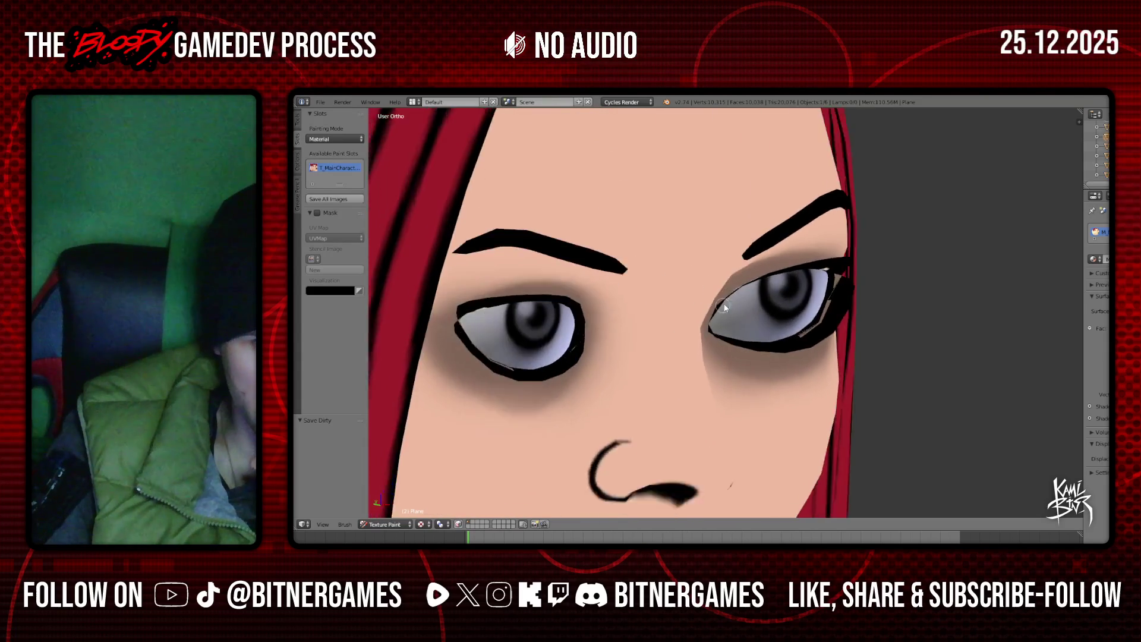
{"action": "scroll", "coordinate": [713, 303], "scroll_direction": "down", "scroll_amount": 8, "text": "ctrl"}
{"action": "scroll", "coordinate": [672, 292], "scroll_direction": "down", "scroll_amount": 4, "text": "shift"}
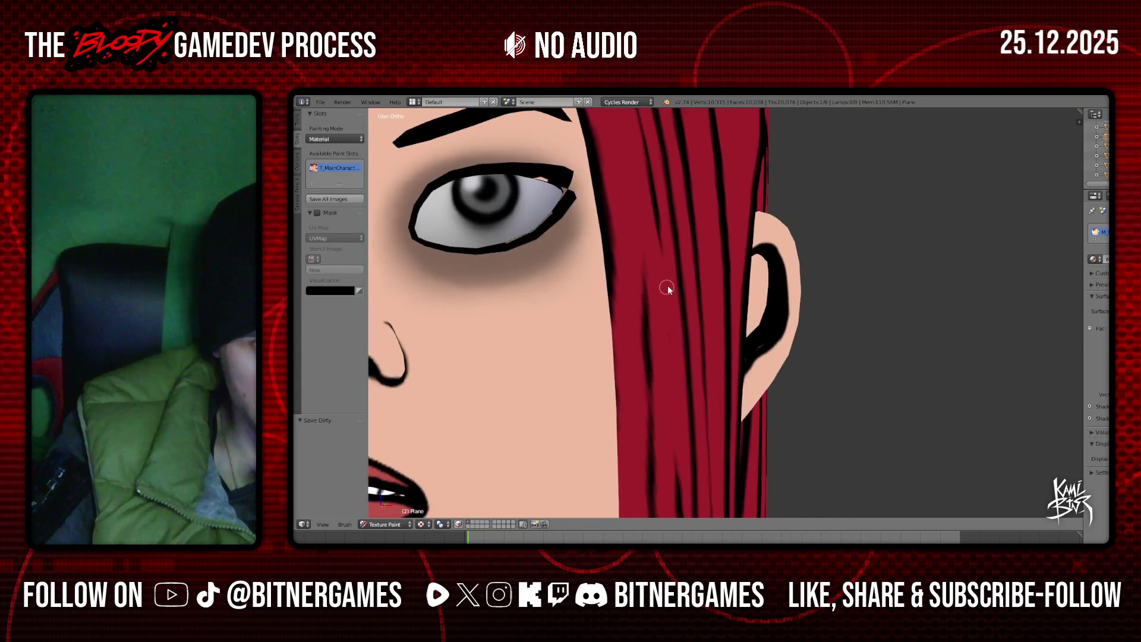
{"action": "scroll", "coordinate": [672, 290], "scroll_direction": "down", "scroll_amount": 6}
Orbit to a three-quarter view of the ear and show the brush settings
{"action": "mouse_move", "coordinate": [672, 291]}
{"action": "middle_mouse_down"}
{"action": "mouse_move", "coordinate": [671, 325]}
{"action": "mouse_move", "coordinate": [706, 315]}
{"action": "mouse_move", "coordinate": [631, 308]}
{"action": "middle_mouse_up"}
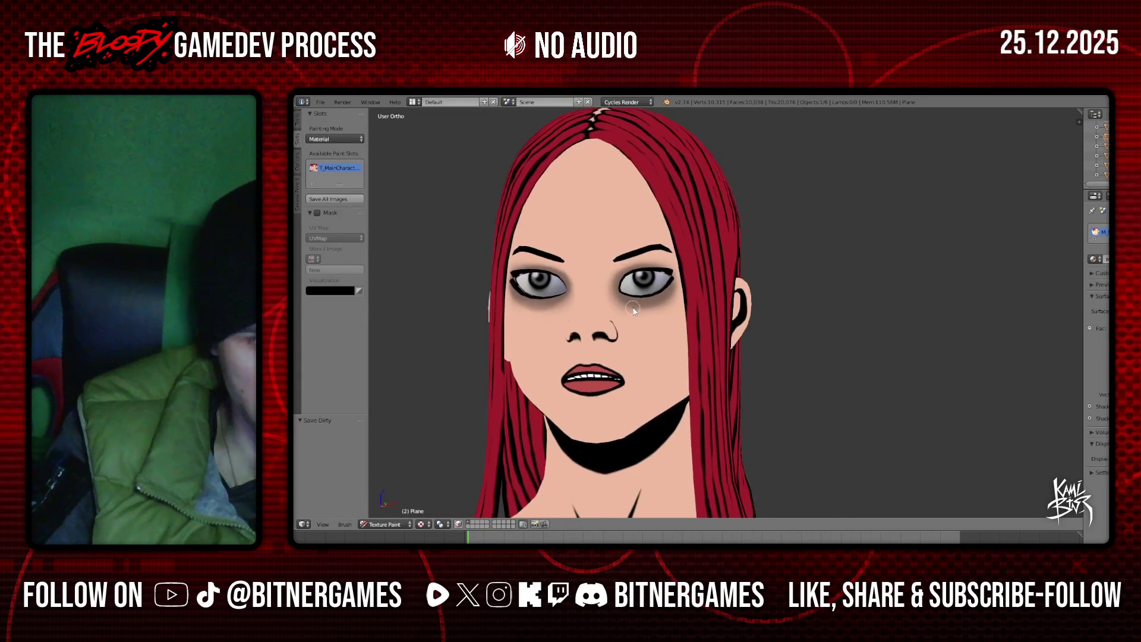
{"action": "scroll", "coordinate": [616, 293], "scroll_direction": "up", "scroll_amount": 2}
{"action": "scroll", "coordinate": [615, 295], "scroll_direction": "up", "scroll_amount": 1}
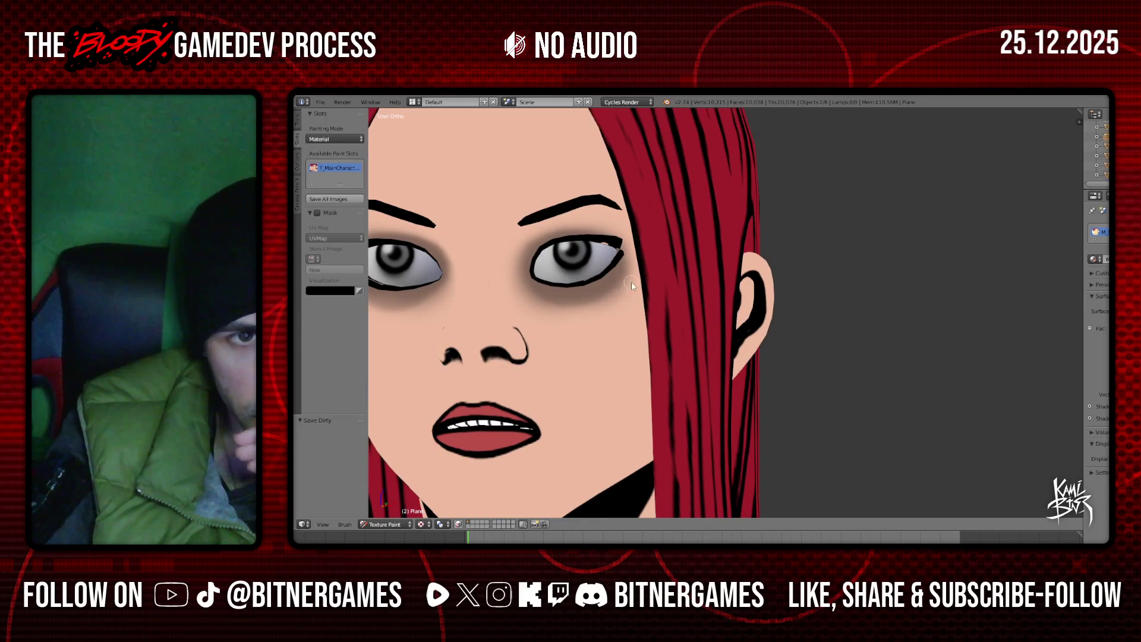
{"action": "scroll", "coordinate": [598, 258], "scroll_direction": "up", "scroll_amount": 2}
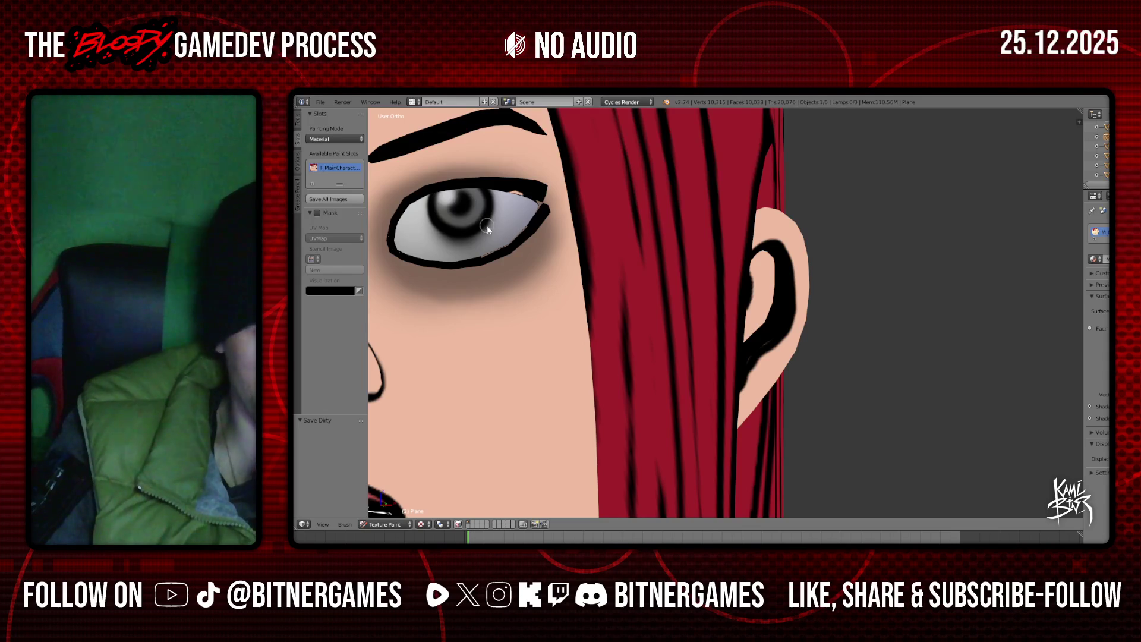
{"action": "scroll", "coordinate": [627, 249], "scroll_direction": "down", "scroll_amount": 1}
{"action": "scroll", "coordinate": [725, 312], "scroll_direction": "down", "scroll_amount": 4}
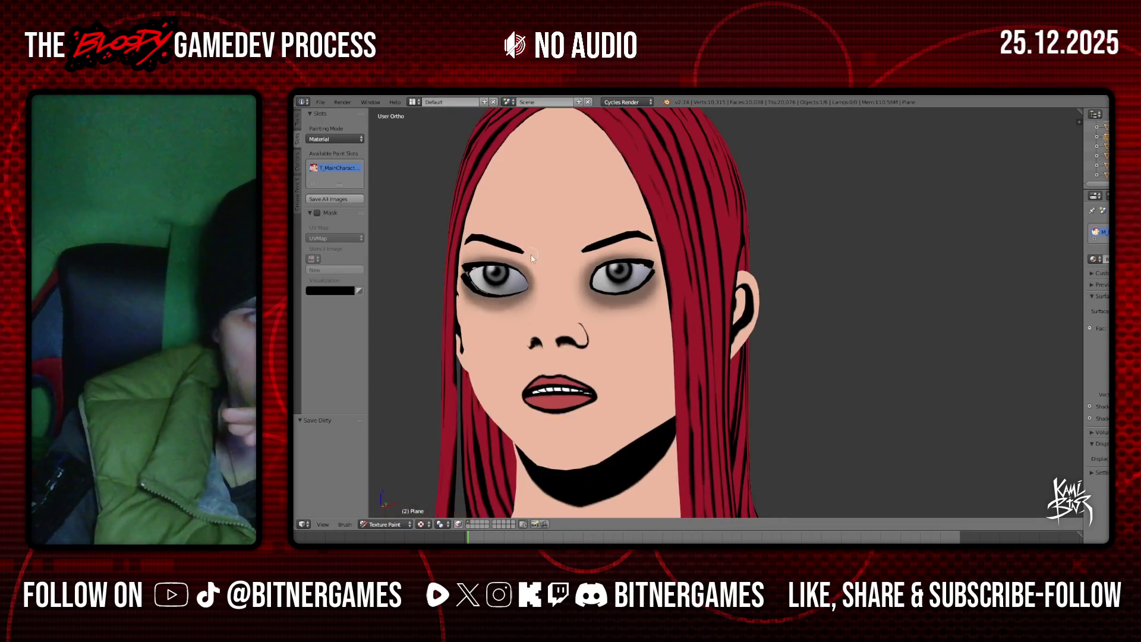
{"action": "scroll", "coordinate": [725, 312], "scroll_direction": "up", "scroll_amount": 3}
{"action": "left_click", "coordinate": [298, 119]}
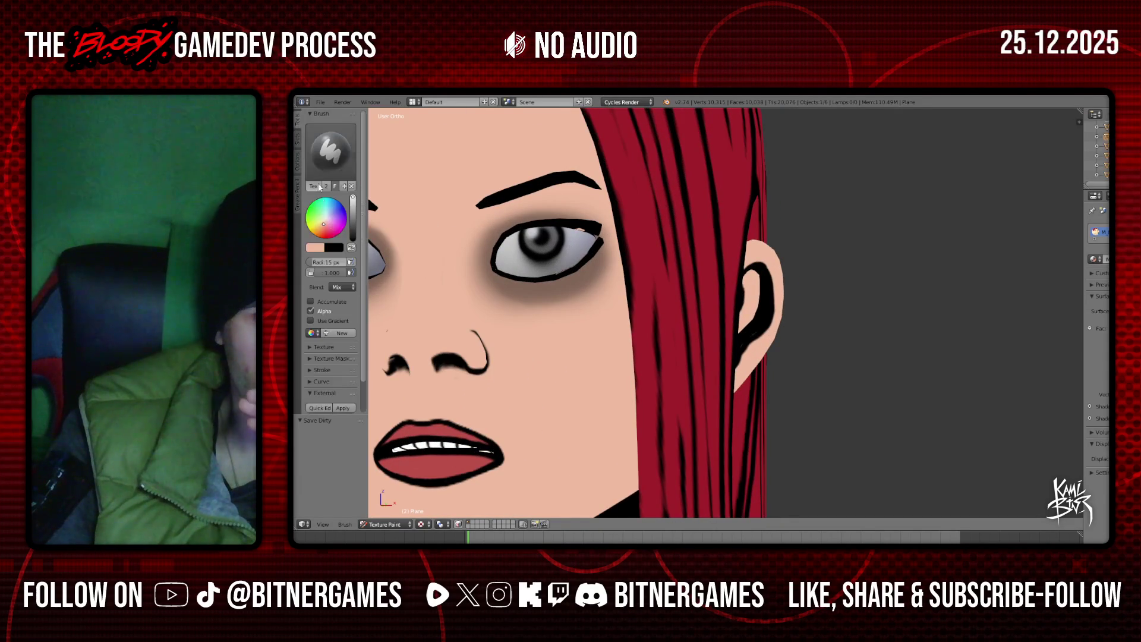
Paint black over the skin spot on the upper eyelid
{"action": "scroll", "coordinate": [580, 238], "scroll_direction": "up", "scroll_amount": 2}
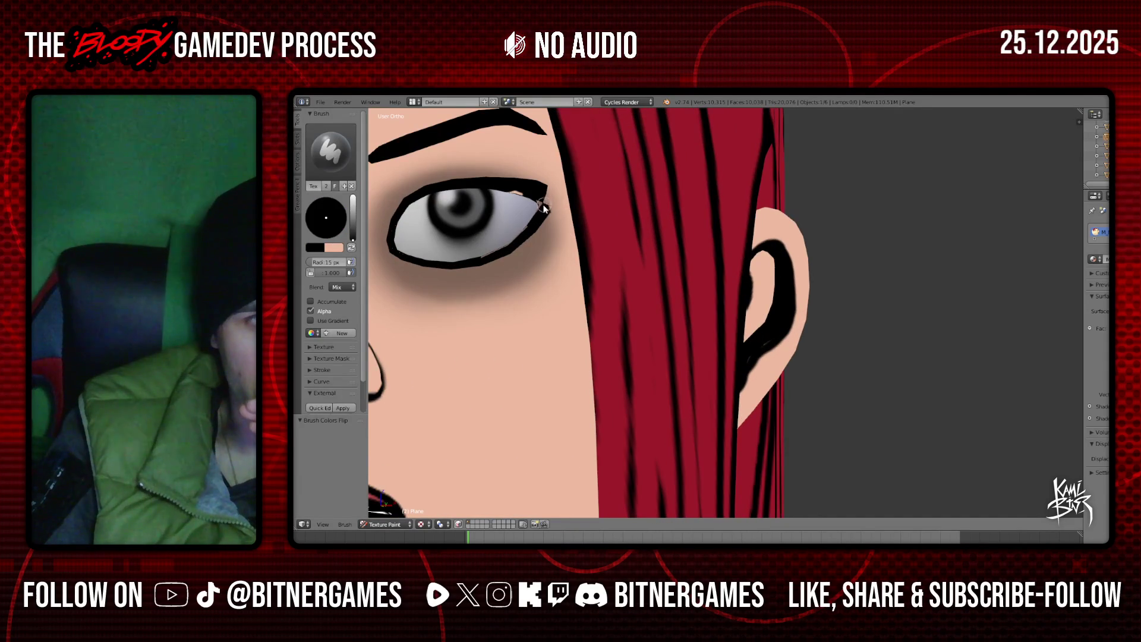
{"action": "mouse_move", "coordinate": [534, 198]}
{"action": "left_mouse_down"}
{"action": "mouse_move", "coordinate": [507, 194]}
{"action": "mouse_move", "coordinate": [542, 202]}
{"action": "mouse_move", "coordinate": [481, 262]}
{"action": "left_mouse_up"}
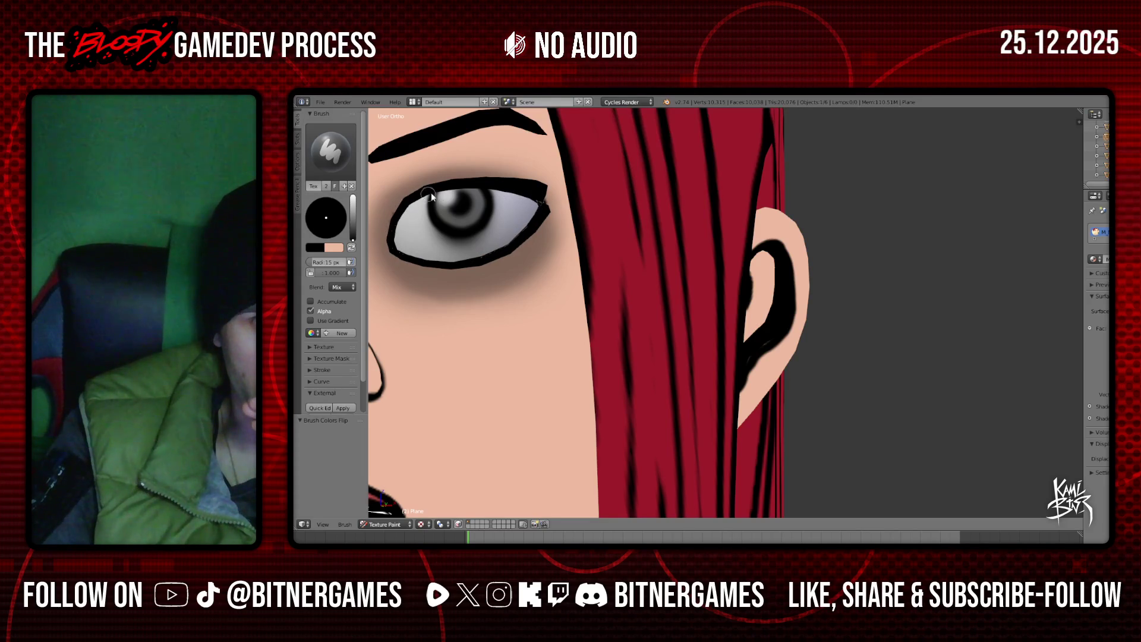
{"action": "scroll", "coordinate": [523, 232], "scroll_direction": "down", "scroll_amount": 4}
{"action": "middle_click_drag", "start_coordinate": [517, 237], "coordinate": [519, 254]}
{"action": "key", "text": "KP_1"}
Trace black along the lower eyelid edge to darken the line
{"action": "scroll", "coordinate": [519, 257], "scroll_direction": "up", "scroll_amount": 3, "text": "ctrl"}
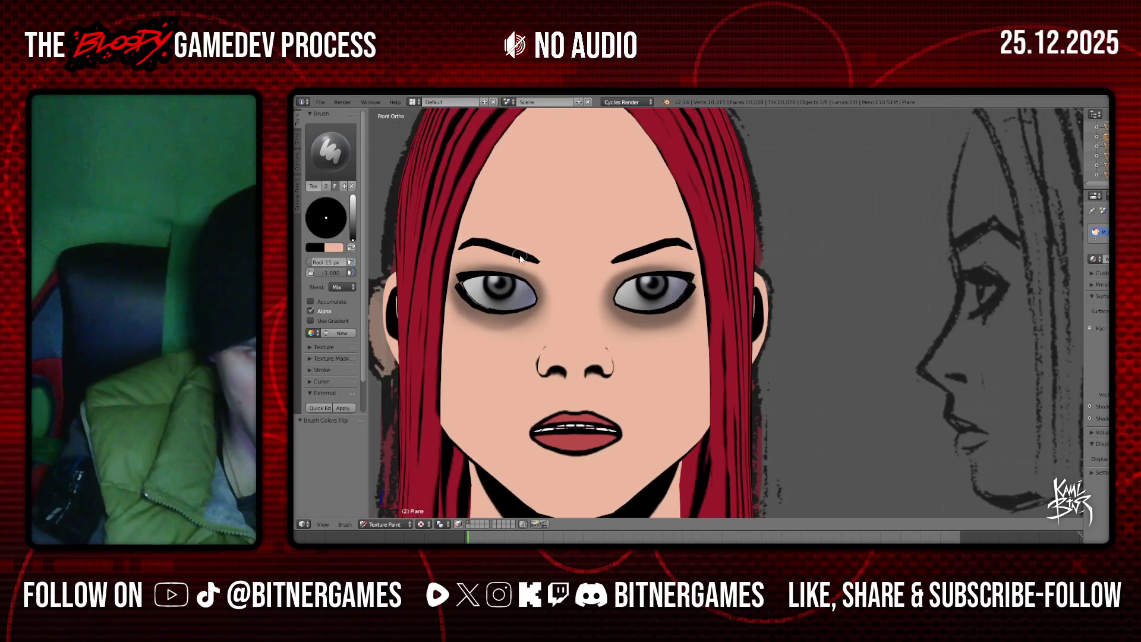
{"action": "scroll", "coordinate": [523, 254], "scroll_direction": "up", "scroll_amount": 3}
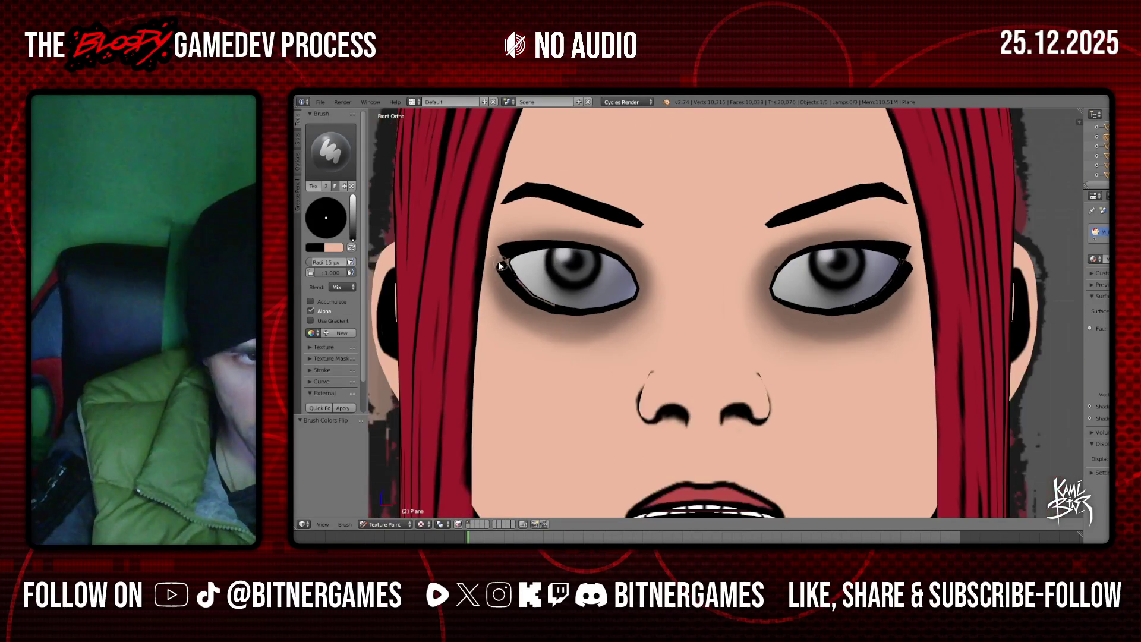
{"action": "left_click_drag", "start_coordinate": [507, 267], "coordinate": [551, 306]}
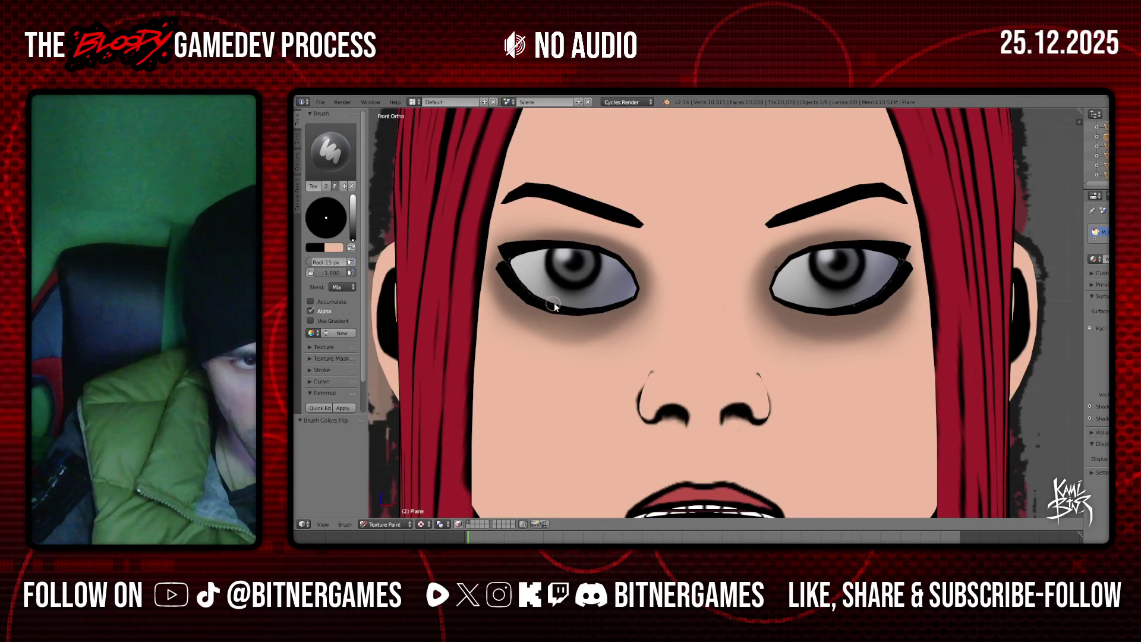
{"action": "scroll", "coordinate": [538, 294], "scroll_direction": "up", "scroll_amount": 2}
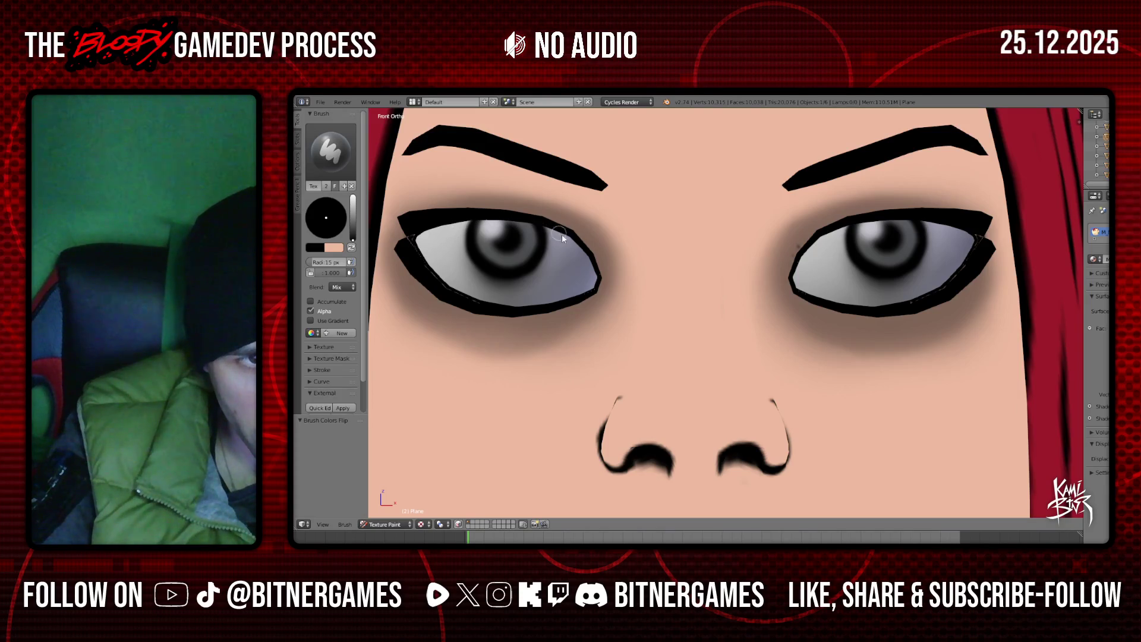
{"action": "mouse_move", "coordinate": [589, 270]}
{"action": "left_mouse_down"}
{"action": "mouse_move", "coordinate": [587, 290]}
{"action": "mouse_move", "coordinate": [492, 308]}
{"action": "left_mouse_up"}
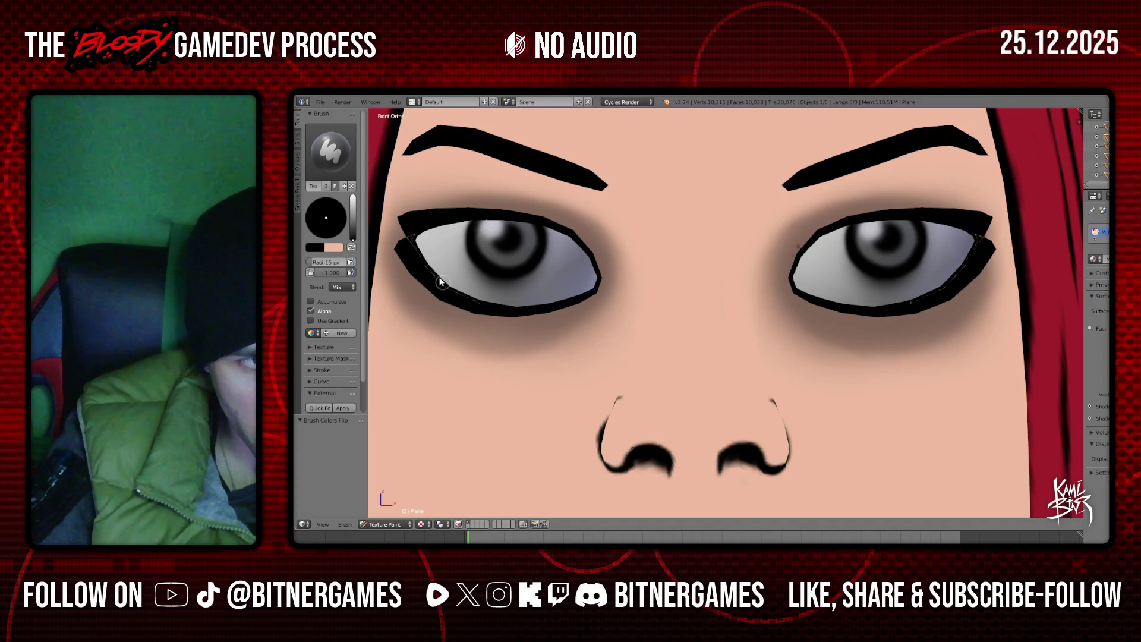
{"action": "mouse_move", "coordinate": [416, 244]}
{"action": "middle_mouse_down"}
{"action": "mouse_move", "coordinate": [561, 205]}
{"action": "mouse_move", "coordinate": [703, 216]}
{"action": "middle_mouse_up"}
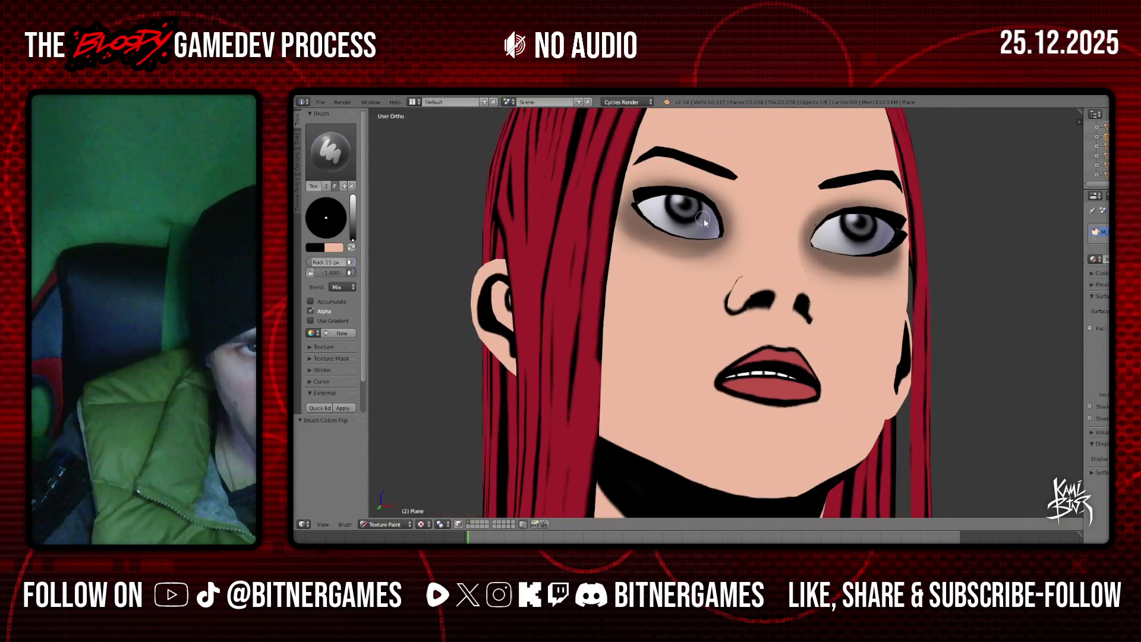
Save all modified texture images from the Slots tab, then return to the front view
{"action": "left_click", "coordinate": [298, 140]}
{"action": "left_click", "coordinate": [334, 197]}
{"action": "scroll", "coordinate": [683, 285], "scroll_direction": "down", "scroll_amount": 3}
{"action": "middle_click_drag", "start_coordinate": [713, 285], "coordinate": [831, 289]}
{"action": "scroll", "coordinate": [831, 289], "scroll_direction": "up", "scroll_amount": 5}
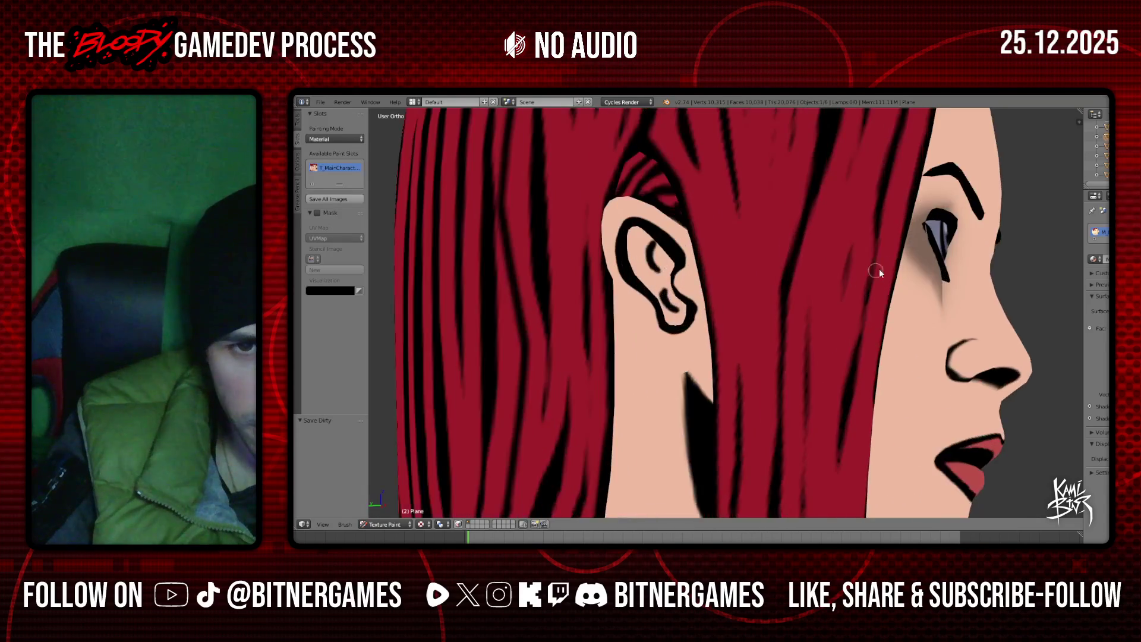
{"action": "middle_click_drag", "start_coordinate": [879, 252], "coordinate": [873, 255]}
{"action": "scroll", "coordinate": [874, 255], "scroll_direction": "up", "scroll_amount": 2}
{"action": "key", "text": "KP_1"}
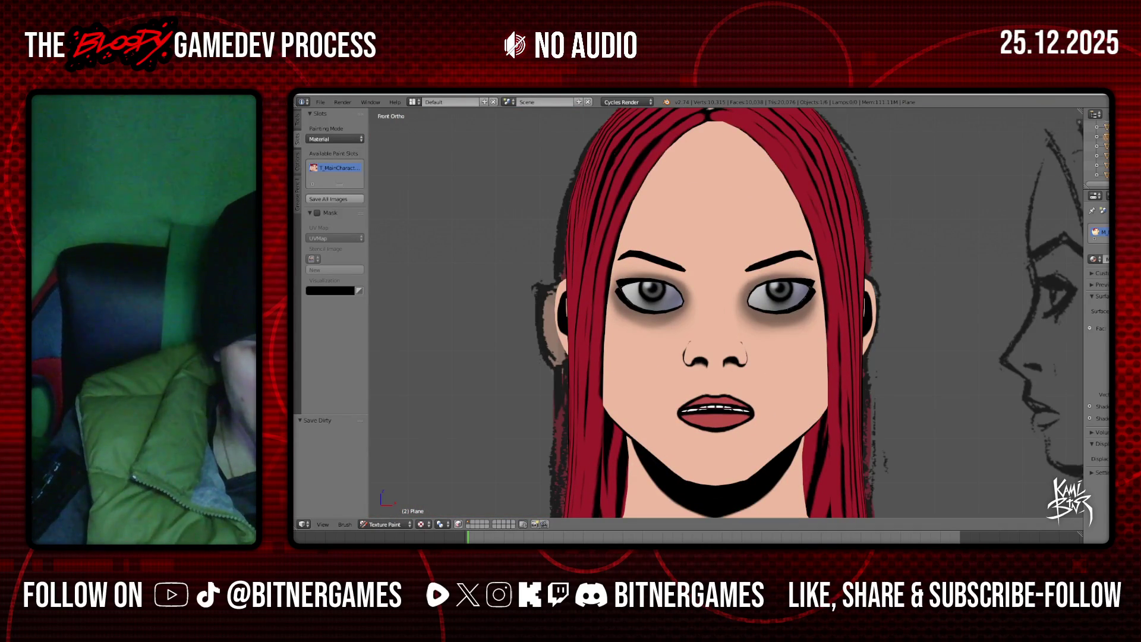
Bring up the Photoshop Elements window showing T_MainCharacter_Bust.png from the taskbar
{"action": "mouse_move", "coordinate": [455, 543]}
{"action": "mouse_move", "coordinate": [541, 541]}
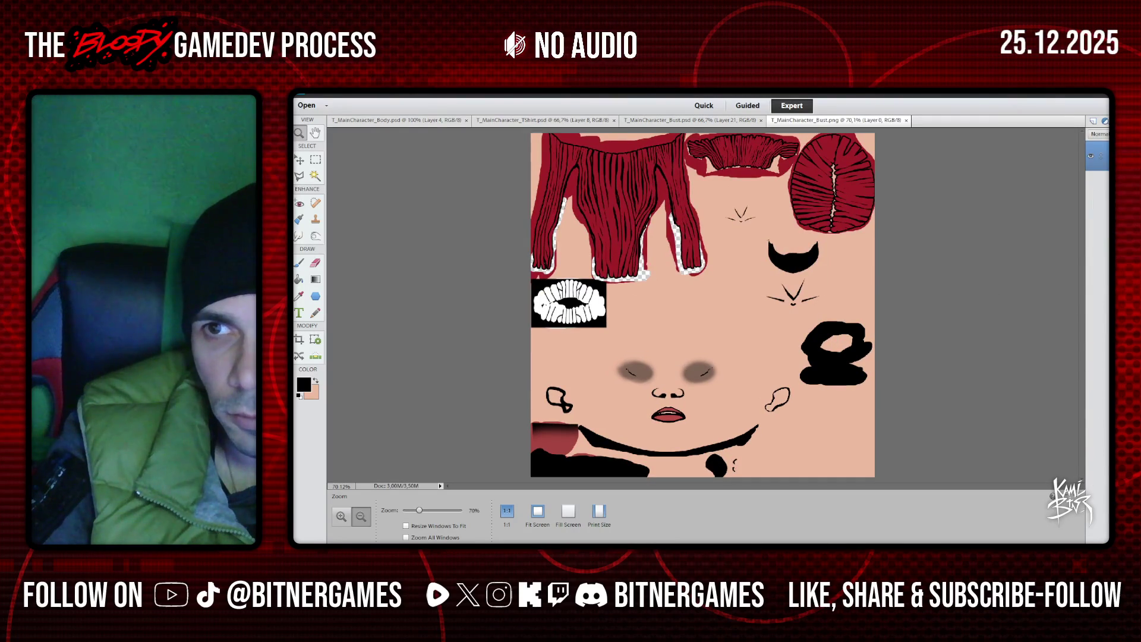
Duplicate the PNG layer into T_MainCharacter_Bust.psd and close the PNG tab
{"action": "left_click", "coordinate": [724, 262]}
{"action": "left_click", "coordinate": [713, 290]}
{"action": "left_click", "coordinate": [805, 226]}
{"action": "left_click", "coordinate": [910, 120]}
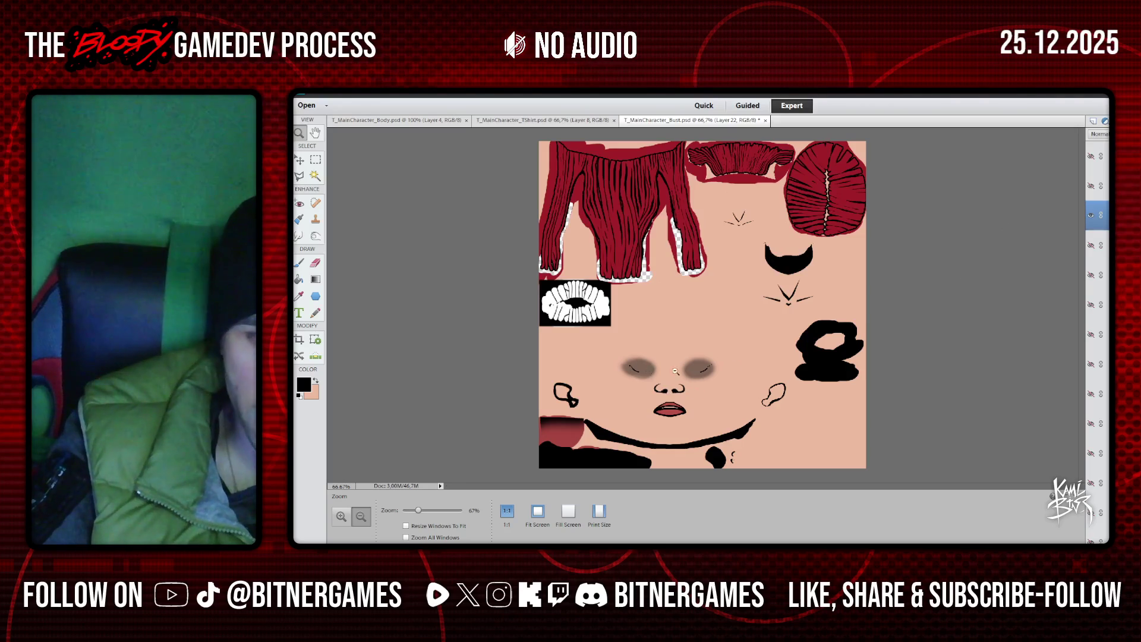
Show the UV wireframe layer and zoom into the eye area at 500%
{"action": "left_click", "coordinate": [1092, 186]}
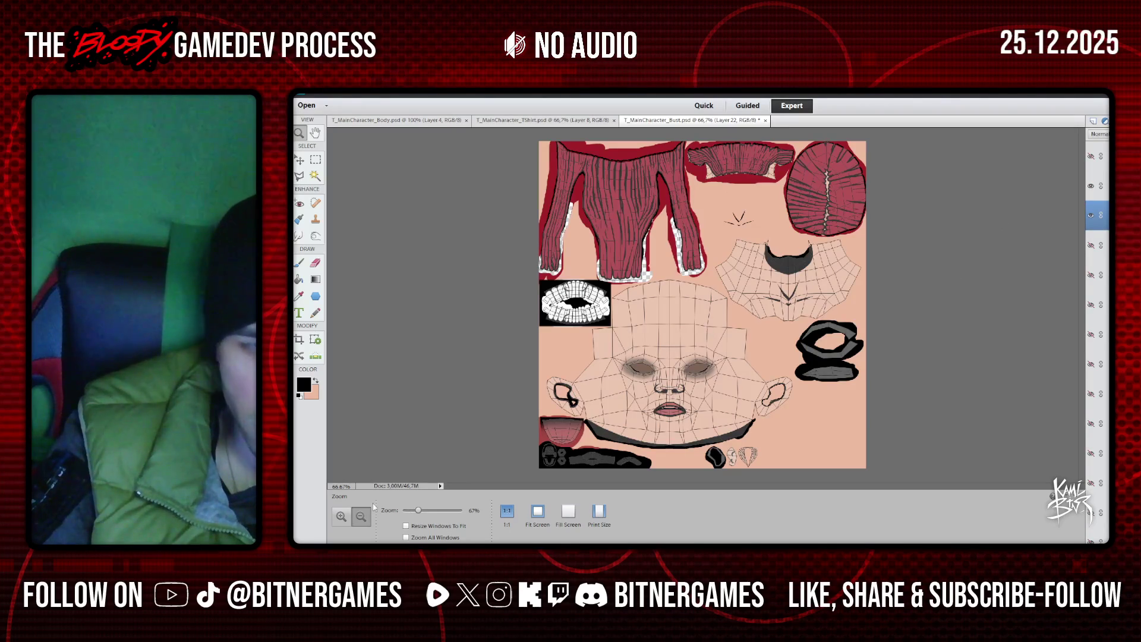
{"action": "left_click", "coordinate": [654, 392]}
{"action": "left_click", "coordinate": [653, 391]}
{"action": "left_click", "coordinate": [628, 281]}
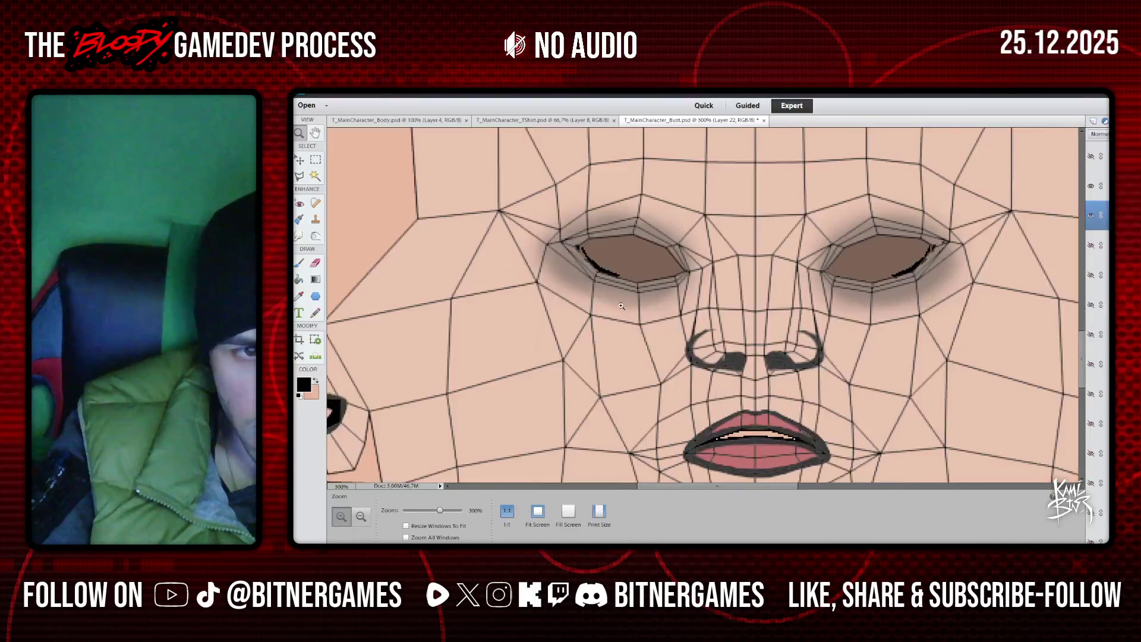
{"action": "left_click", "coordinate": [627, 282]}
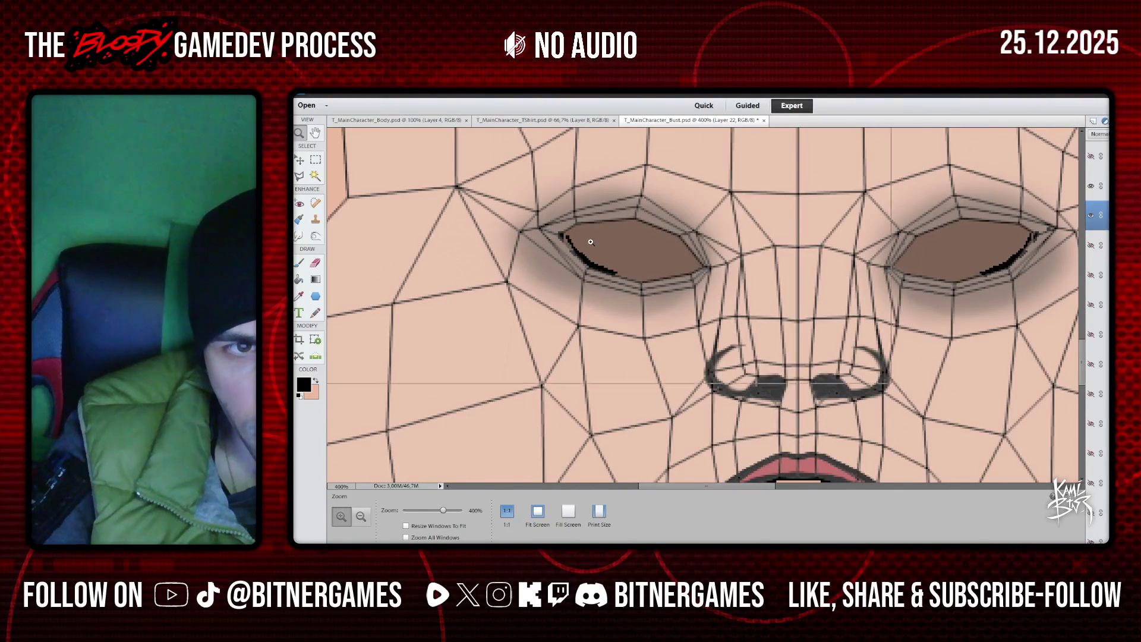
{"action": "left_click", "coordinate": [591, 242]}
{"action": "scroll", "coordinate": [592, 250], "scroll_direction": "up", "scroll_amount": 1}
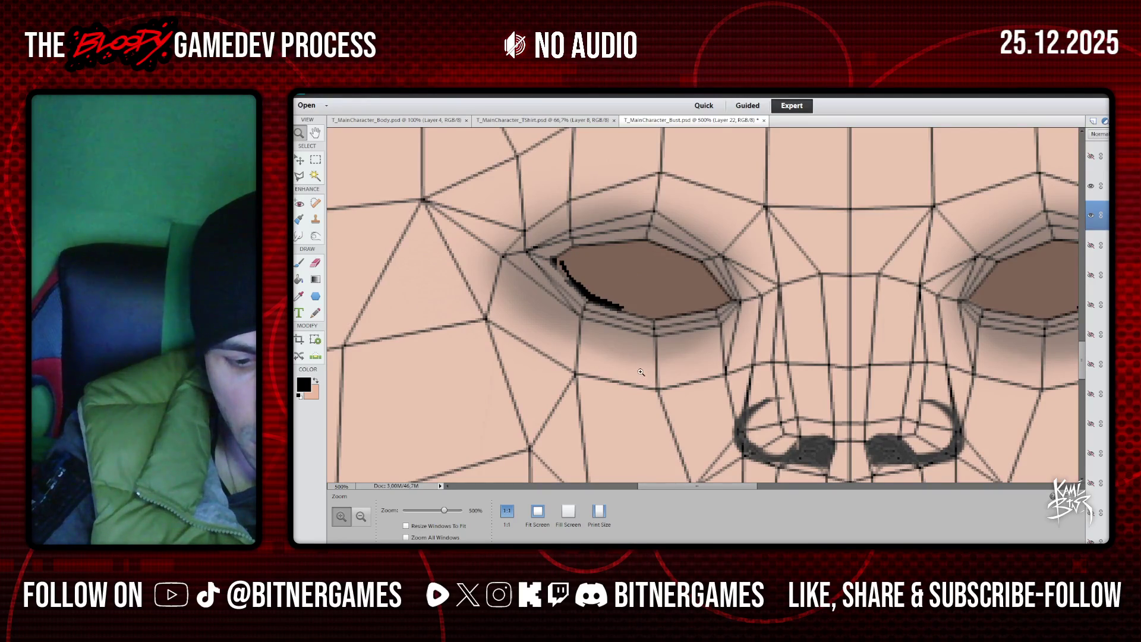
Select the Brush tool and add a new empty Layer 23 for the outlines
{"action": "mouse_move", "coordinate": [717, 485]}
{"action": "left_mouse_down"}
{"action": "mouse_move", "coordinate": [758, 486]}
{"action": "mouse_move", "coordinate": [733, 487]}
{"action": "left_mouse_up"}
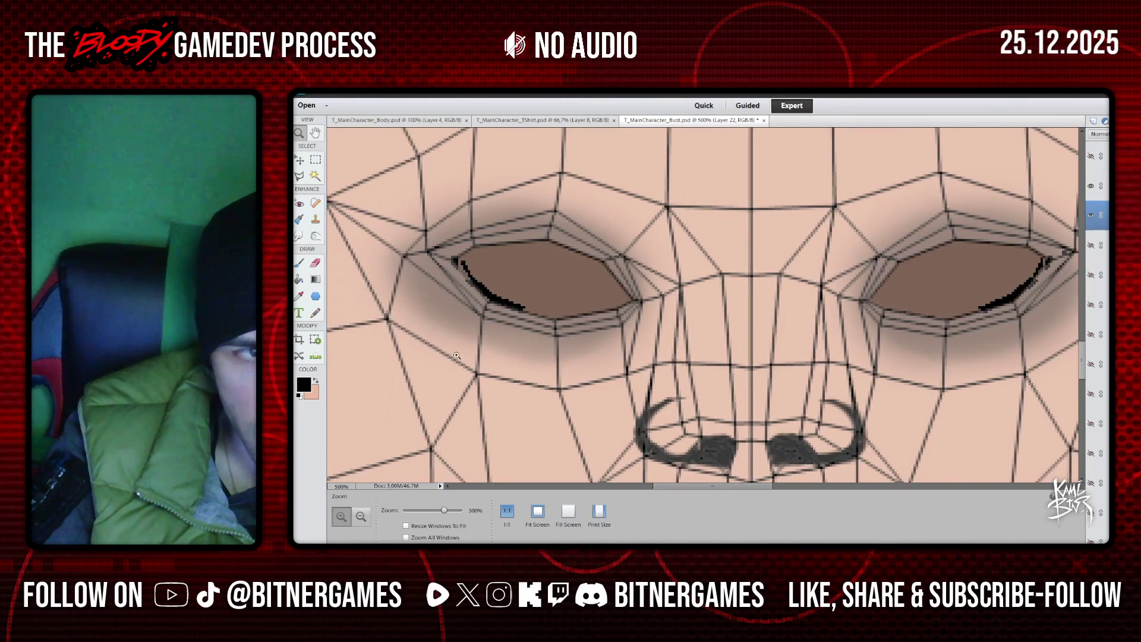
{"action": "key", "text": "b"}
{"action": "left_click", "coordinate": [1091, 121]}
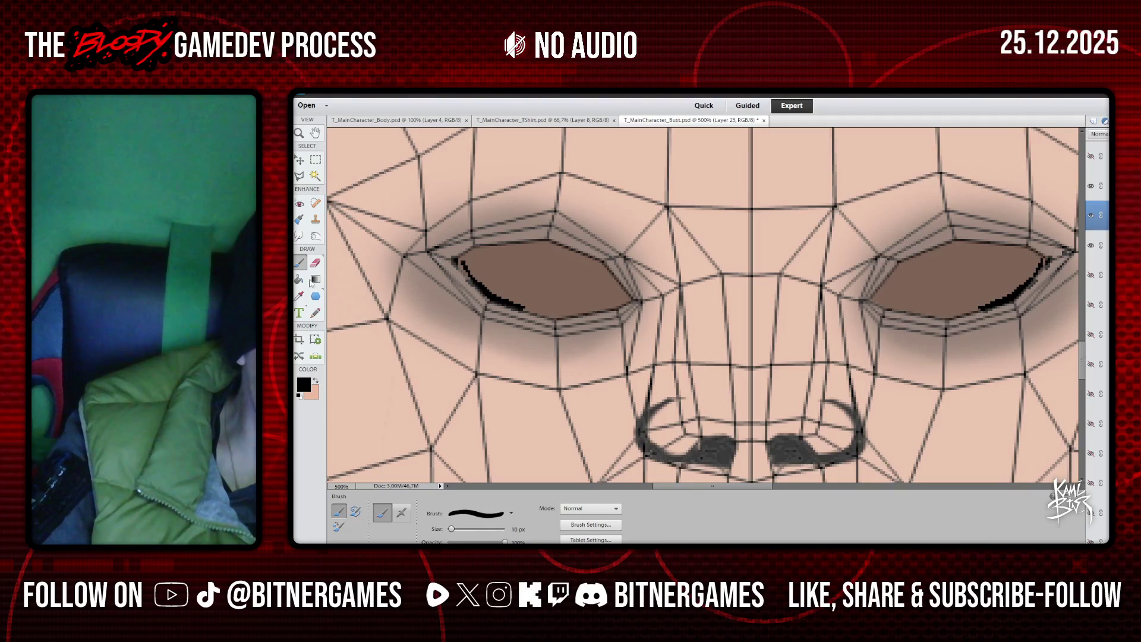
Choose a hard 4 px brush from the Basic Brushes set
{"action": "left_click", "coordinate": [470, 514]}
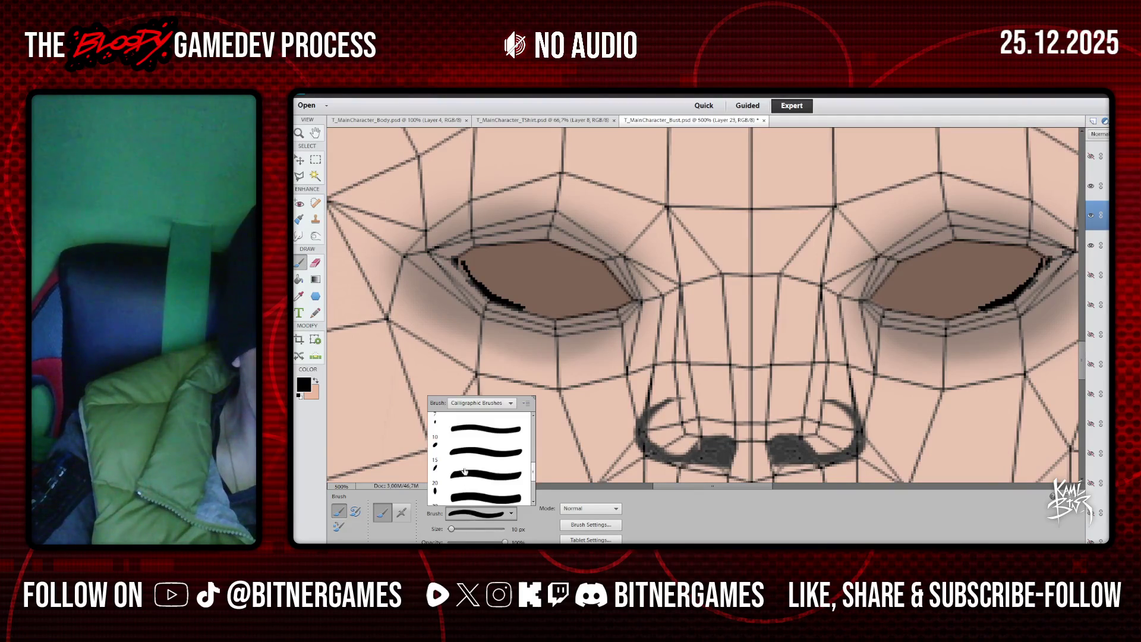
{"action": "scroll", "coordinate": [461, 440], "scroll_direction": "up", "scroll_amount": 5}
{"action": "left_click", "coordinate": [481, 403]}
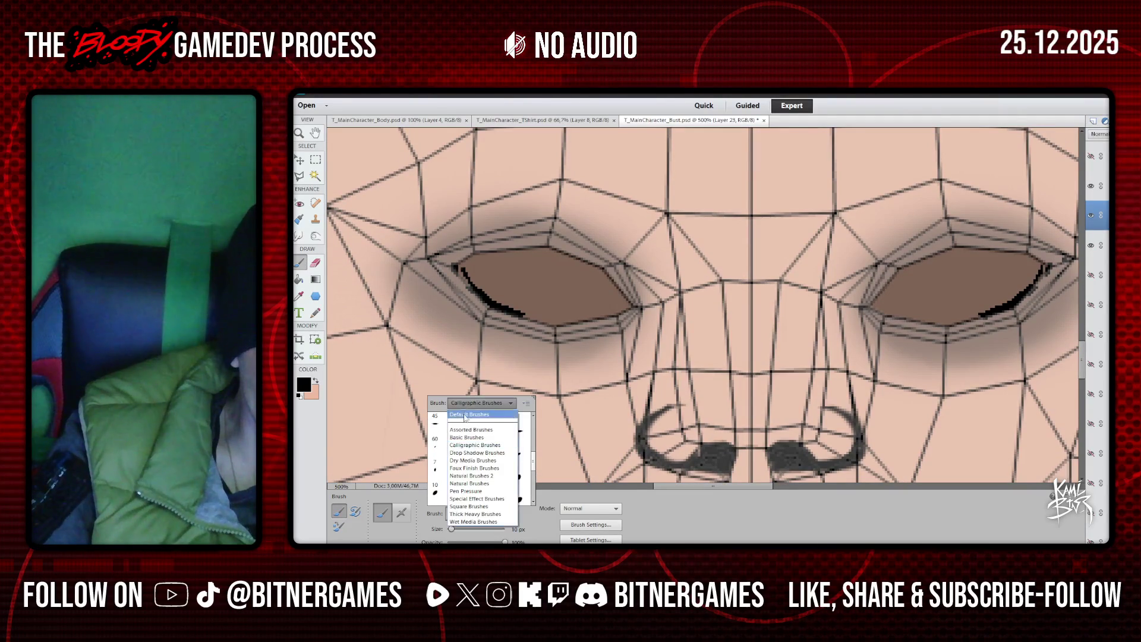
{"action": "left_click", "coordinate": [467, 438]}
{"action": "left_click", "coordinate": [471, 488]}
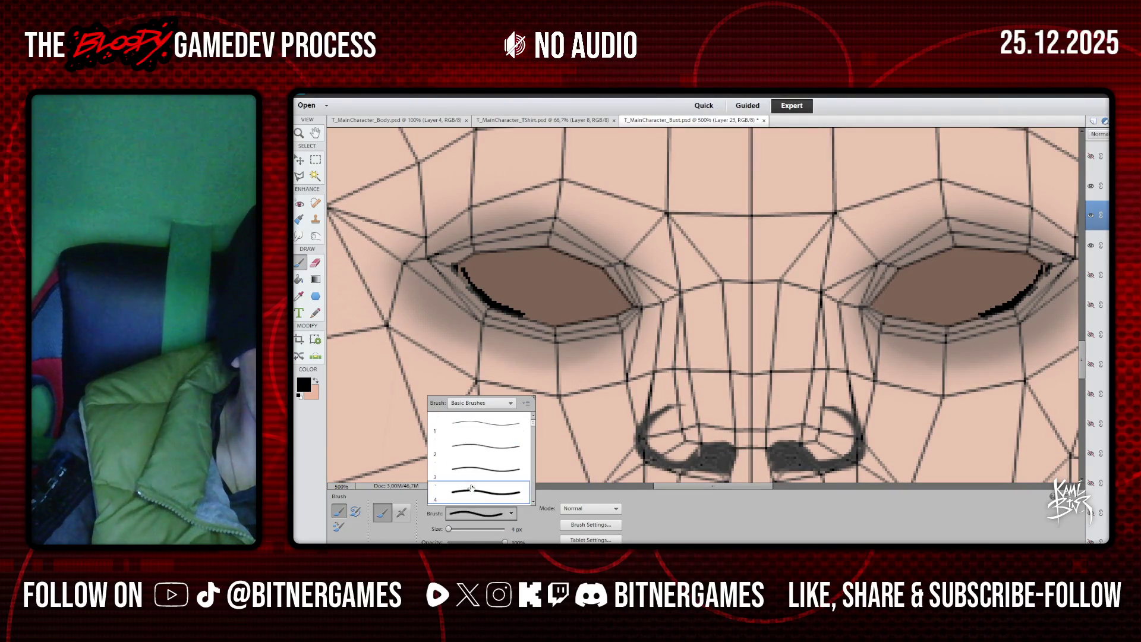
{"action": "left_click", "coordinate": [451, 264]}
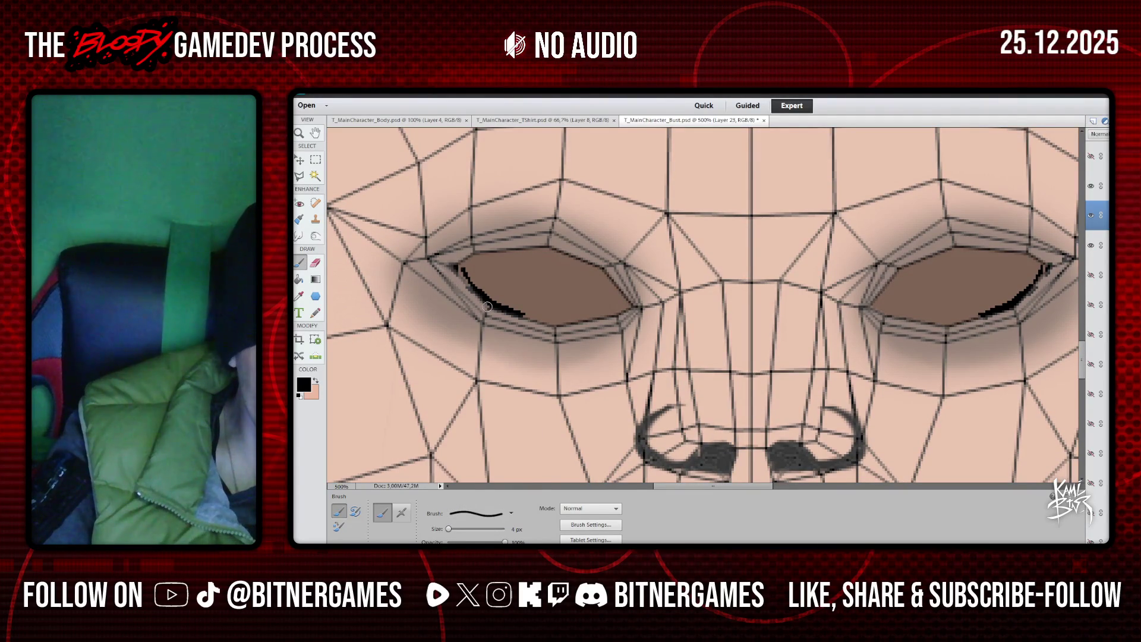
Outline the left eye's lower and upper lids in black
{"action": "left_click_drag", "start_coordinate": [457, 267], "coordinate": [489, 307]}
{"action": "mouse_move", "coordinate": [553, 326]}
{"action": "left_mouse_down"}
{"action": "mouse_move", "coordinate": [633, 306]}
{"action": "mouse_move", "coordinate": [547, 245]}
{"action": "left_mouse_up"}
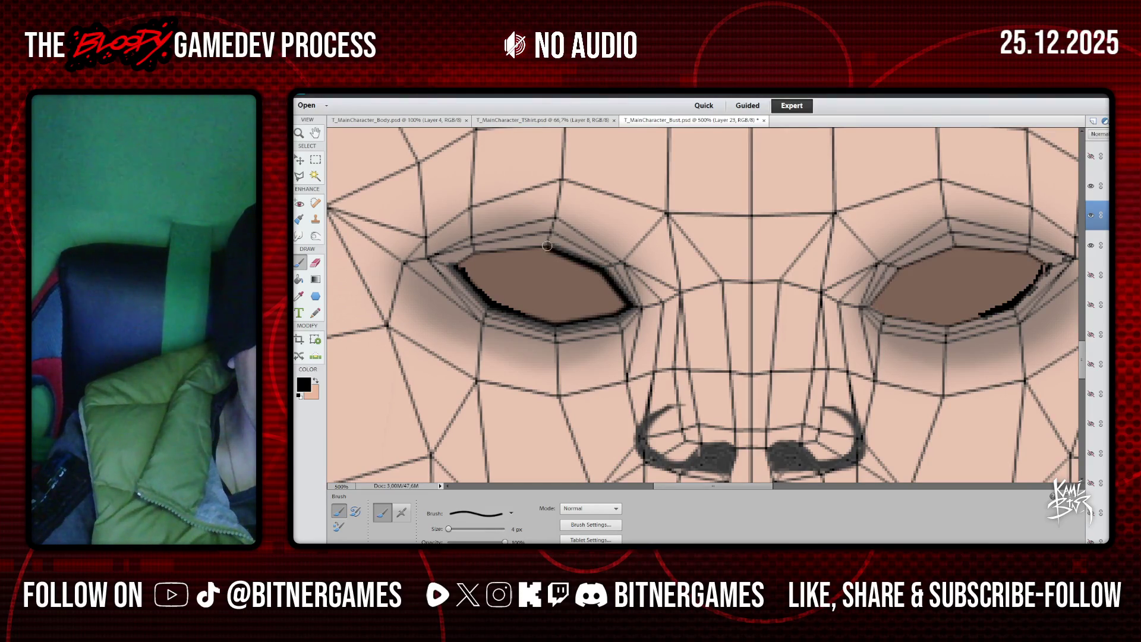
{"action": "left_click", "coordinate": [475, 252], "text": "shift"}
{"action": "left_click", "coordinate": [450, 265], "text": "shift"}
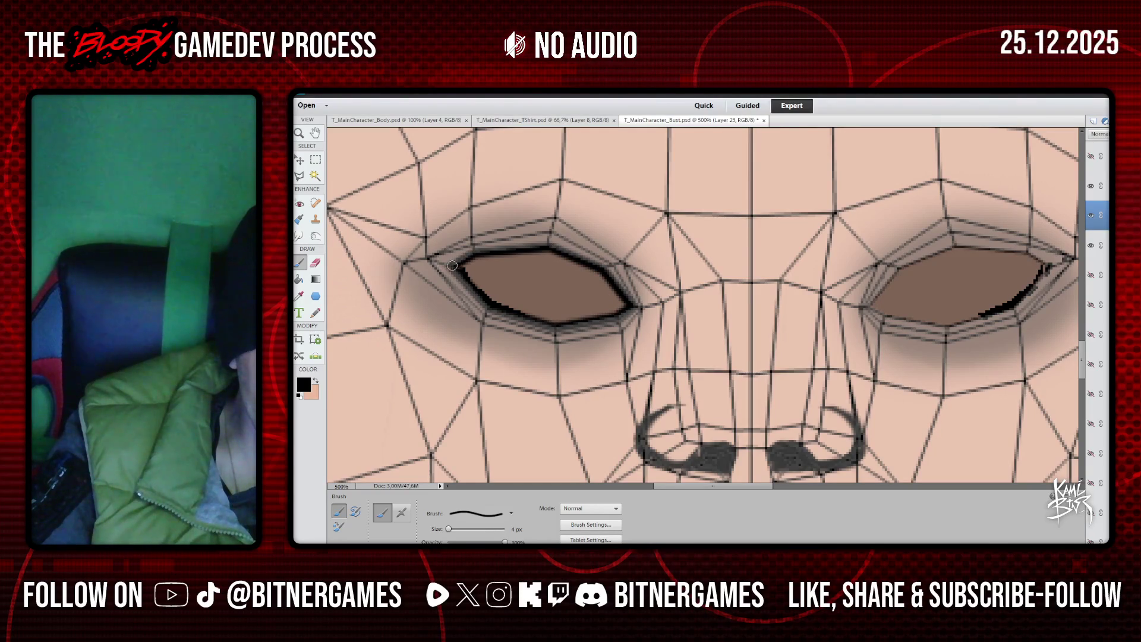
Trace a closed black outline around the right eye, then hide the wireframe layer
{"action": "left_click", "coordinate": [870, 307]}
{"action": "left_click", "coordinate": [892, 319], "text": "shift"}
{"action": "left_click", "coordinate": [945, 327], "text": "shift"}
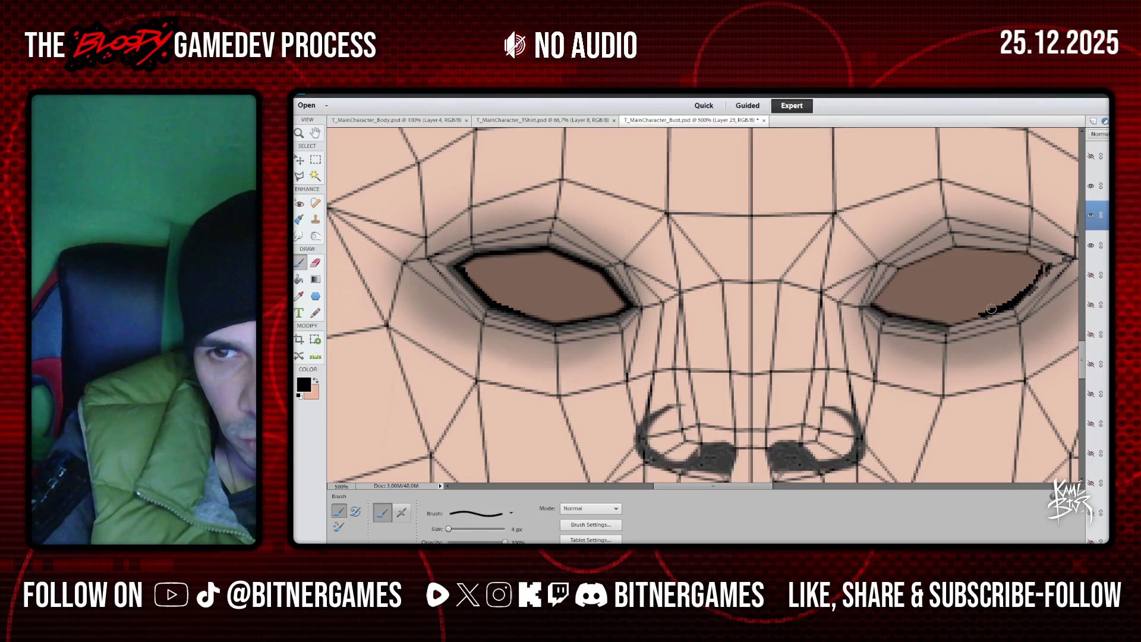
{"action": "left_click", "coordinate": [1013, 304], "text": "shift"}
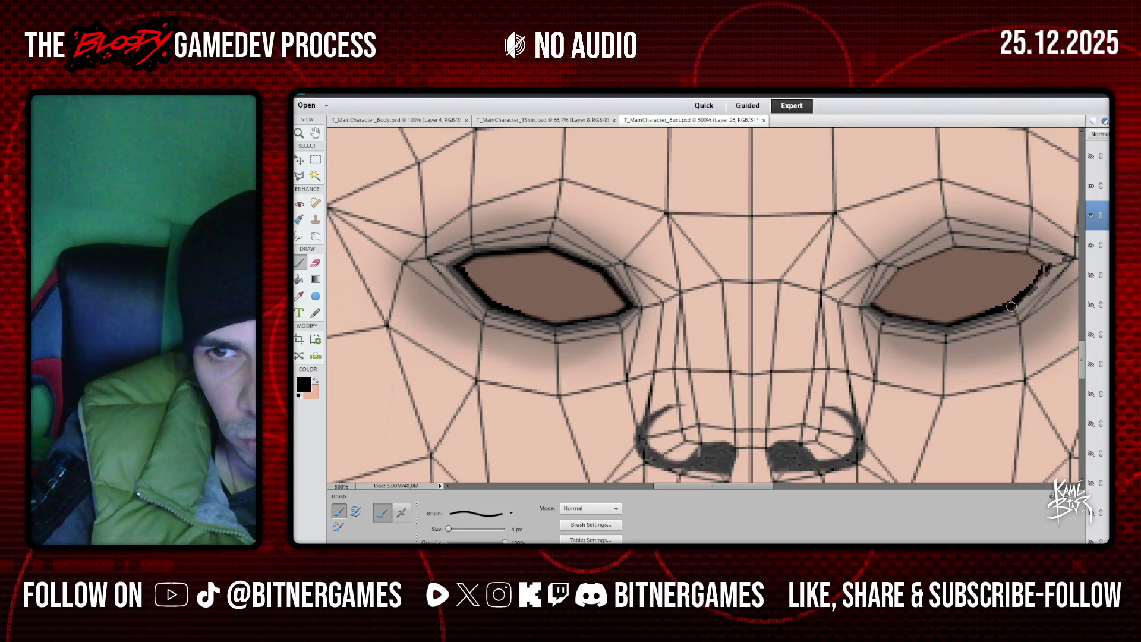
{"action": "left_click", "coordinate": [1051, 266], "text": "shift"}
{"action": "left_click", "coordinate": [1029, 252], "text": "shift"}
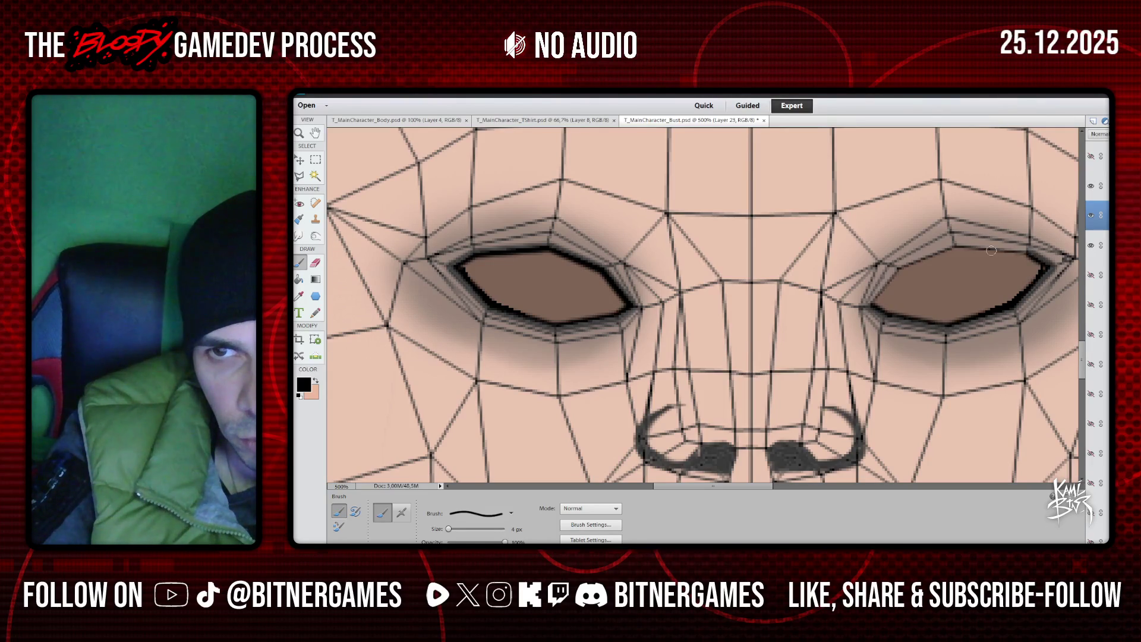
{"action": "left_click", "coordinate": [954, 246], "text": "shift"}
{"action": "left_click", "coordinate": [900, 268], "text": "shift"}
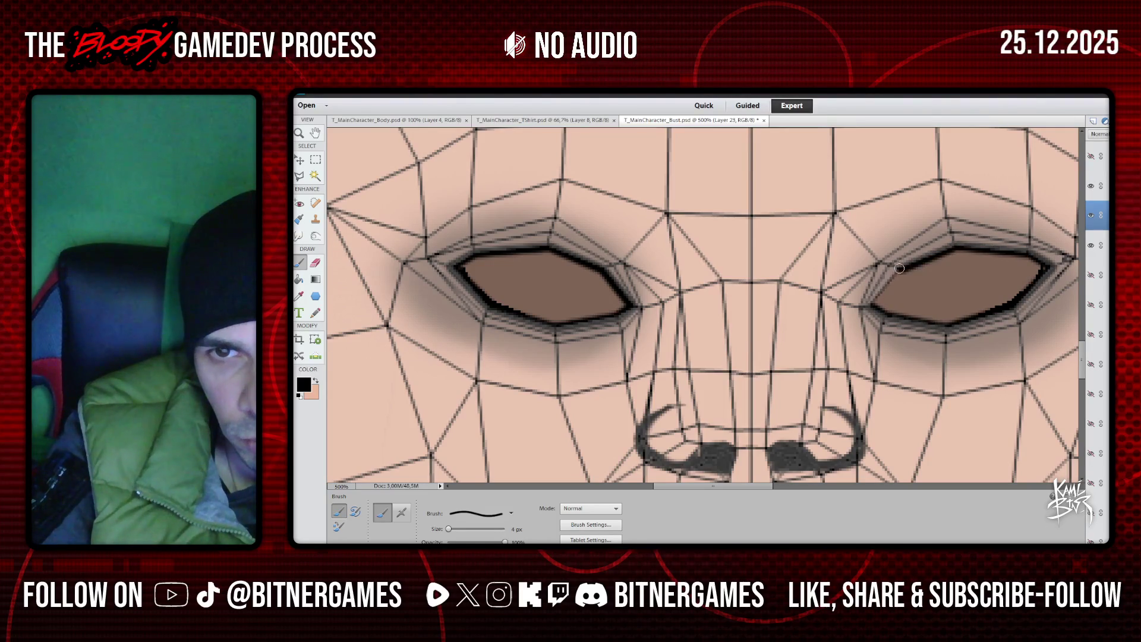
{"action": "left_click", "coordinate": [871, 304], "text": "shift"}
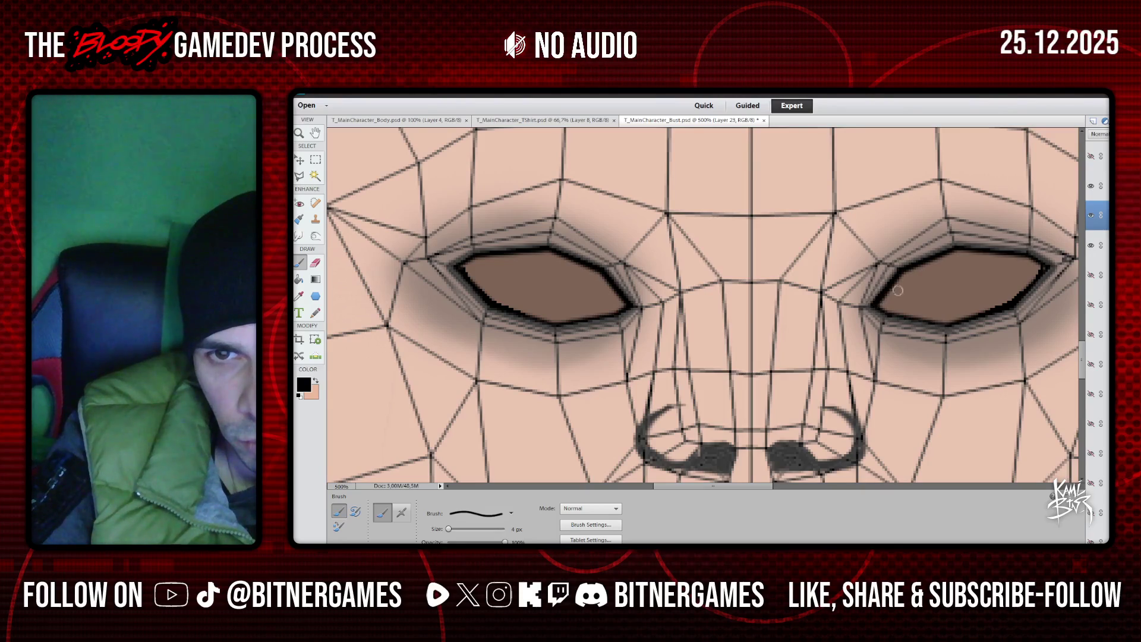
{"action": "left_click", "coordinate": [1091, 186]}
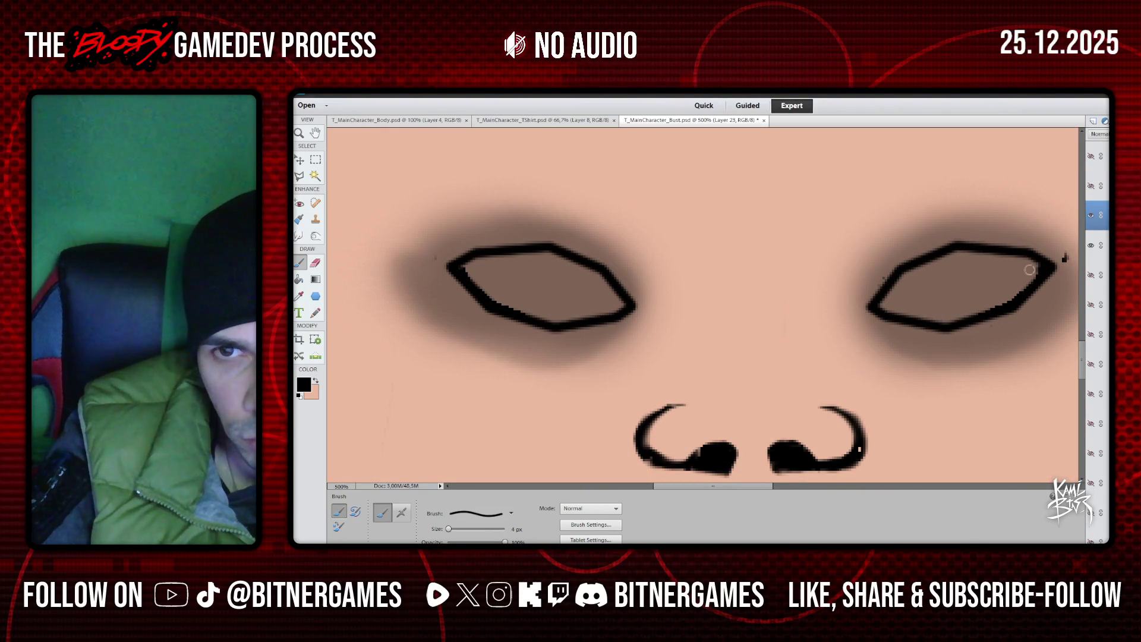
{"action": "left_click", "coordinate": [299, 235]}
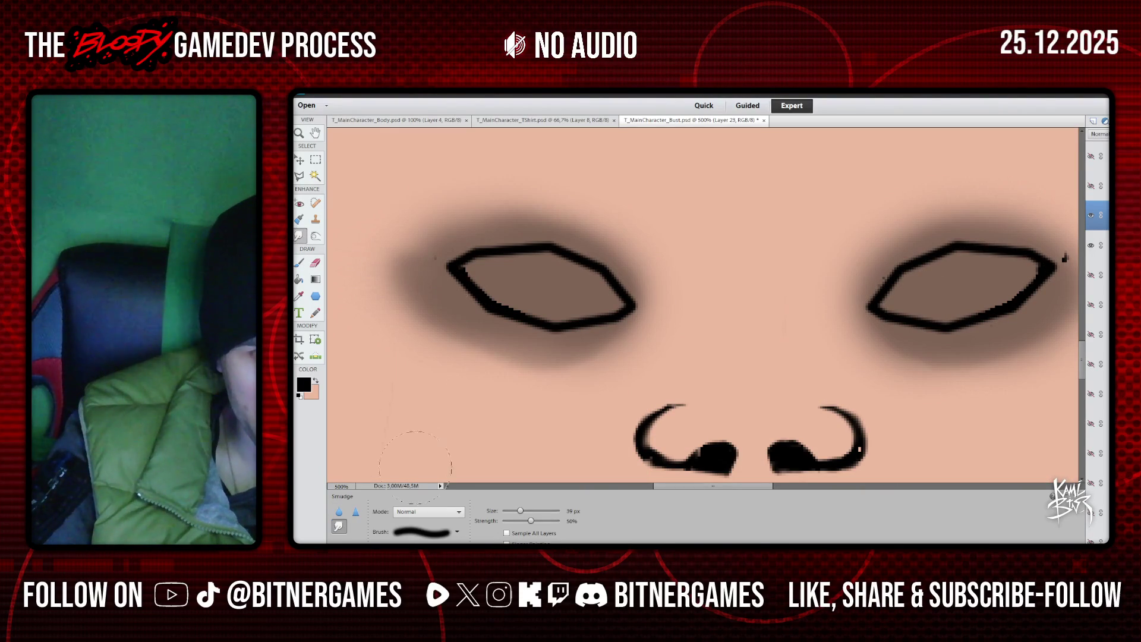
{"action": "left_click_drag", "start_coordinate": [520, 510], "coordinate": [506, 511]}
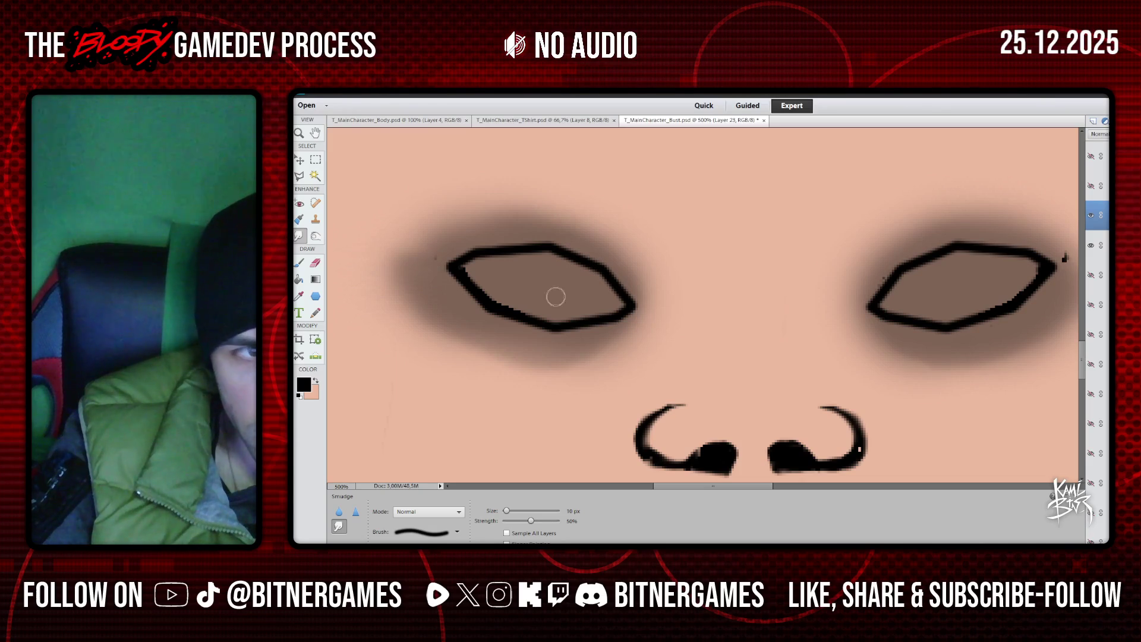
{"action": "key", "text": "ctrl+z"}
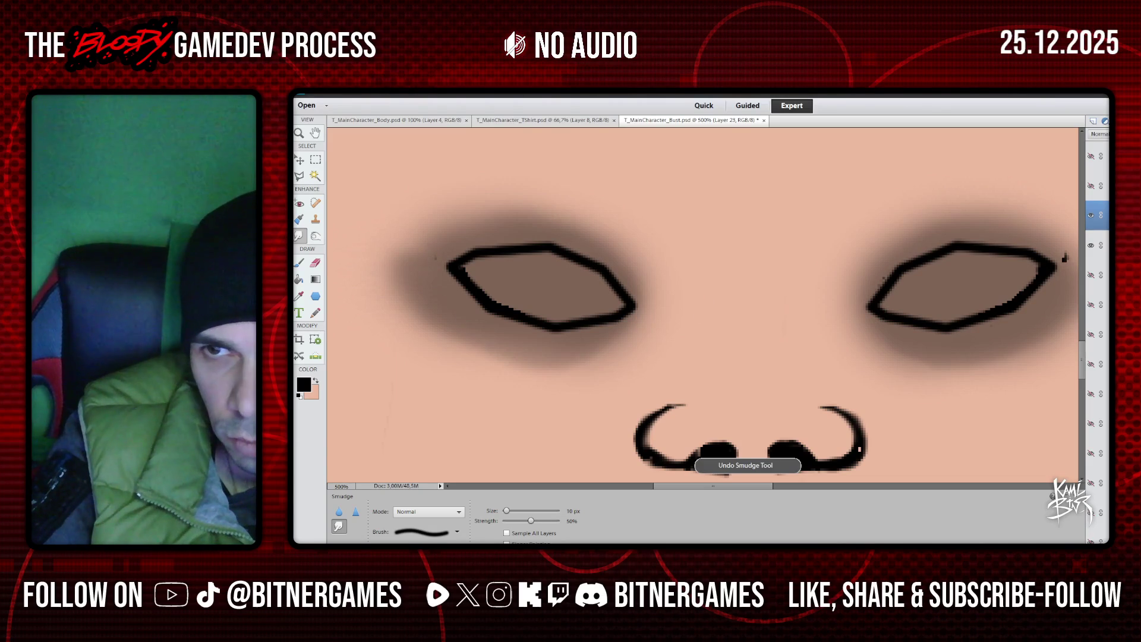
{"action": "key", "text": "alt+bracketleft"}
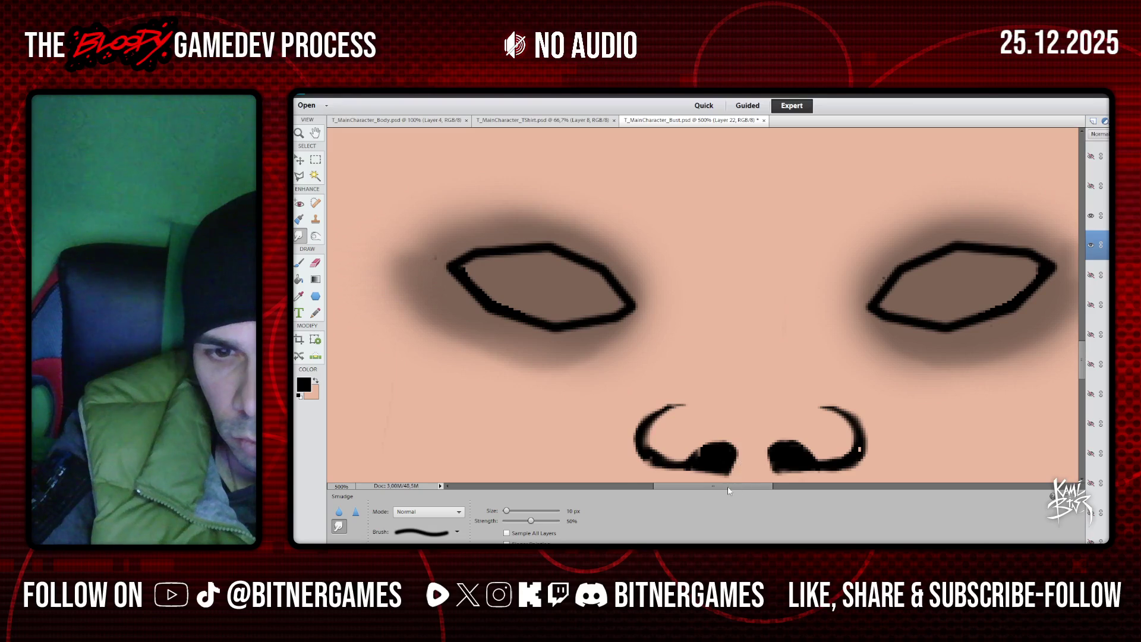
{"action": "scroll", "coordinate": [737, 488], "scroll_direction": "right", "scroll_amount": 2}
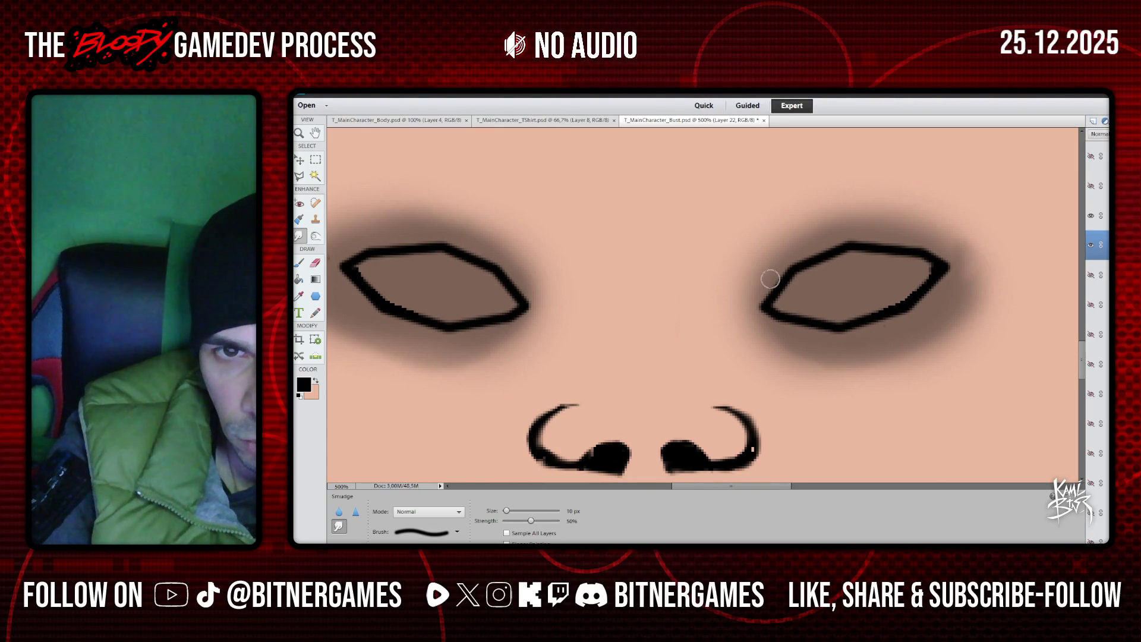
{"action": "scroll", "coordinate": [482, 266], "scroll_direction": "down", "scroll_amount": 1}
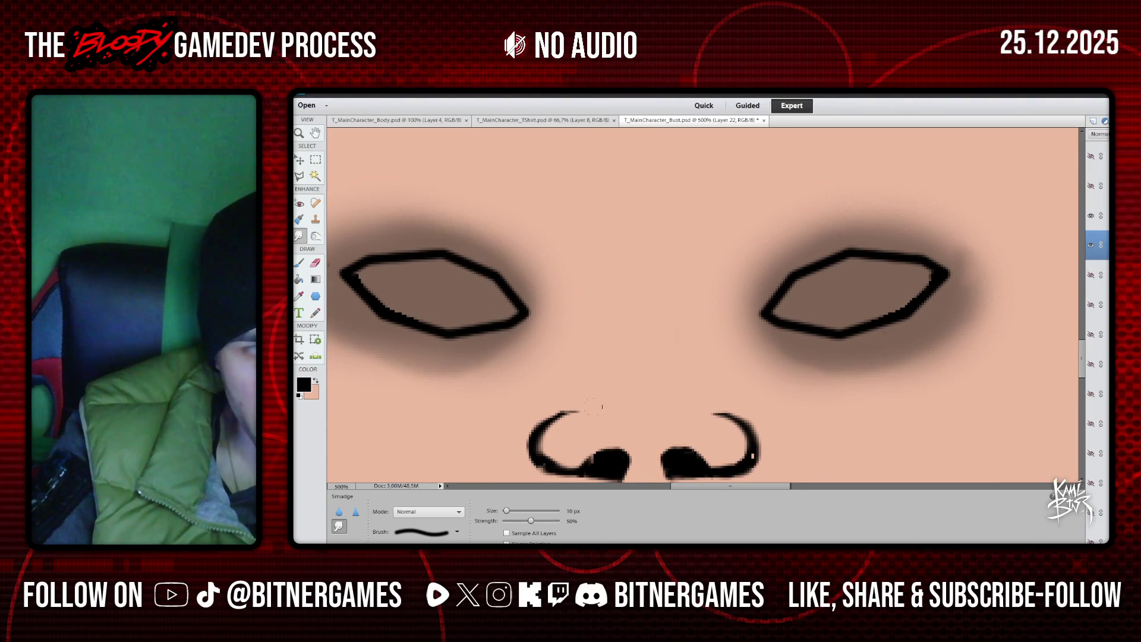
{"action": "scroll", "coordinate": [585, 342], "scroll_direction": "left", "scroll_amount": 3}
{"action": "scroll", "coordinate": [586, 341], "scroll_direction": "down", "scroll_amount": 1}
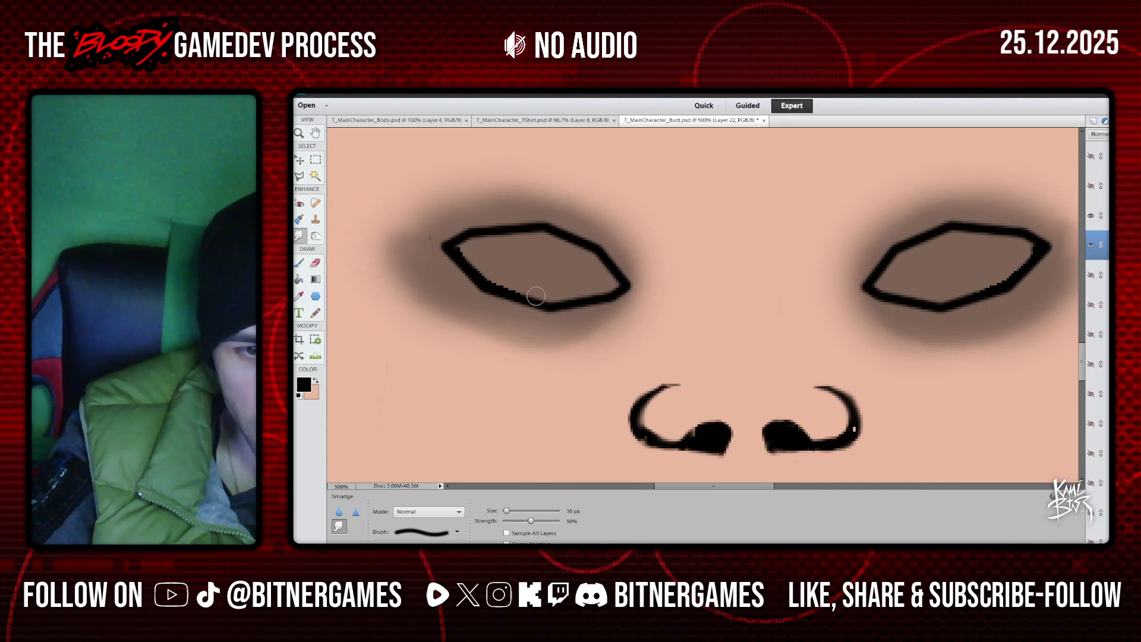
{"action": "left_click", "coordinate": [300, 263]}
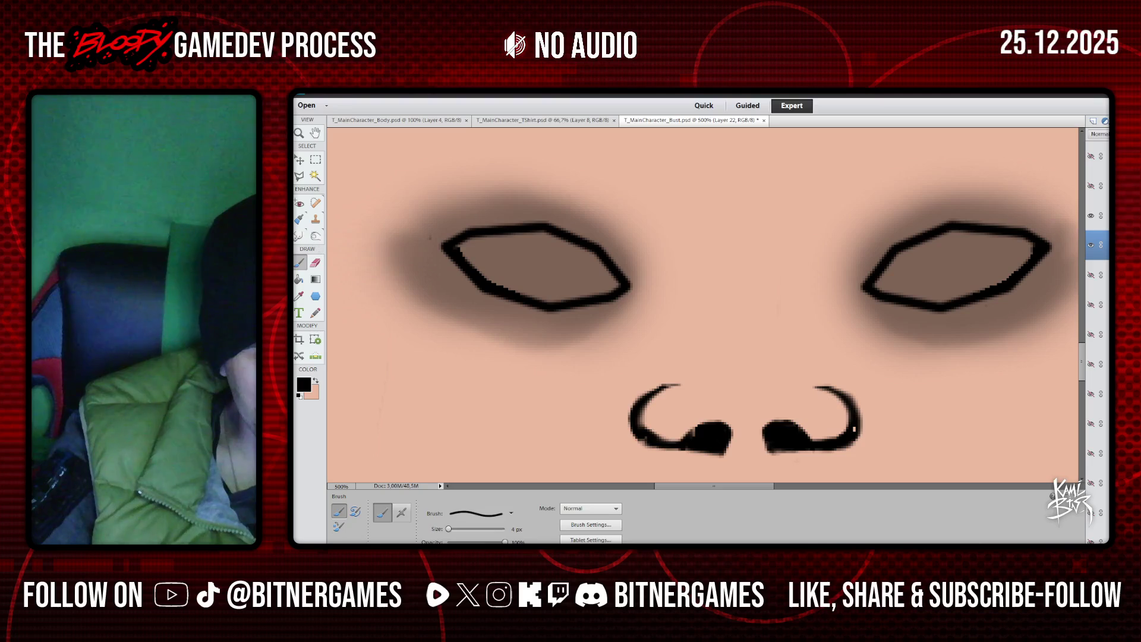
Thicken the right nostril stroke's inner edge, then toggle the outline layer to compare
{"action": "key", "text": "r"}
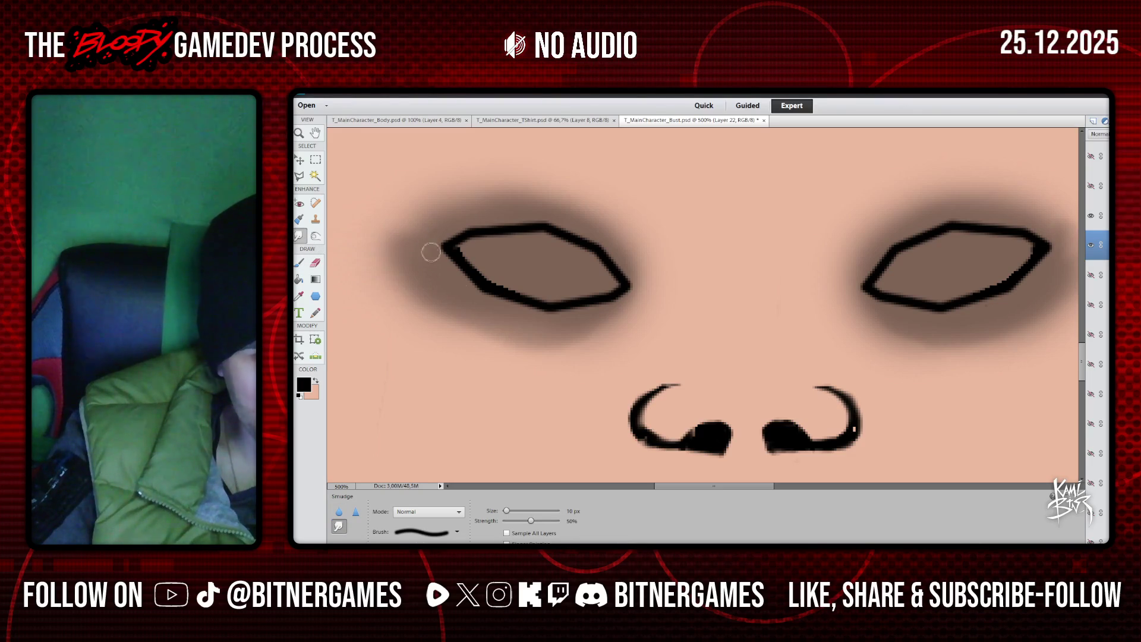
{"action": "scroll", "coordinate": [427, 242], "scroll_direction": "down", "scroll_amount": 2}
{"action": "left_click", "coordinate": [299, 264]}
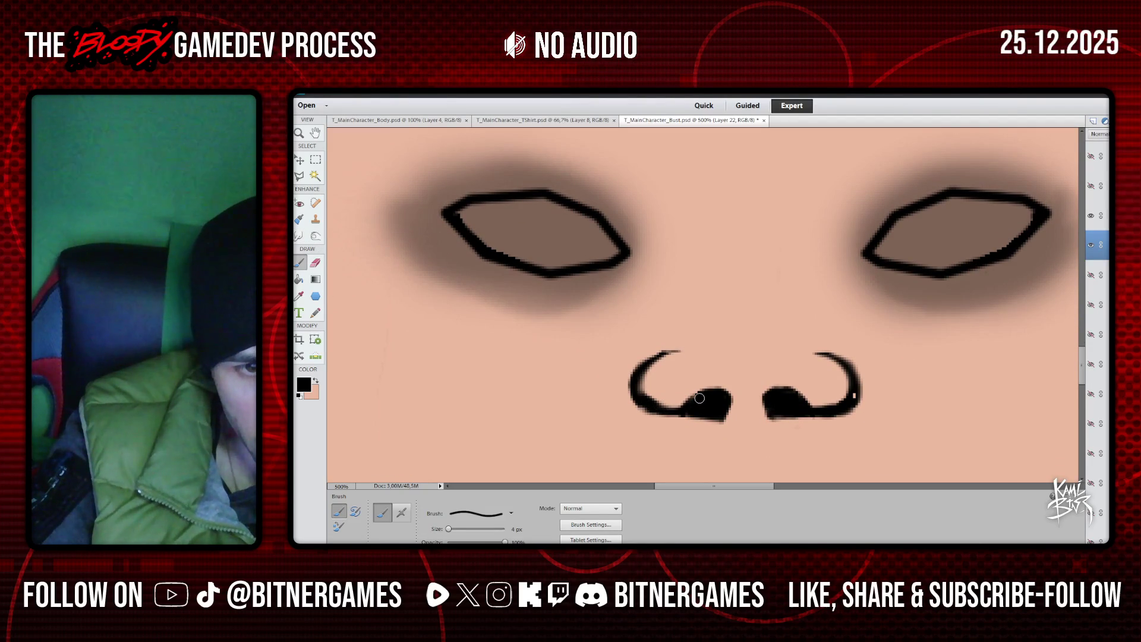
{"action": "left_click_drag", "start_coordinate": [854, 397], "coordinate": [838, 392]}
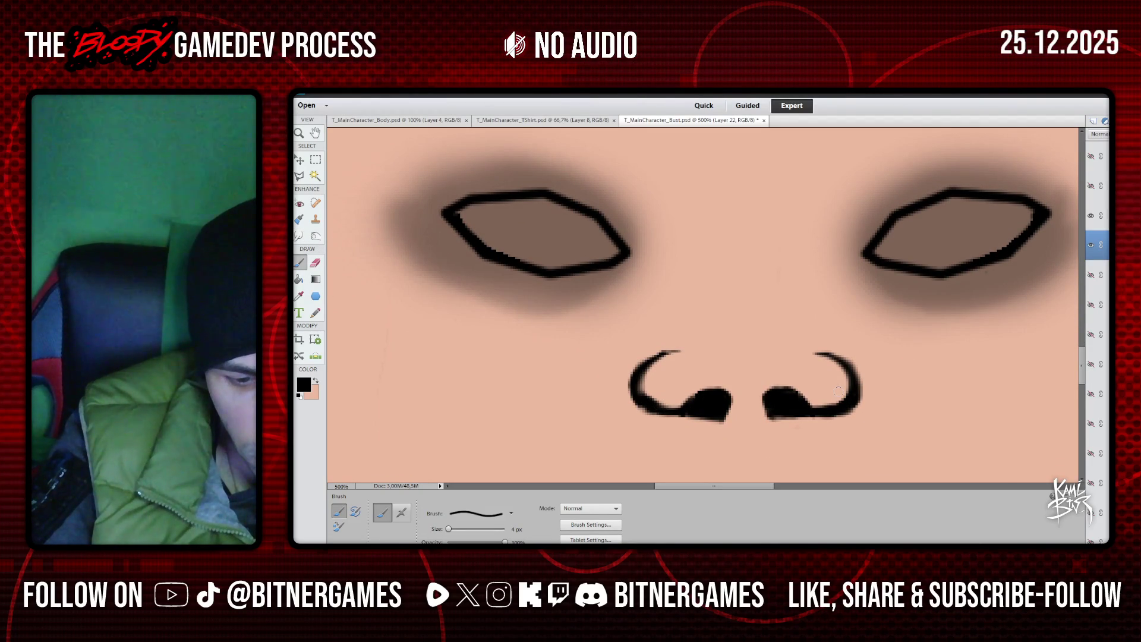
{"action": "scroll", "coordinate": [597, 328], "scroll_direction": "up", "scroll_amount": 1}
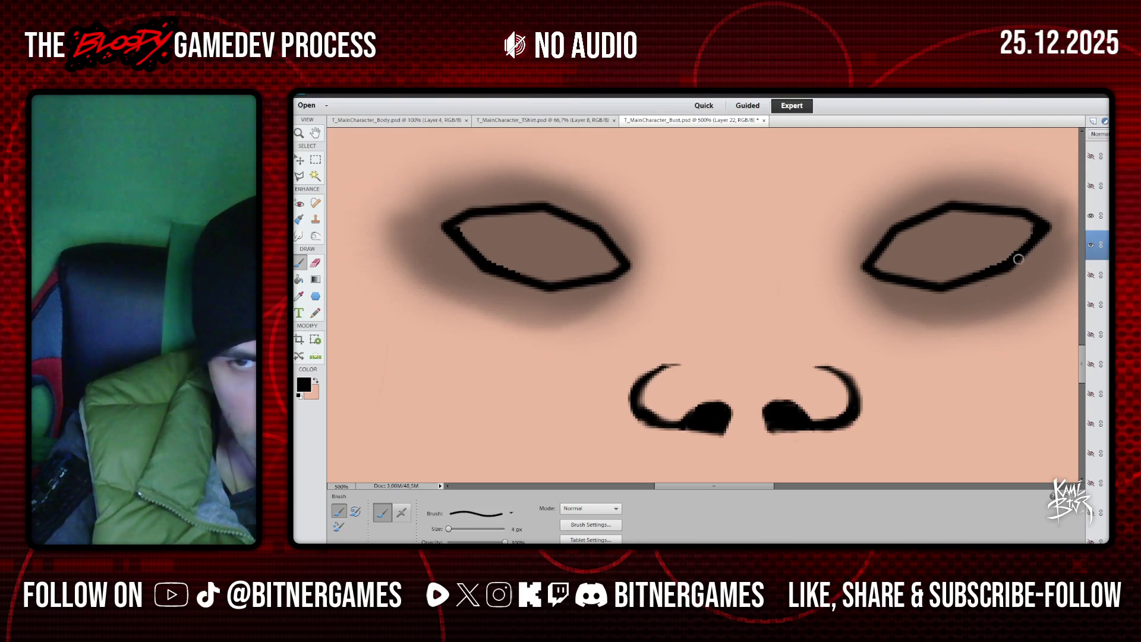
{"action": "left_click", "coordinate": [1091, 216]}
{"action": "left_click", "coordinate": [1091, 217]}
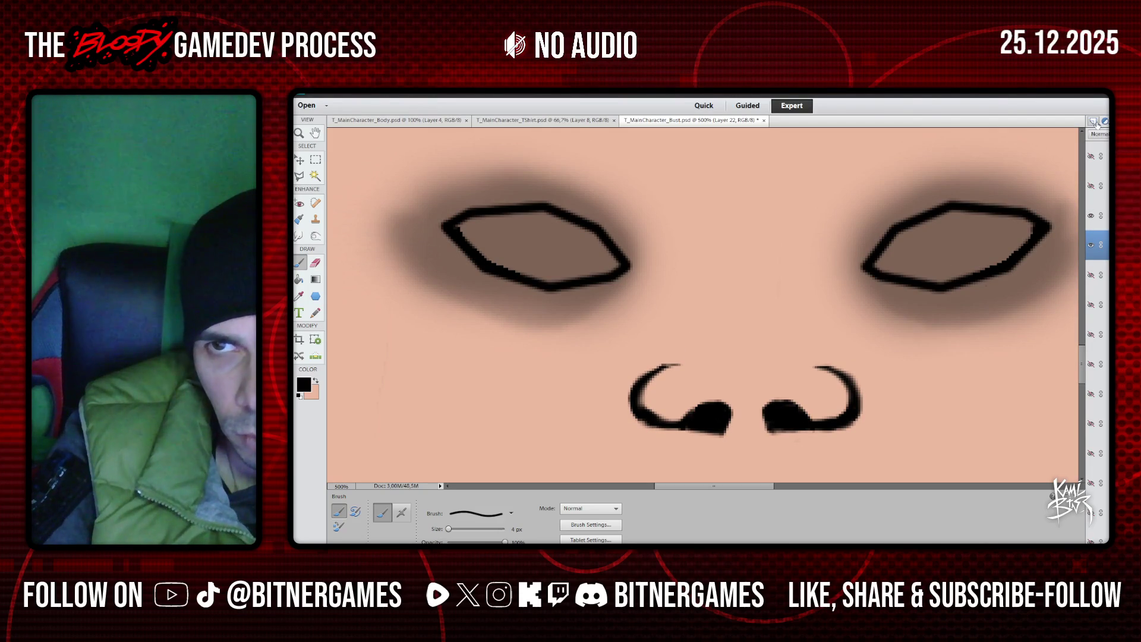
With skin tone at 42 px, paint over the shadows around both eyes
{"action": "left_click", "coordinate": [316, 381]}
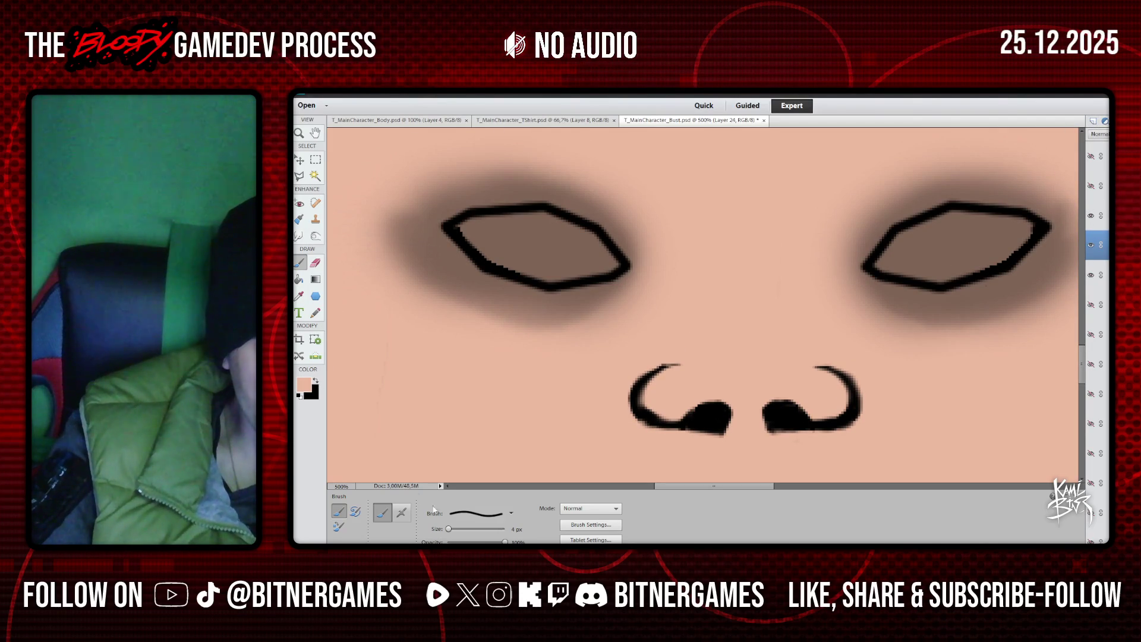
{"action": "left_click", "coordinate": [468, 529]}
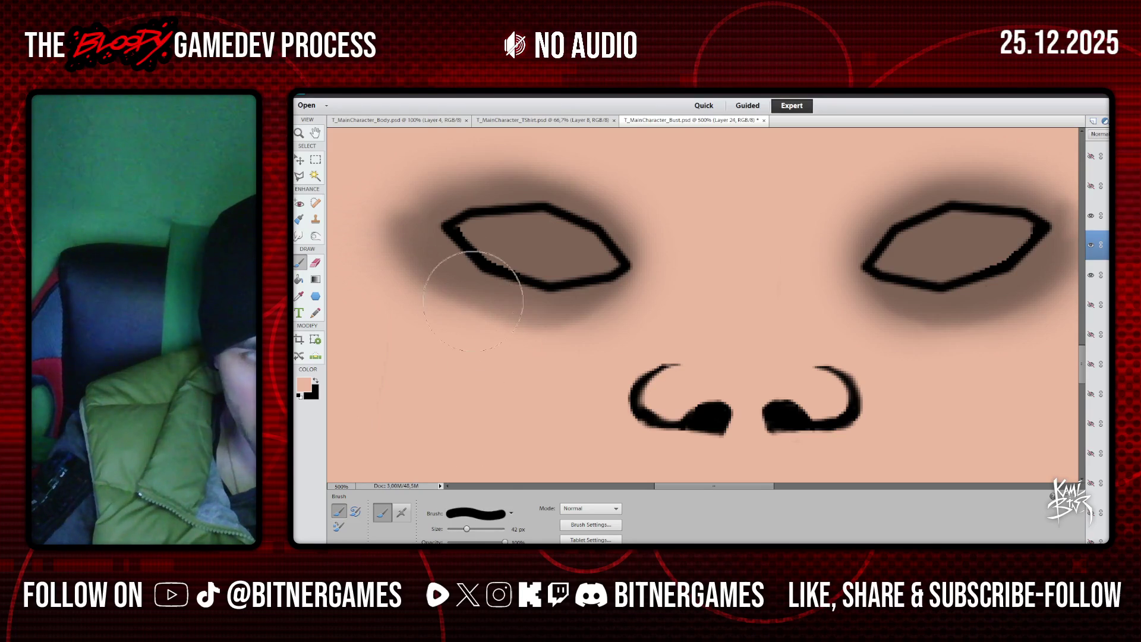
{"action": "mouse_move", "coordinate": [411, 241]}
{"action": "left_mouse_down"}
{"action": "mouse_move", "coordinate": [523, 297]}
{"action": "mouse_move", "coordinate": [618, 261]}
{"action": "mouse_move", "coordinate": [452, 191]}
{"action": "mouse_move", "coordinate": [614, 255]}
{"action": "left_mouse_up"}
{"action": "scroll", "coordinate": [669, 221], "scroll_direction": "up", "scroll_amount": 2}
{"action": "mouse_move", "coordinate": [850, 268]}
{"action": "left_mouse_down"}
{"action": "mouse_move", "coordinate": [859, 341]}
{"action": "mouse_move", "coordinate": [951, 369]}
{"action": "mouse_move", "coordinate": [862, 337]}
{"action": "mouse_move", "coordinate": [1029, 339]}
{"action": "mouse_move", "coordinate": [897, 256]}
{"action": "left_mouse_up"}
{"action": "scroll", "coordinate": [919, 343], "scroll_direction": "down", "scroll_amount": 1}
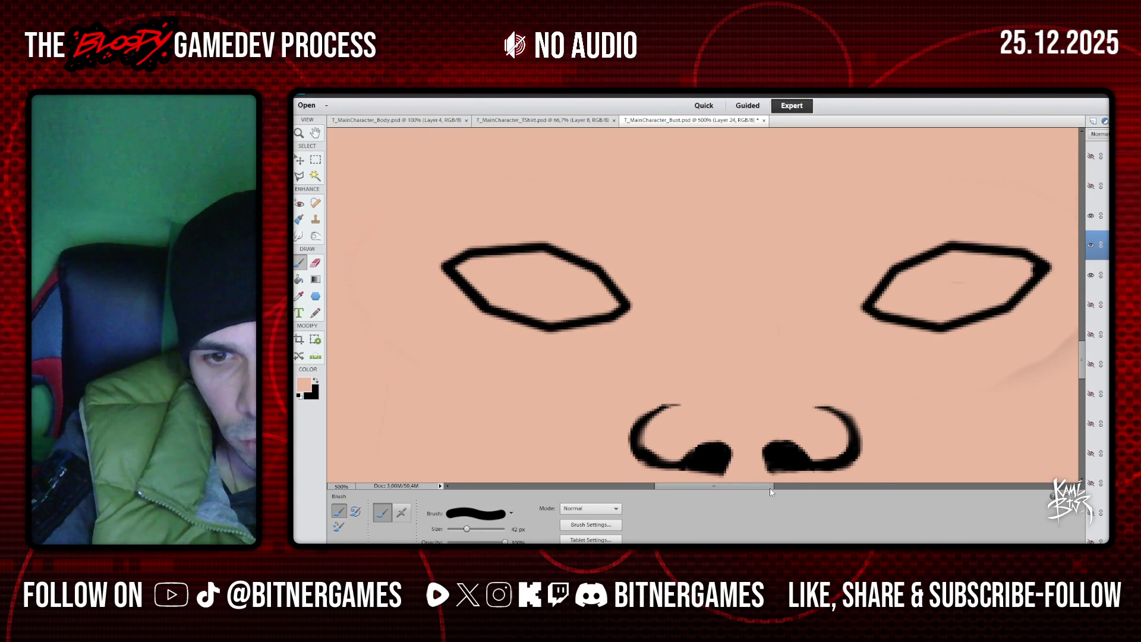
{"action": "left_click_drag", "start_coordinate": [759, 487], "coordinate": [786, 487]}
{"action": "left_click_drag", "start_coordinate": [889, 315], "coordinate": [892, 288]}
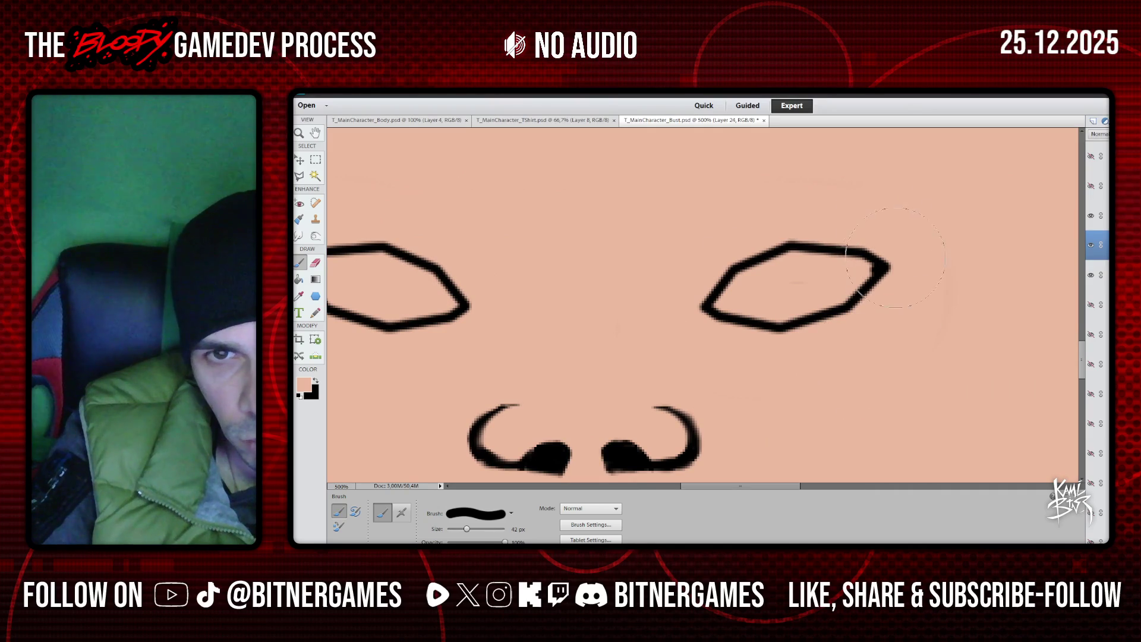
{"action": "scroll", "coordinate": [463, 234], "scroll_direction": "down", "scroll_amount": 1}
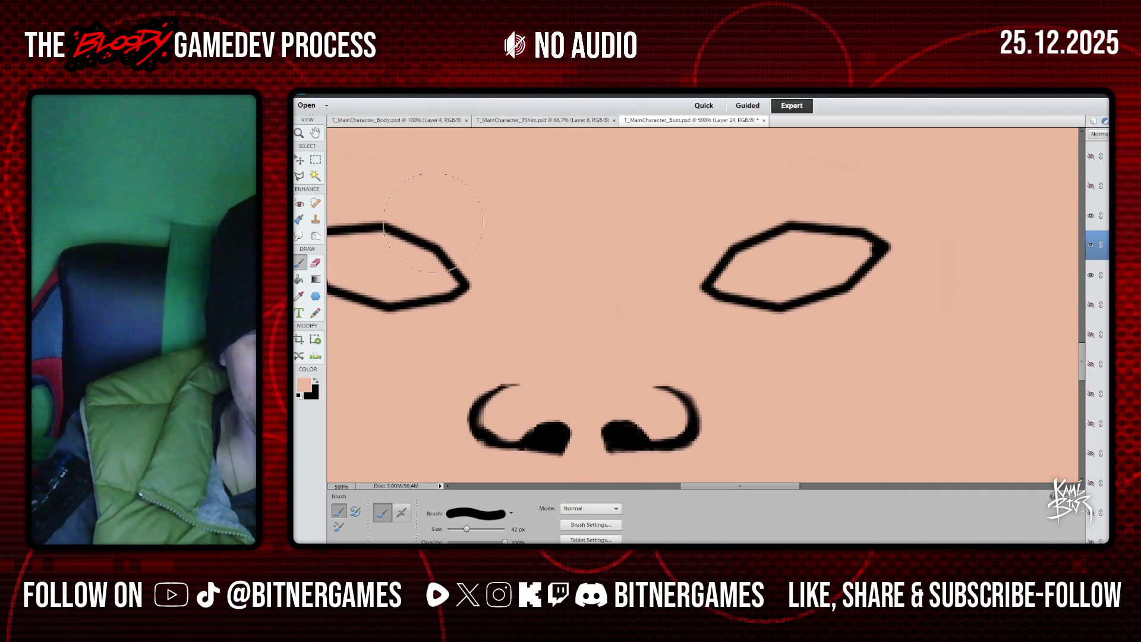
Zoom the view out to 100% to see the full texture
{"action": "key", "text": "z"}
{"action": "left_click", "coordinate": [361, 517]}
{"action": "left_click", "coordinate": [626, 364]}
{"action": "left_click", "coordinate": [626, 364]}
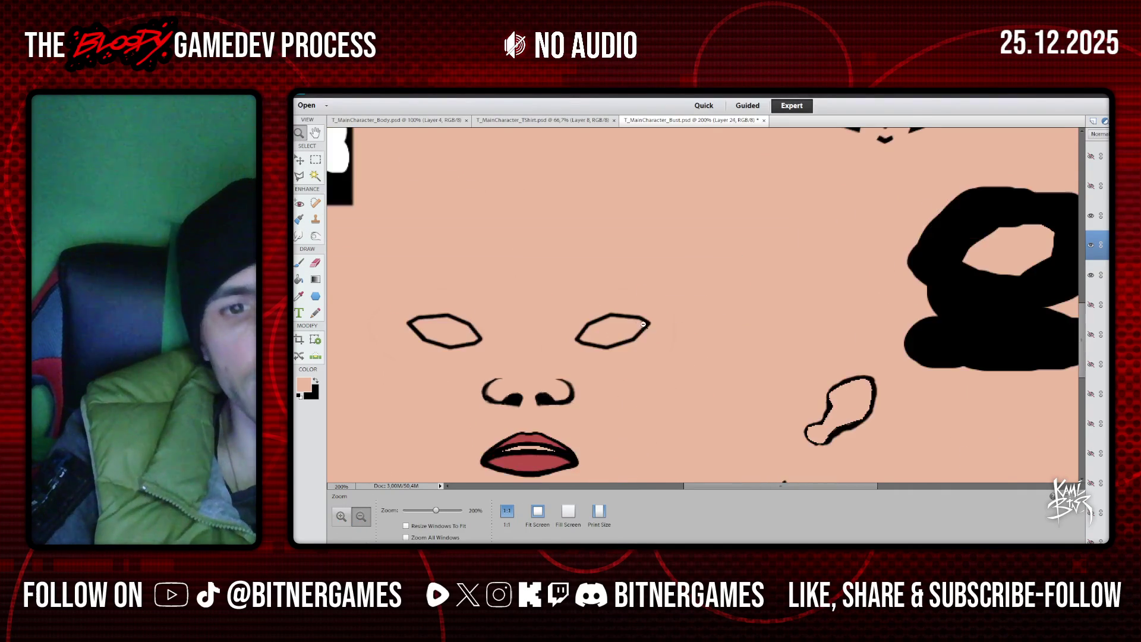
{"action": "left_click", "coordinate": [626, 364]}
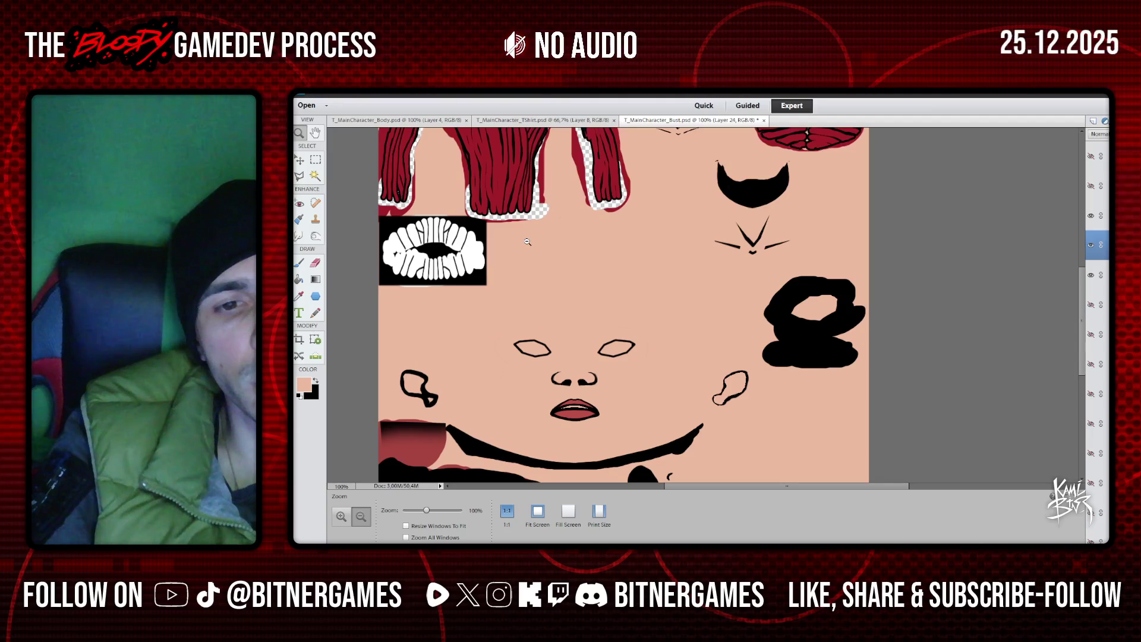
{"action": "scroll", "coordinate": [532, 245], "scroll_direction": "up", "scroll_amount": 2}
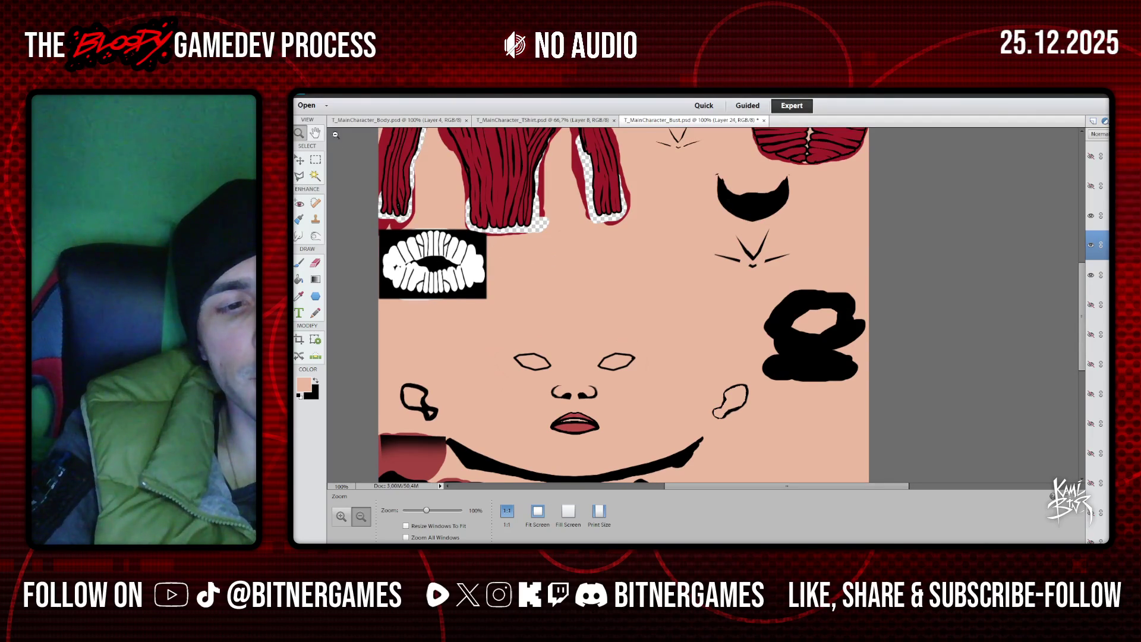
Save as PNG, replacing the existing T_MainCharacter_Bust.png and accepting the PNG options
{"action": "left_click", "coordinate": [303, 99]}
{"action": "left_click", "coordinate": [355, 180]}
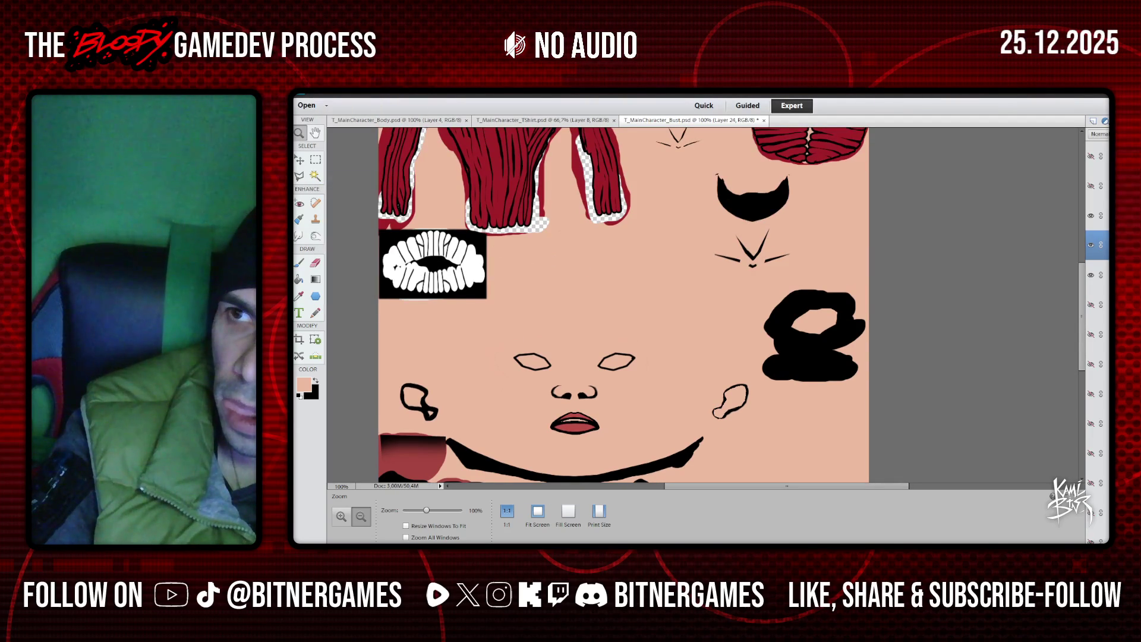
{"action": "key", "text": "Return"}
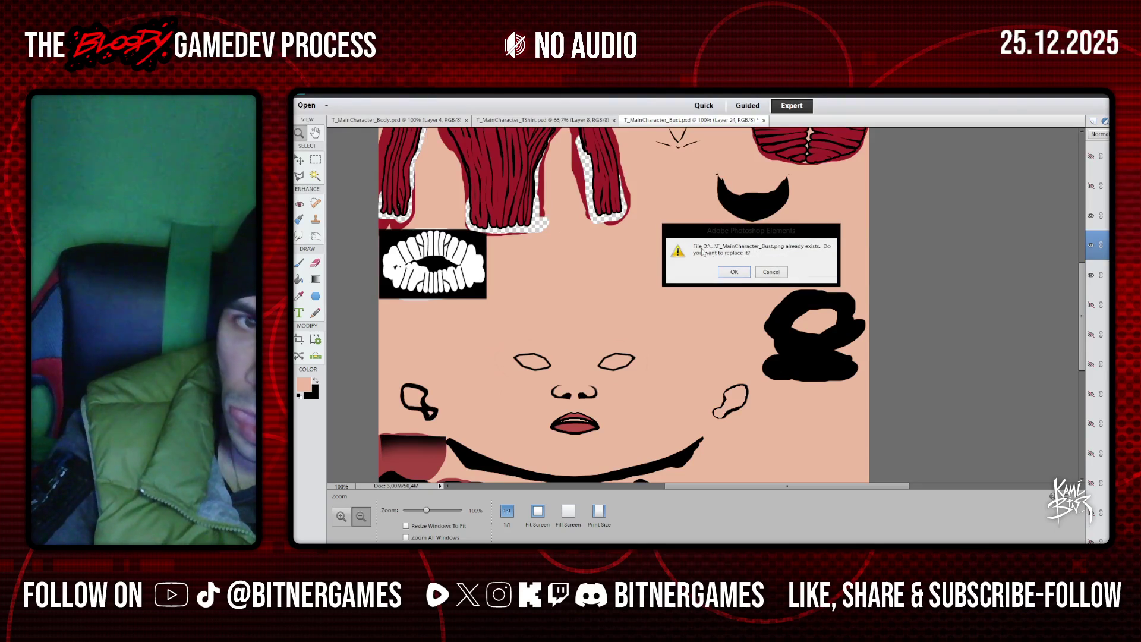
{"action": "left_click", "coordinate": [734, 271]}
{"action": "left_click", "coordinate": [845, 256]}
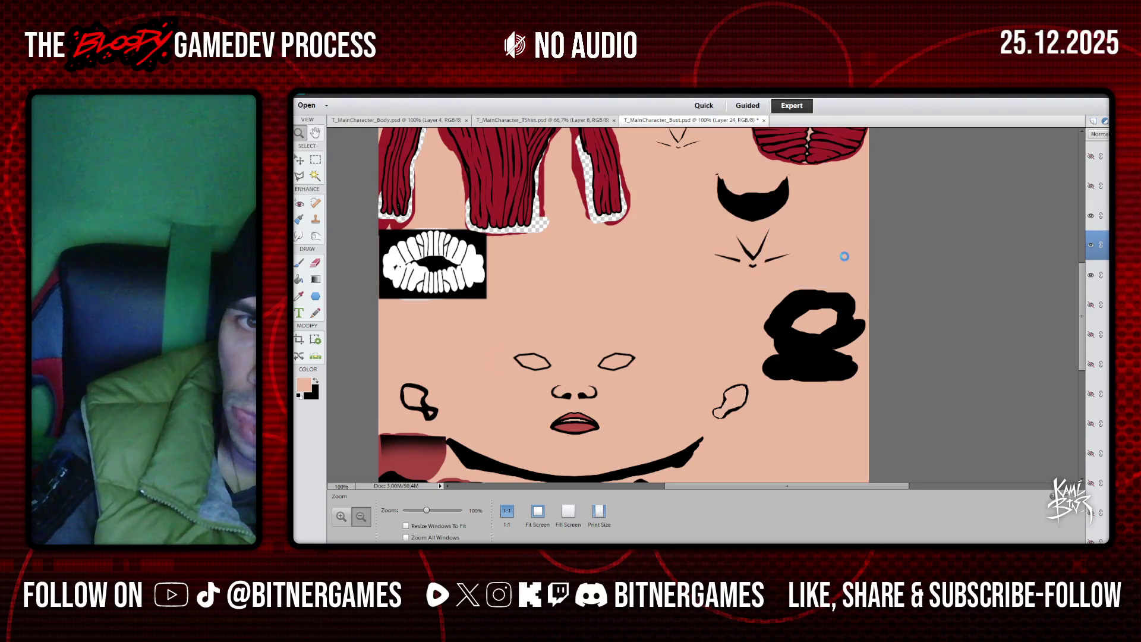
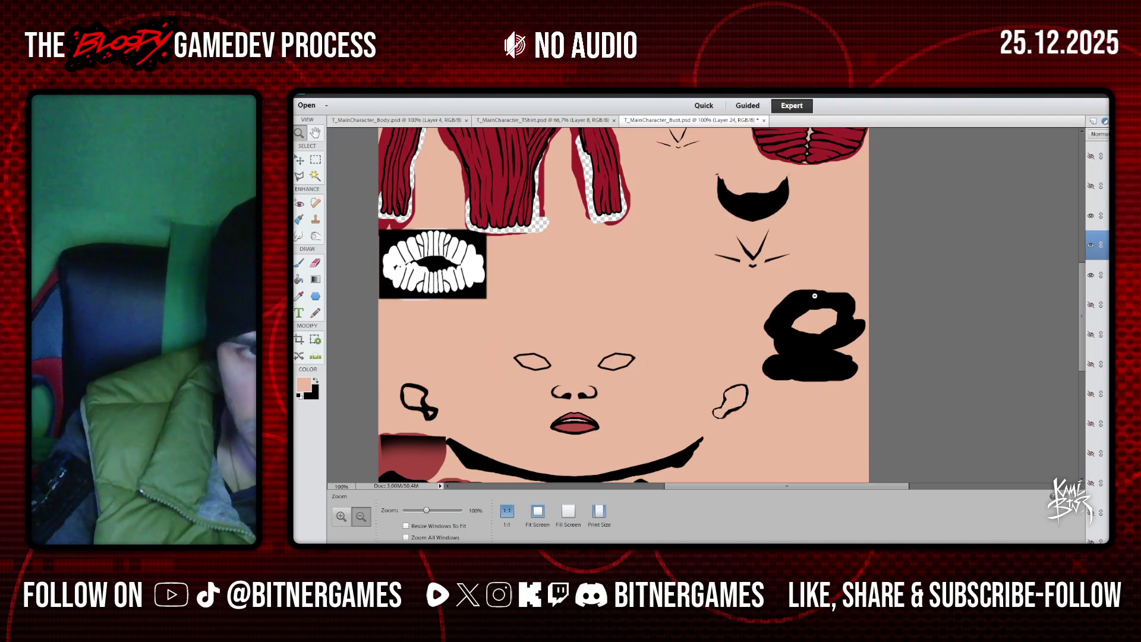
Save T_MainCharacter_Bust.psd and switch to Blender to preview the texture
{"action": "left_click", "coordinate": [313, 90]}
{"action": "left_click", "coordinate": [350, 173]}
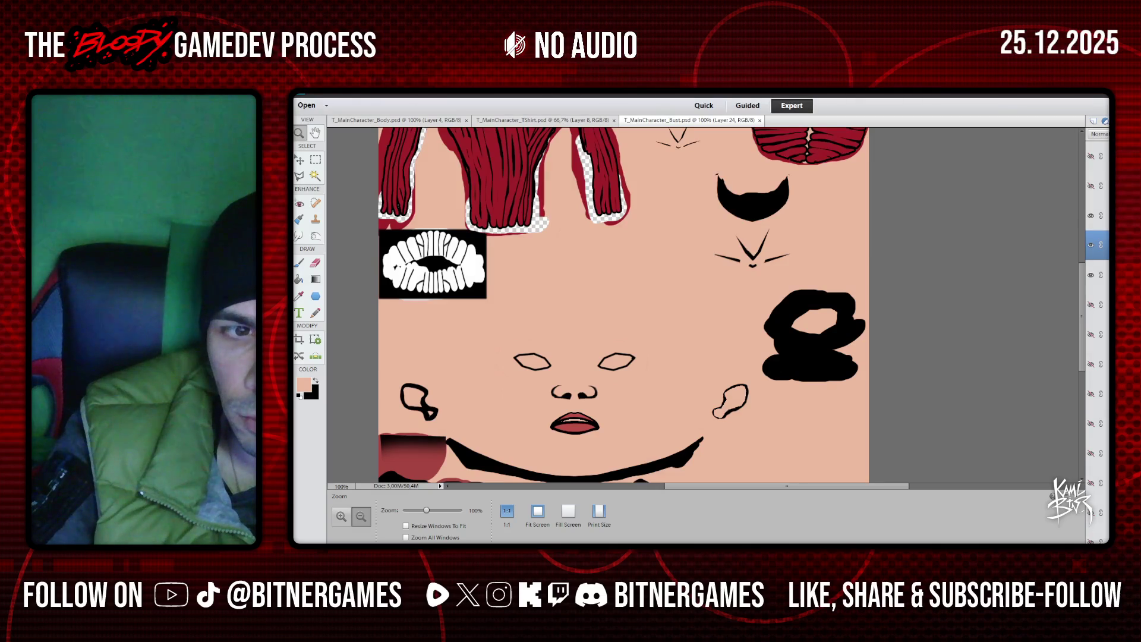
{"action": "key", "text": "alt+Tab"}
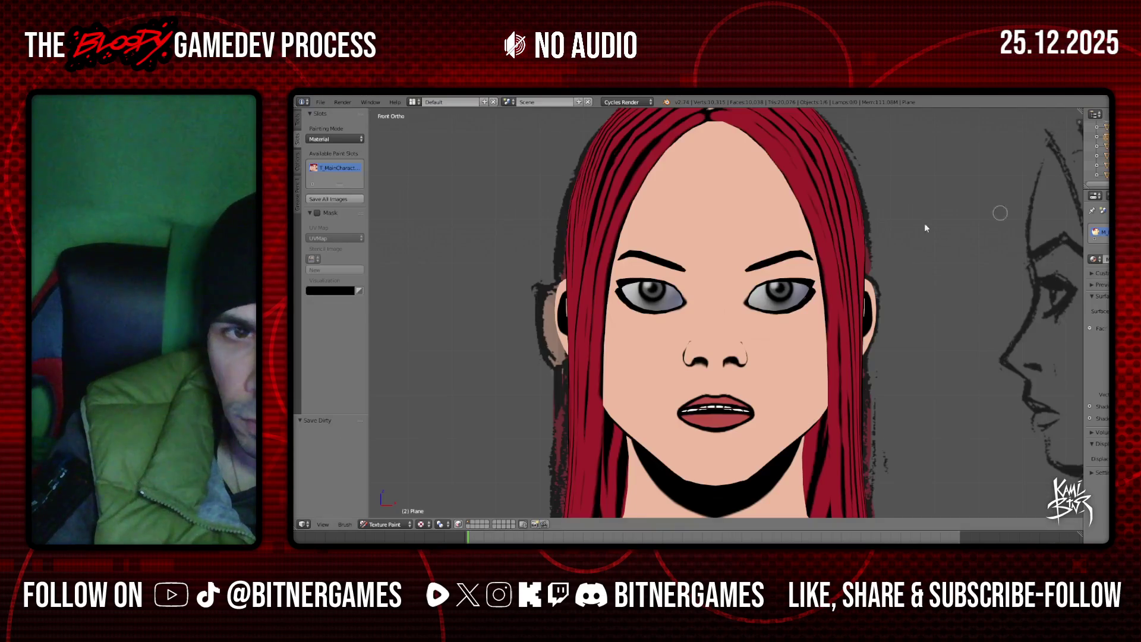
Switch the character from Texture Paint to Object Mode and deselect everything
{"action": "scroll", "coordinate": [903, 231], "scroll_direction": "down", "scroll_amount": 2}
{"action": "mouse_move", "coordinate": [879, 237]}
{"action": "middle_mouse_down"}
{"action": "mouse_move", "coordinate": [765, 237]}
{"action": "mouse_move", "coordinate": [845, 229]}
{"action": "mouse_move", "coordinate": [858, 272]}
{"action": "middle_mouse_up"}
{"action": "scroll", "coordinate": [858, 273], "scroll_direction": "down", "scroll_amount": 3}
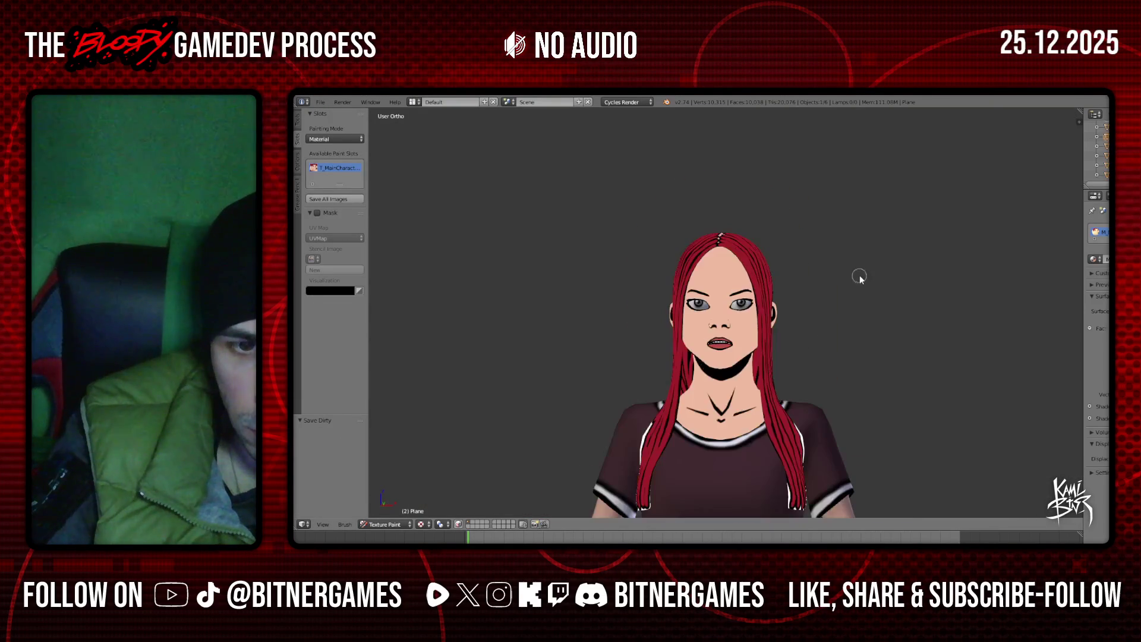
{"action": "left_click", "coordinate": [404, 523]}
{"action": "left_click", "coordinate": [405, 515]}
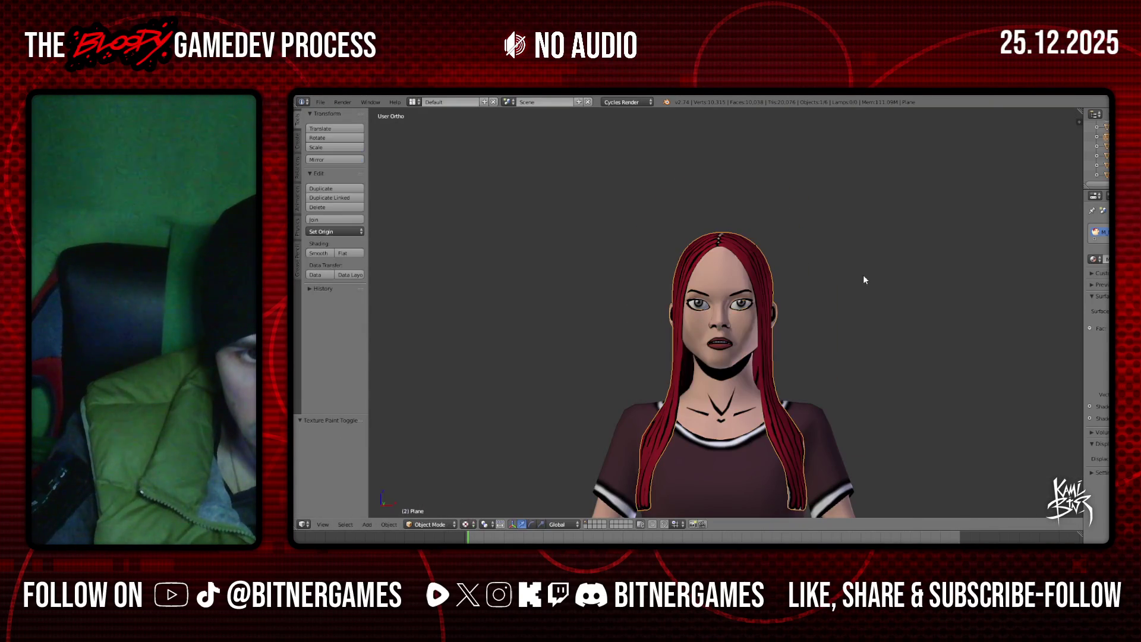
{"action": "key", "text": "a"}
Inspect the textured head from three-quarter and side angles, then return to Photoshop Elements
{"action": "mouse_move", "coordinate": [862, 273]}
{"action": "middle_mouse_down"}
{"action": "mouse_move", "coordinate": [812, 262]}
{"action": "mouse_move", "coordinate": [833, 285]}
{"action": "mouse_move", "coordinate": [771, 291]}
{"action": "mouse_move", "coordinate": [815, 287]}
{"action": "middle_mouse_up"}
{"action": "scroll", "coordinate": [809, 270], "scroll_direction": "up", "scroll_amount": 2}
{"action": "scroll", "coordinate": [791, 294], "scroll_direction": "down", "scroll_amount": 2}
{"action": "scroll", "coordinate": [810, 303], "scroll_direction": "up", "scroll_amount": 2}
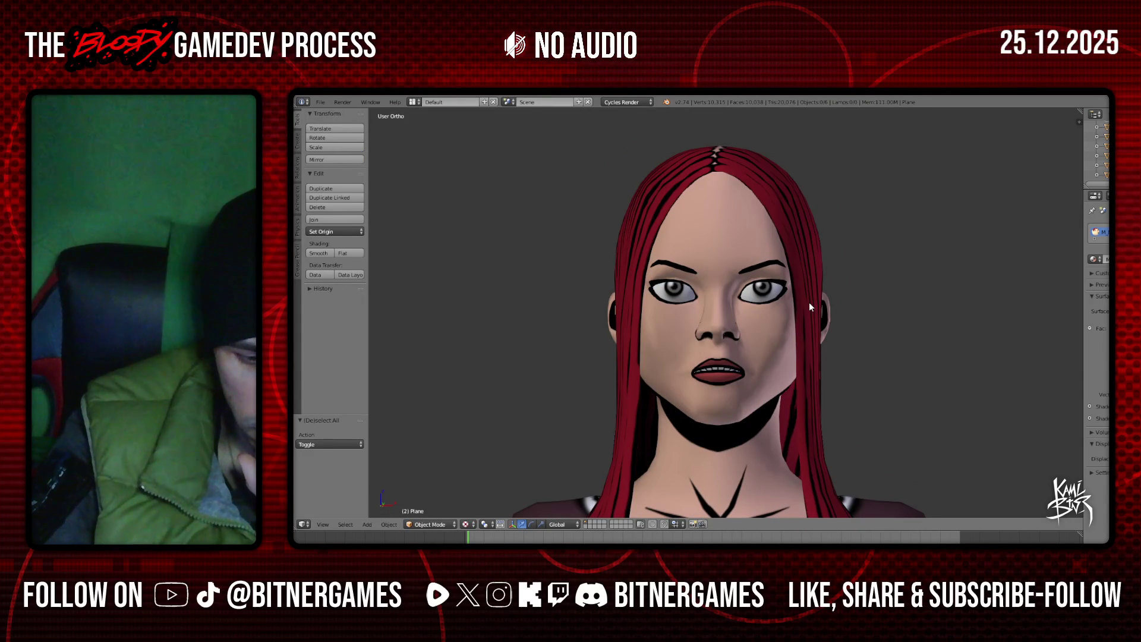
{"action": "scroll", "coordinate": [809, 306], "scroll_direction": "down", "scroll_amount": 5}
{"action": "mouse_move", "coordinate": [820, 318]}
{"action": "middle_mouse_down"}
{"action": "mouse_move", "coordinate": [661, 321]}
{"action": "mouse_move", "coordinate": [835, 321]}
{"action": "mouse_move", "coordinate": [784, 297]}
{"action": "mouse_move", "coordinate": [738, 306]}
{"action": "middle_mouse_up"}
{"action": "scroll", "coordinate": [773, 318], "scroll_direction": "up", "scroll_amount": 6}
{"action": "scroll", "coordinate": [729, 309], "scroll_direction": "up", "scroll_amount": 4}
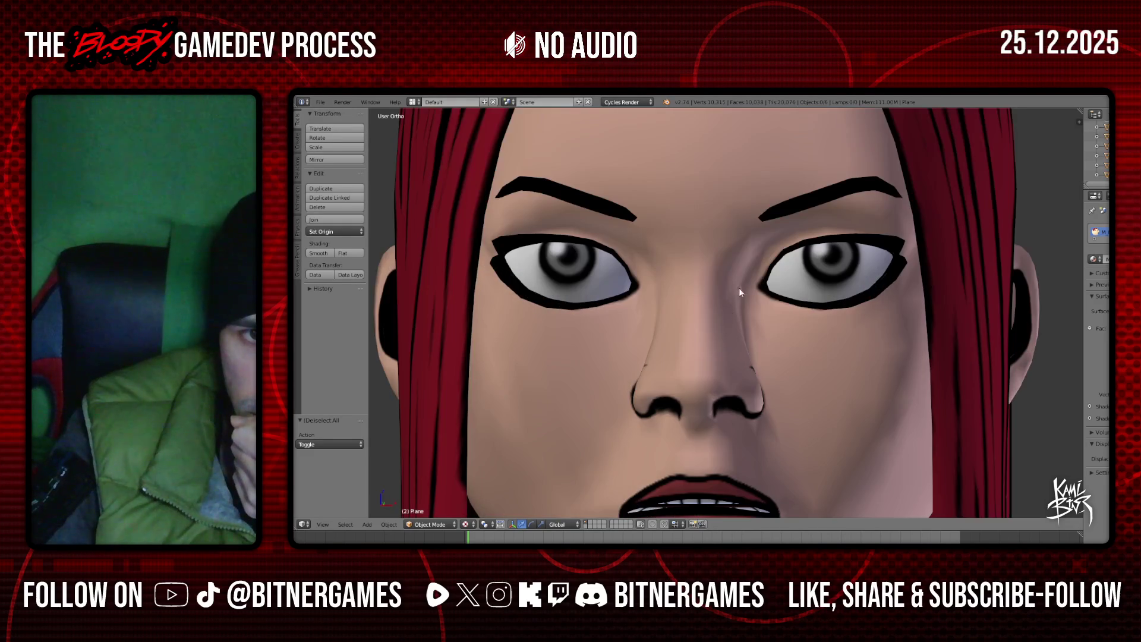
{"action": "scroll", "coordinate": [738, 290], "scroll_direction": "down", "scroll_amount": 5}
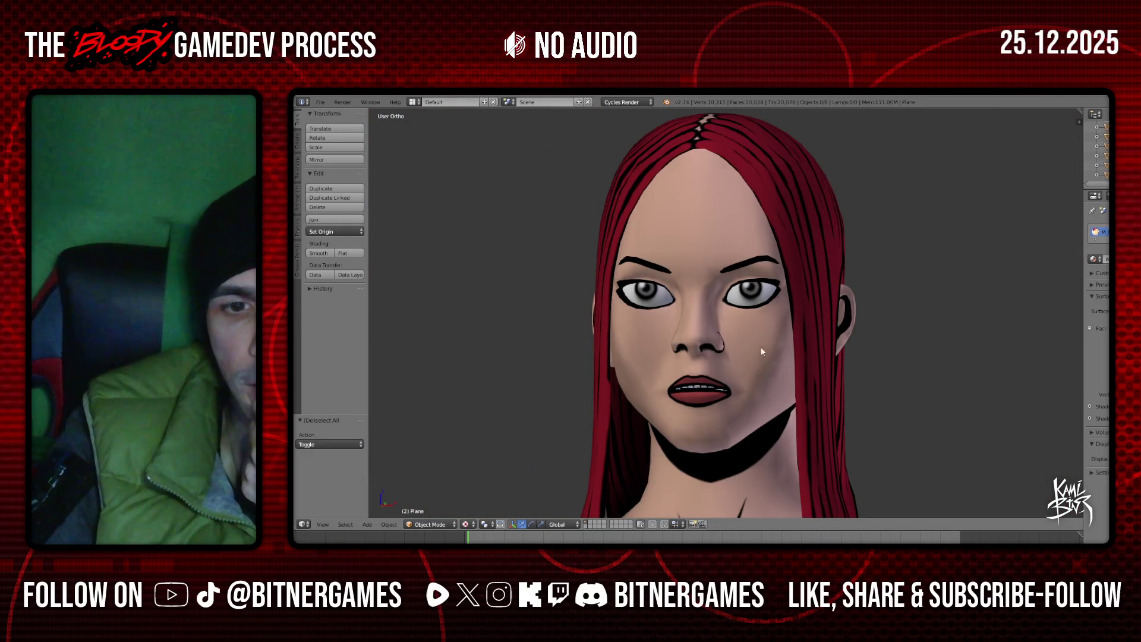
{"action": "key", "text": "alt+Tab"}
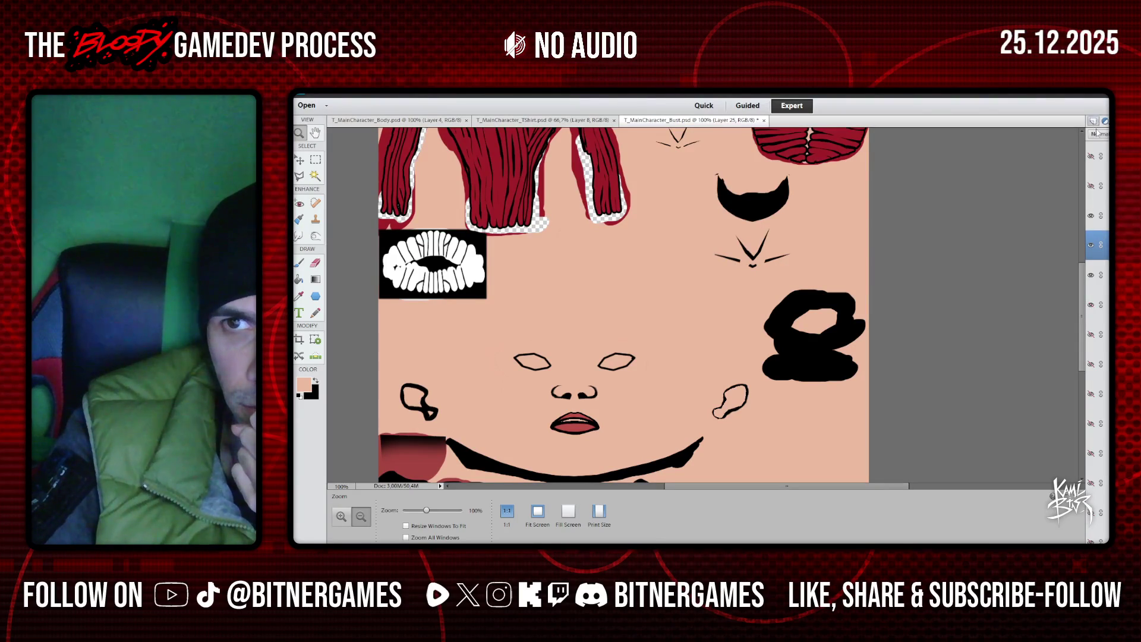
Show the UV wireframe layer and zoom to 300% on the face
{"action": "left_click", "coordinate": [1091, 187]}
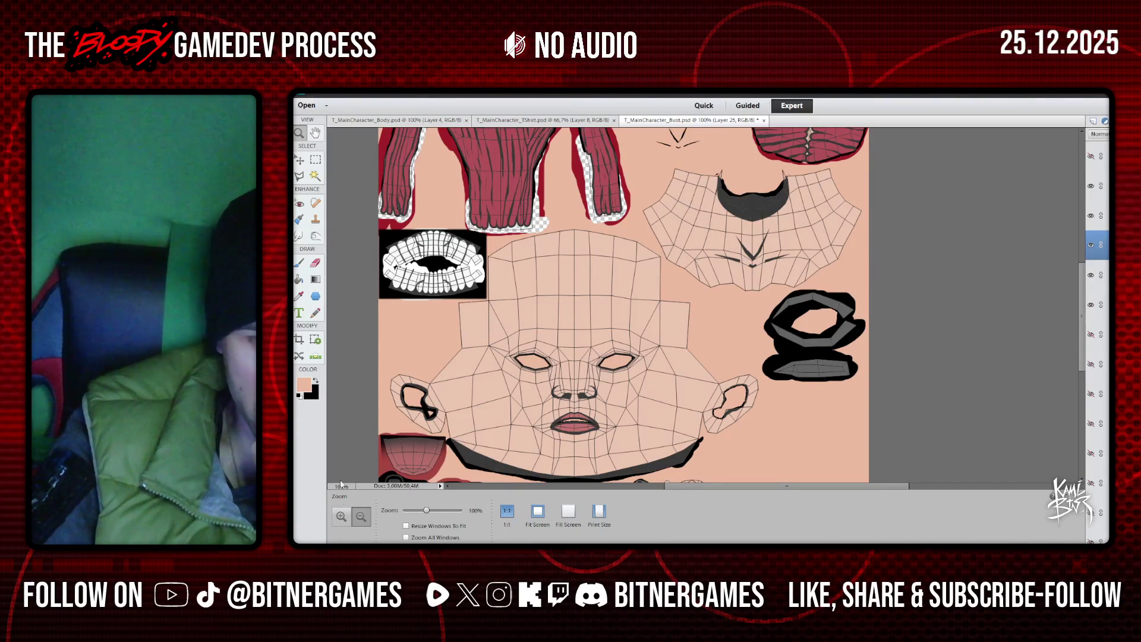
{"action": "left_click", "coordinate": [351, 518]}
{"action": "left_click", "coordinate": [493, 417]}
{"action": "left_click", "coordinate": [499, 410]}
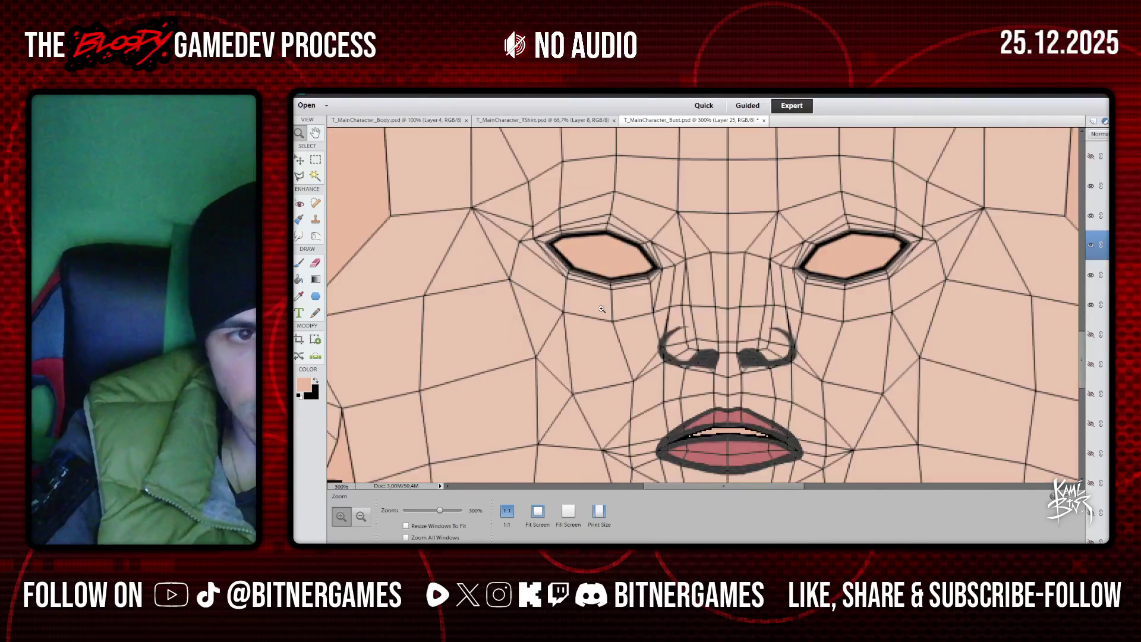
Try black brush shading around the left eye, undo it, and choose the ellipse shape
{"action": "key", "text": "b"}
{"action": "left_click", "coordinate": [318, 381]}
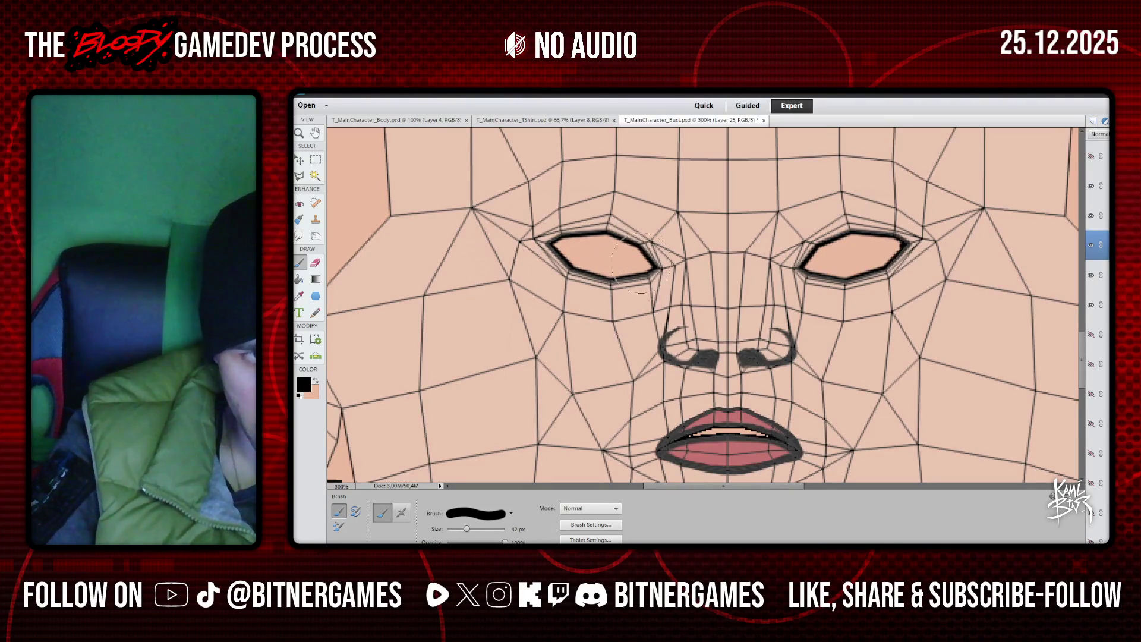
{"action": "mouse_move", "coordinate": [641, 268]}
{"action": "left_mouse_down"}
{"action": "mouse_move", "coordinate": [598, 276]}
{"action": "mouse_move", "coordinate": [538, 247]}
{"action": "mouse_move", "coordinate": [589, 279]}
{"action": "mouse_move", "coordinate": [565, 285]}
{"action": "mouse_move", "coordinate": [597, 287]}
{"action": "left_mouse_up"}
{"action": "key", "text": "ctrl+z"}
{"action": "key", "text": "ctrl+z"}
{"action": "key", "text": "ctrl+z"}
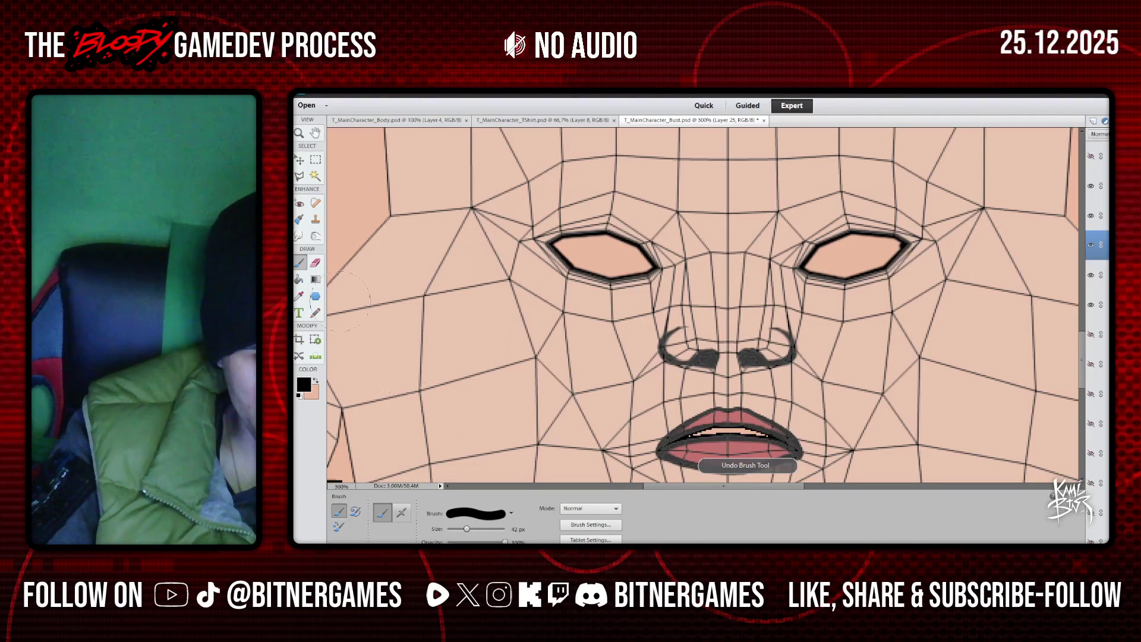
{"action": "key", "text": "u"}
{"action": "left_click", "coordinate": [339, 527]}
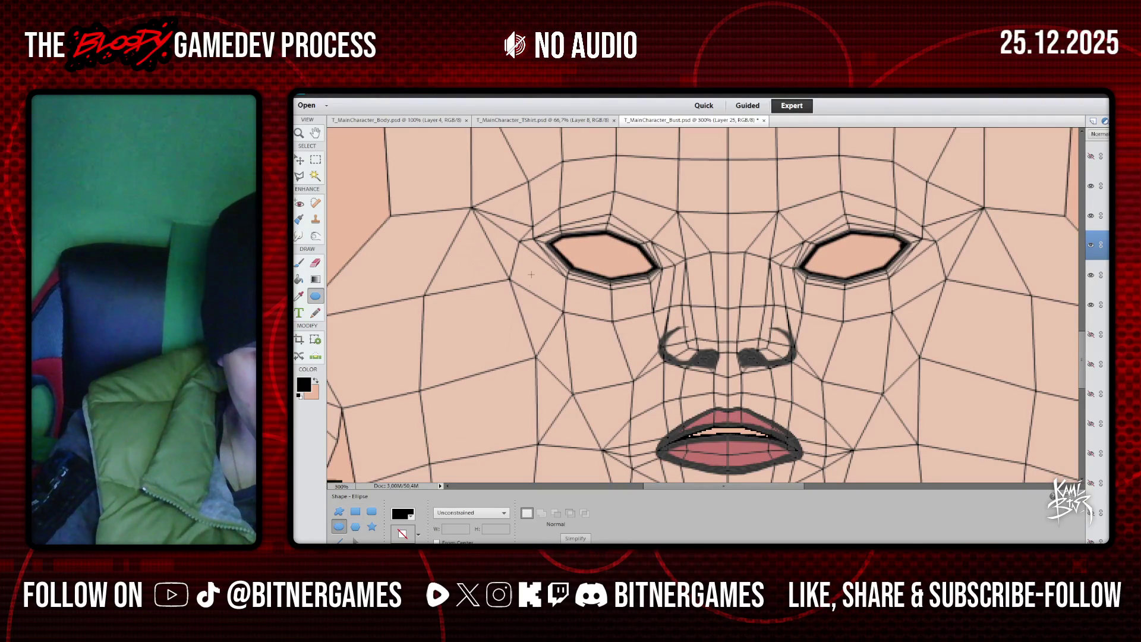
Draw a dark ellipse over the left eye, rotated about 14°, scaled to 87.55% and stretched taller
{"action": "mouse_move", "coordinate": [523, 238]}
{"action": "left_mouse_down"}
{"action": "mouse_move", "coordinate": [601, 306]}
{"action": "mouse_move", "coordinate": [675, 324]}
{"action": "left_mouse_up"}
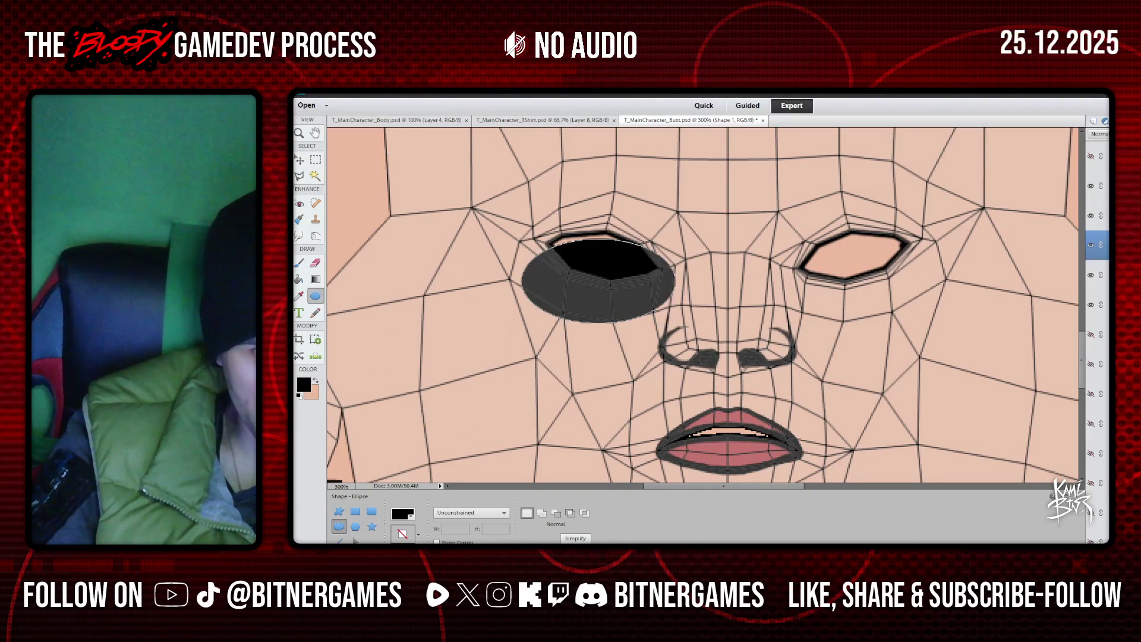
{"action": "left_click", "coordinate": [299, 160]}
{"action": "mouse_move", "coordinate": [616, 278]}
{"action": "left_mouse_down"}
{"action": "mouse_move", "coordinate": [607, 254]}
{"action": "mouse_move", "coordinate": [626, 237]}
{"action": "left_mouse_up"}
{"action": "mouse_move", "coordinate": [694, 275]}
{"action": "left_mouse_down"}
{"action": "mouse_move", "coordinate": [687, 211]}
{"action": "mouse_move", "coordinate": [642, 307]}
{"action": "mouse_move", "coordinate": [683, 237]}
{"action": "mouse_move", "coordinate": [650, 260]}
{"action": "left_mouse_up"}
{"action": "left_click_drag", "start_coordinate": [672, 314], "coordinate": [659, 309]}
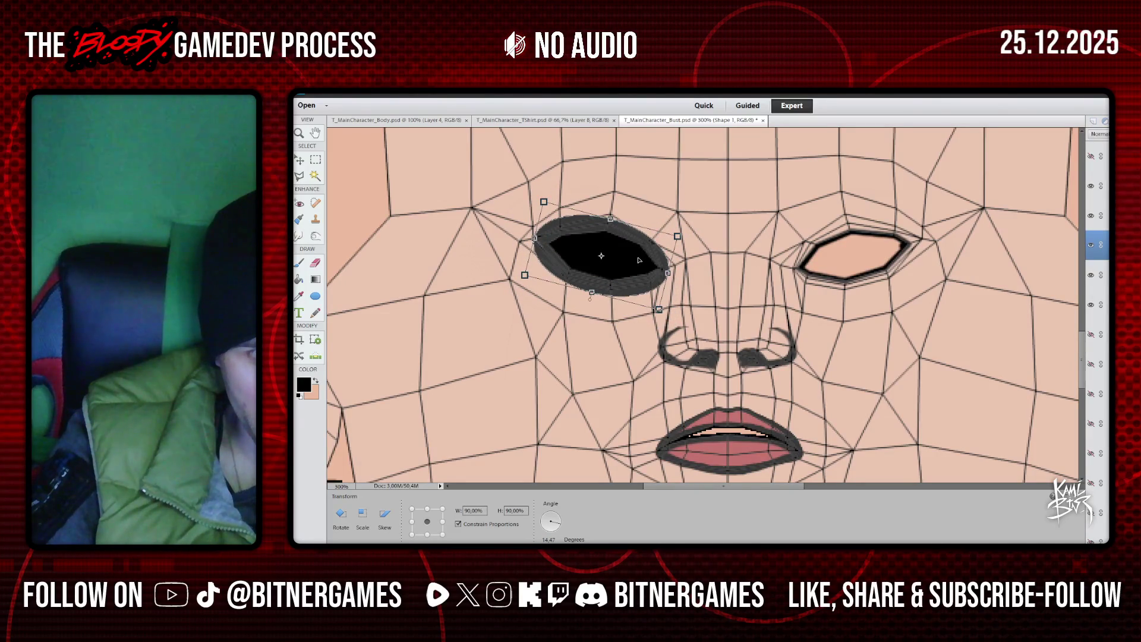
{"action": "left_click", "coordinate": [641, 260]}
{"action": "left_click_drag", "start_coordinate": [658, 310], "coordinate": [656, 307]}
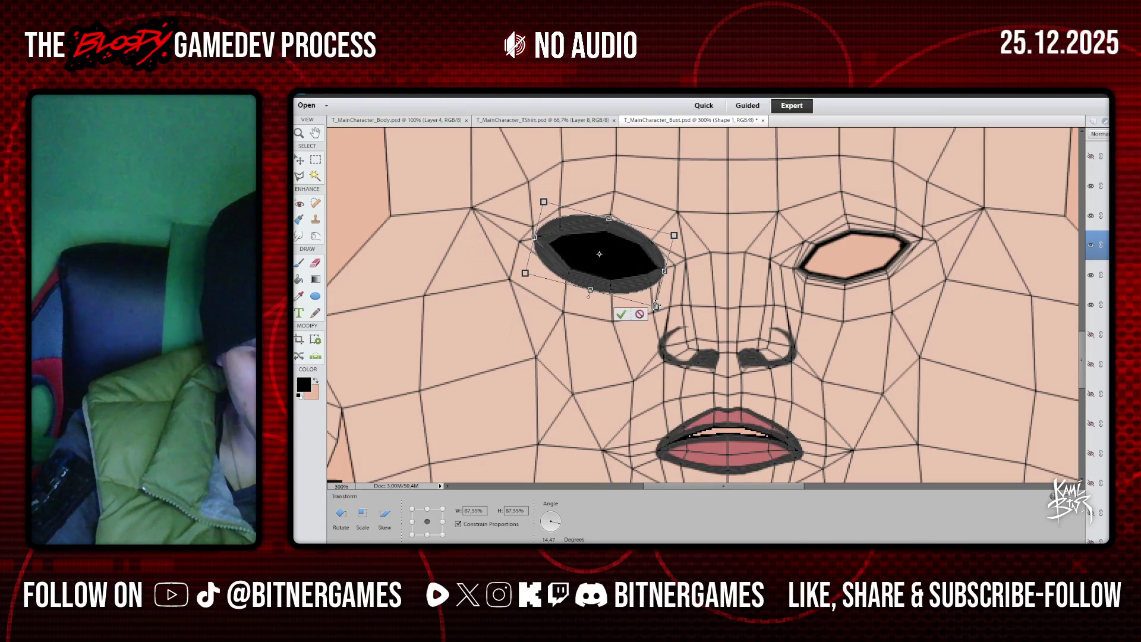
{"action": "left_click_drag", "start_coordinate": [591, 290], "coordinate": [585, 315]}
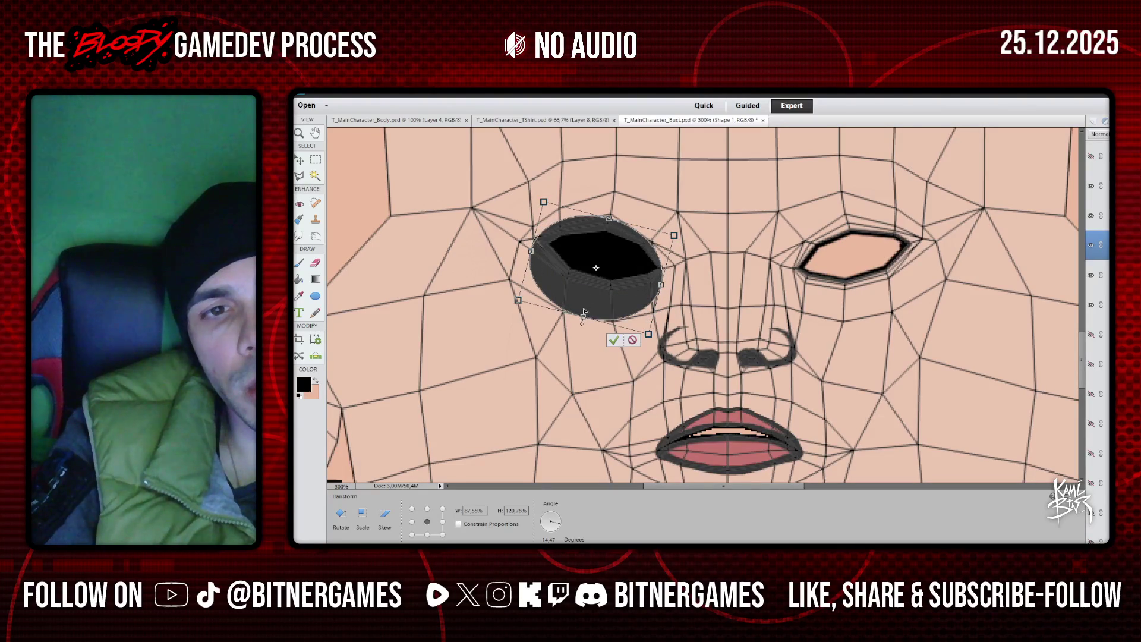
{"action": "left_click", "coordinate": [614, 340]}
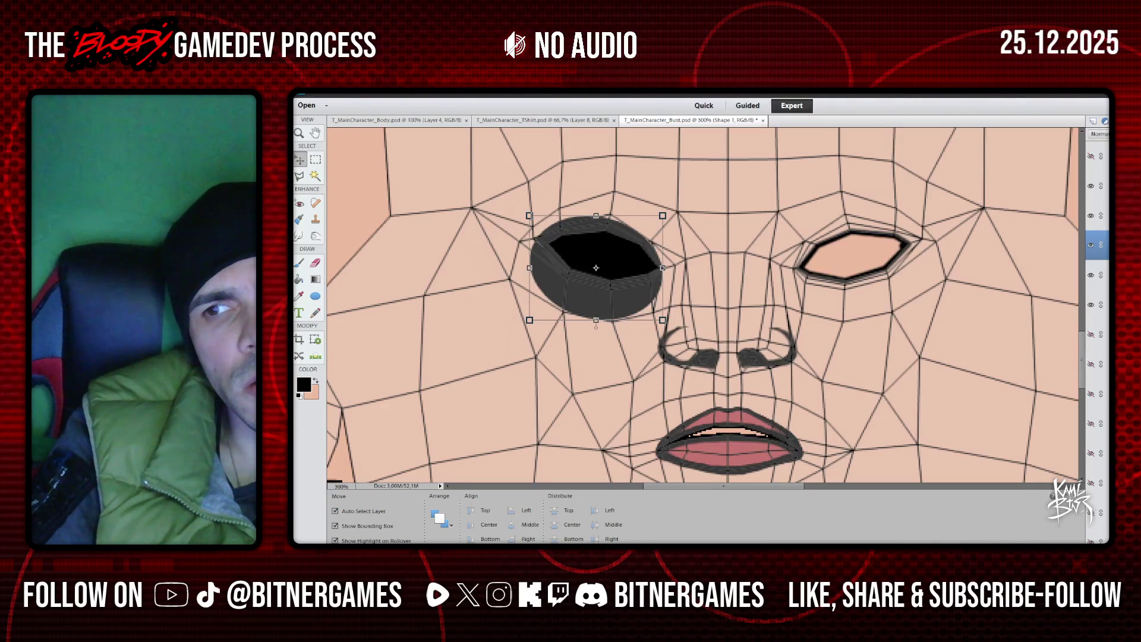
Duplicate the ellipse, mirror it with W -100%, nudge it onto the right eye, and merge both
{"action": "key", "text": "ctrl+j"}
{"action": "key", "text": "Return"}
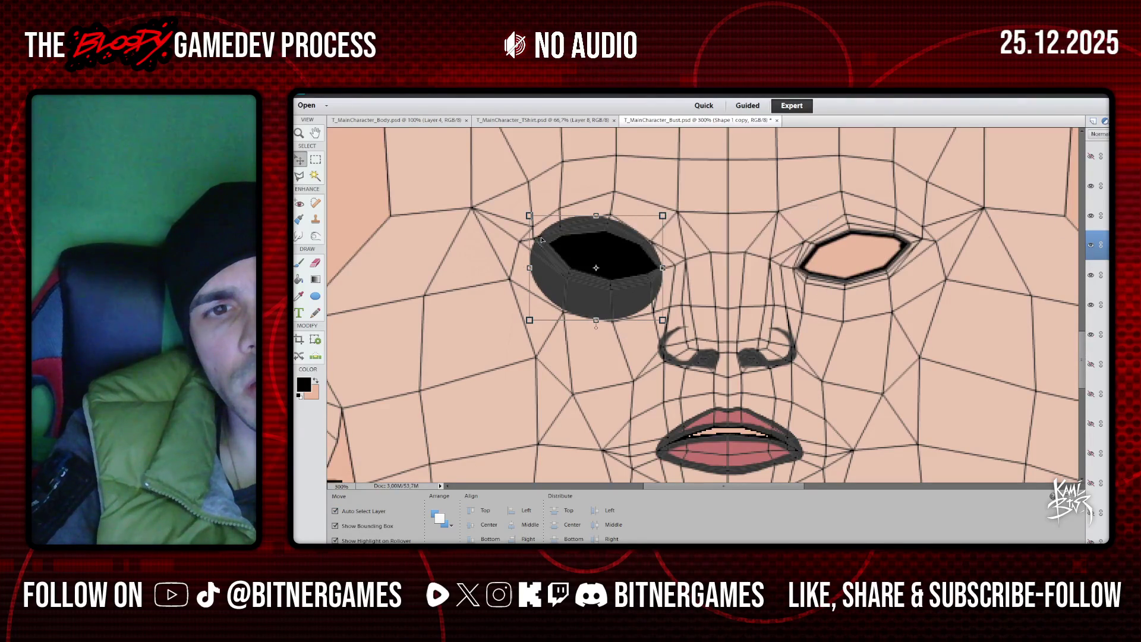
{"action": "left_click", "coordinate": [528, 268]}
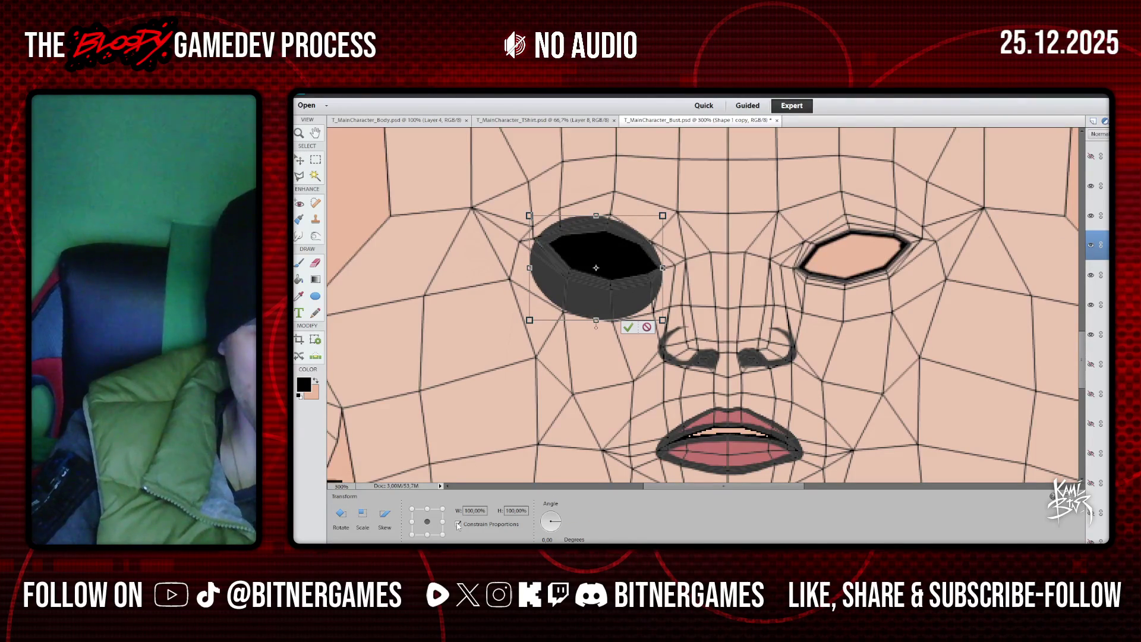
{"action": "left_click", "coordinate": [465, 510]}
{"action": "type", "text": "-"}
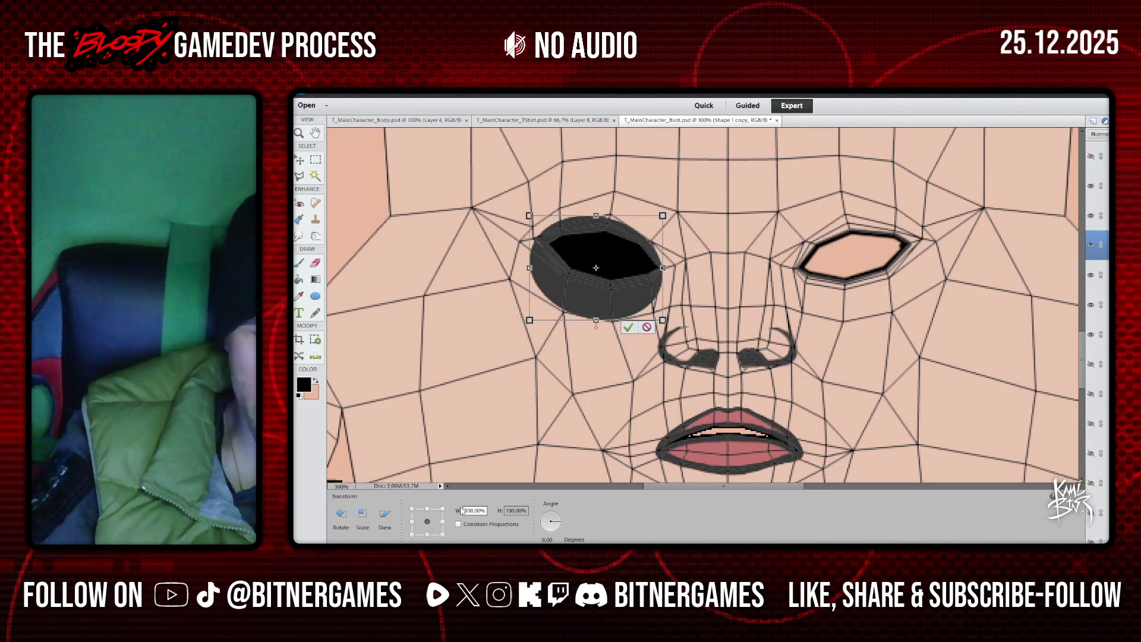
{"action": "left_click", "coordinate": [628, 327]}
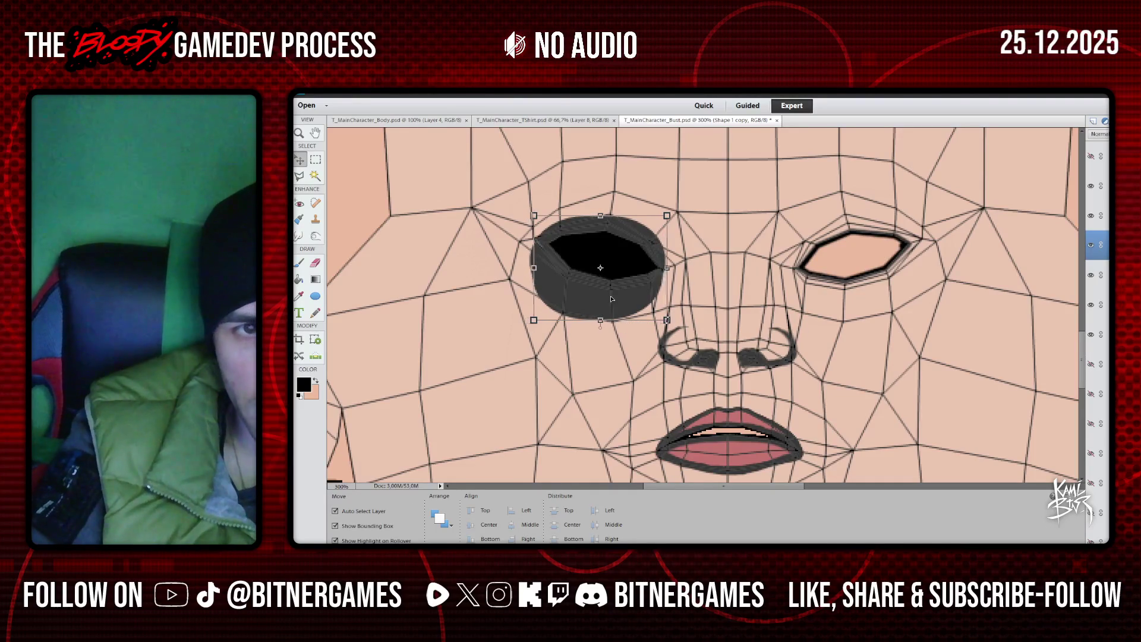
{"action": "key", "text": "Right"}
{"action": "key", "text": "Right"}
{"action": "key", "text": "Right"}
{"action": "key", "text": "Right"}
{"action": "key", "text": "Right"}
{"action": "key", "text": "Right"}
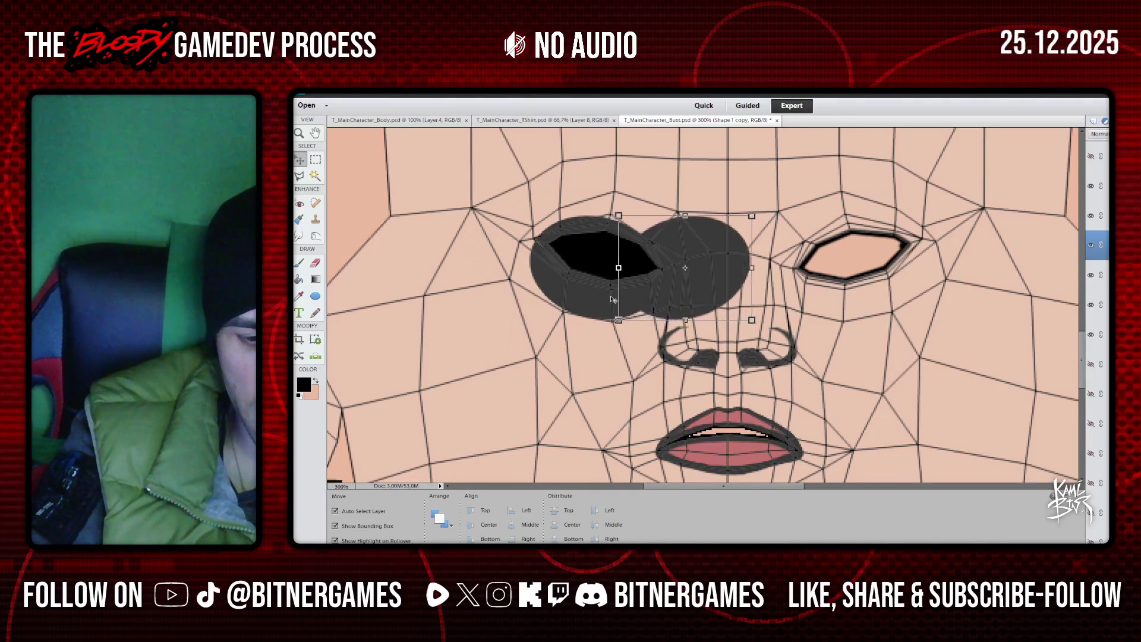
{"action": "key", "text": "Right"}
{"action": "key", "text": "Right"}
{"action": "key", "text": "Right"}
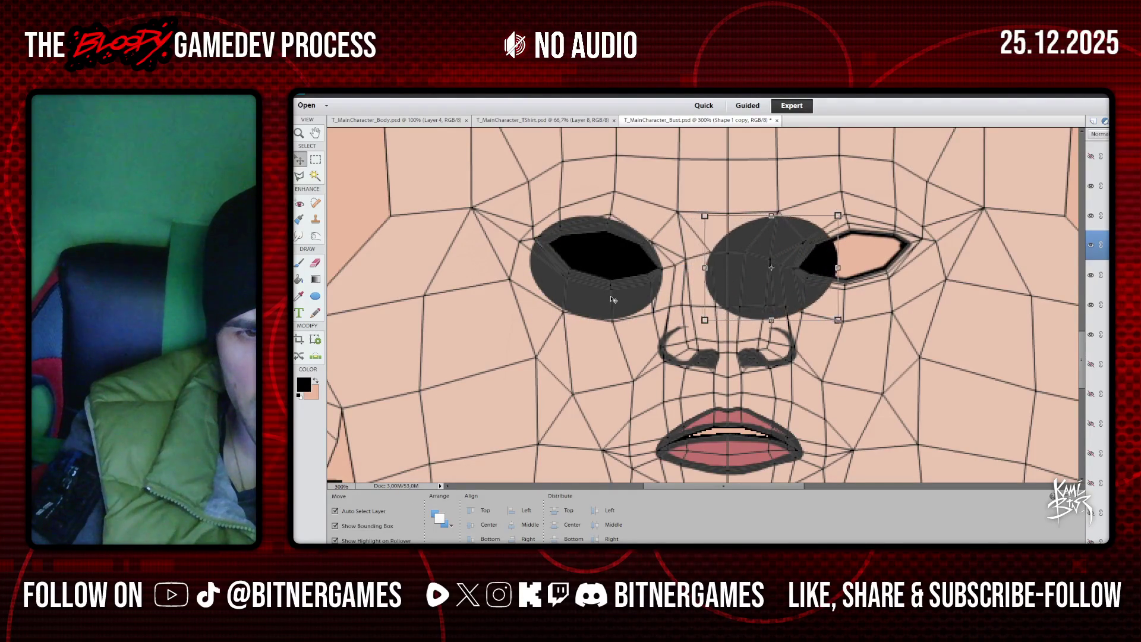
{"action": "key", "text": "Right"}
{"action": "key", "text": "Right"}
{"action": "key", "text": "Right"}
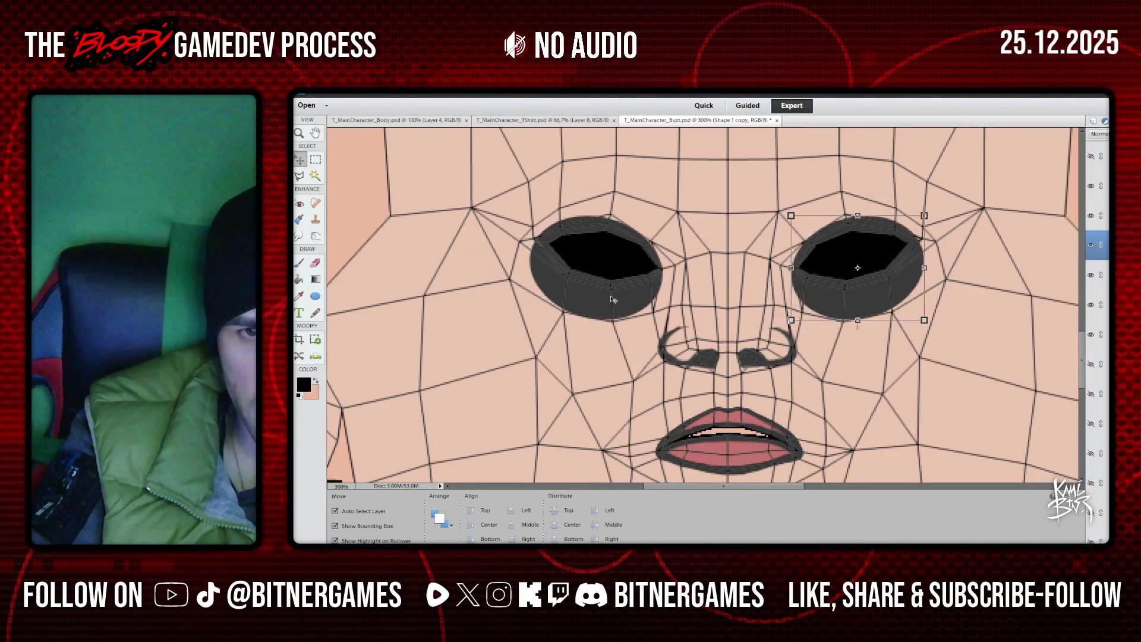
{"action": "key", "text": "Left"}
{"action": "key", "text": "Left"}
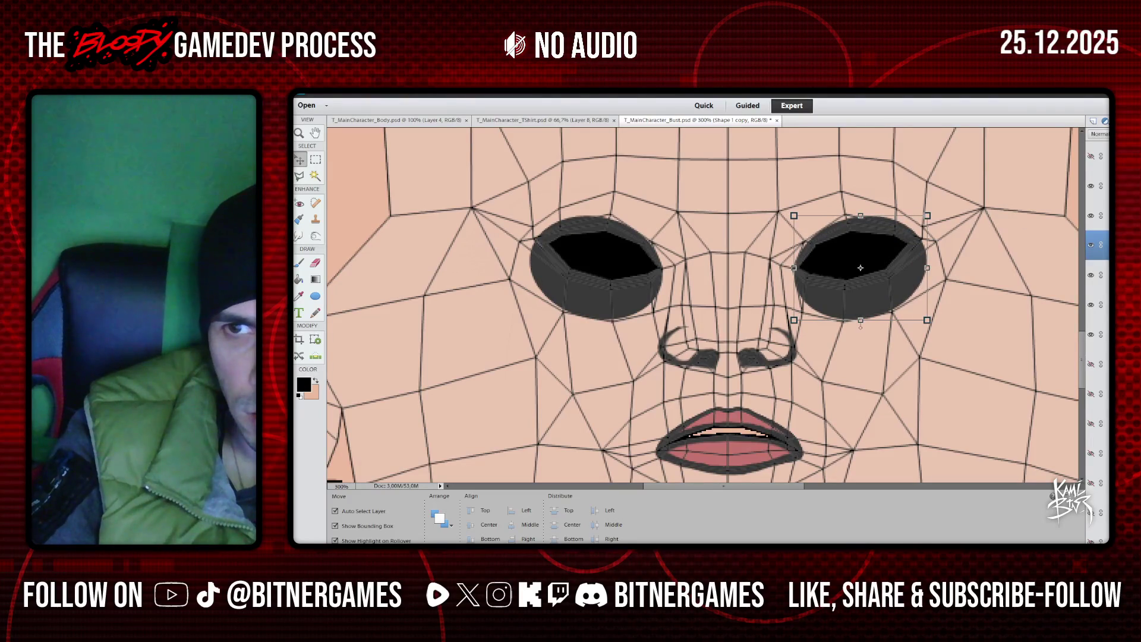
{"action": "left_click", "coordinate": [580, 254], "text": "shift"}
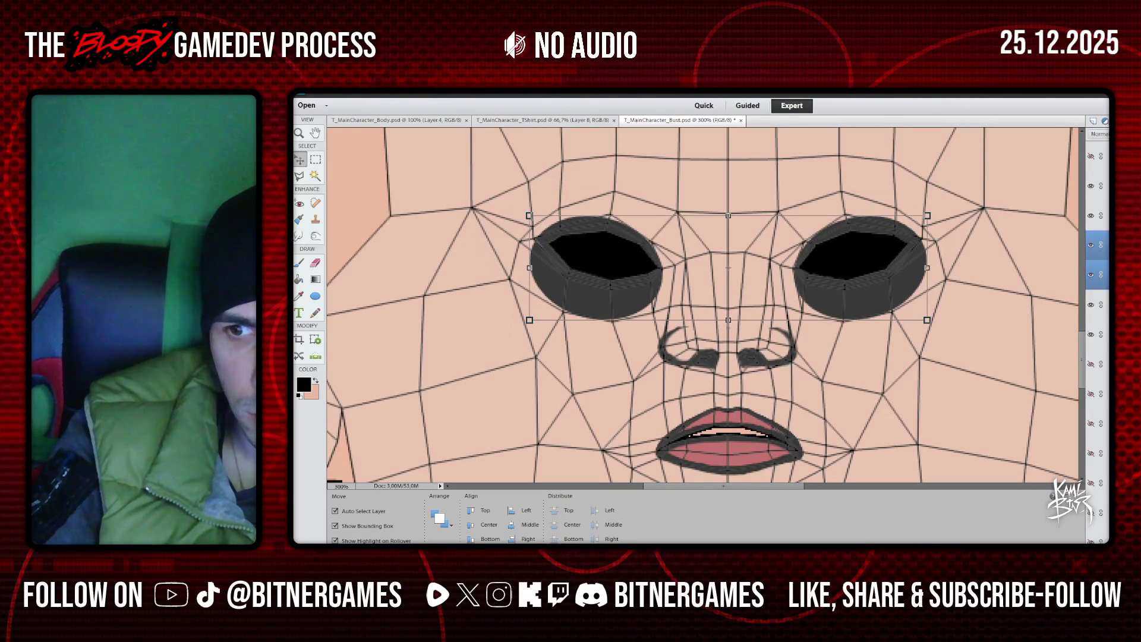
{"action": "key", "text": "ctrl+e"}
Lower the eye-shadow layer's opacity and hide the wireframe overlay
{"action": "key", "text": "3"}
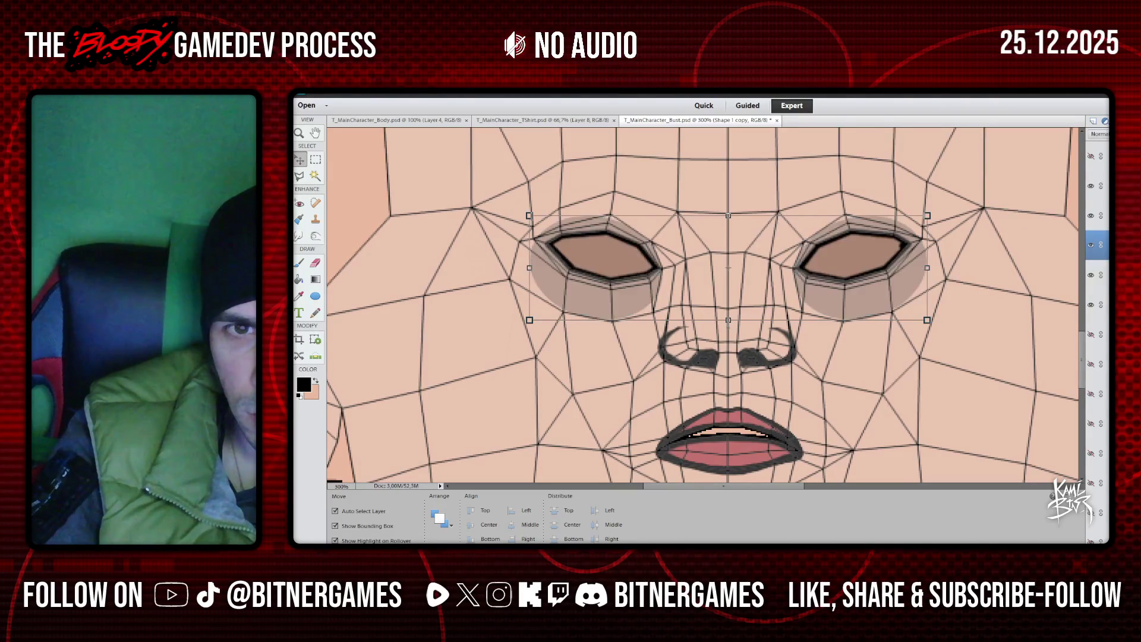
{"action": "key", "text": "4"}
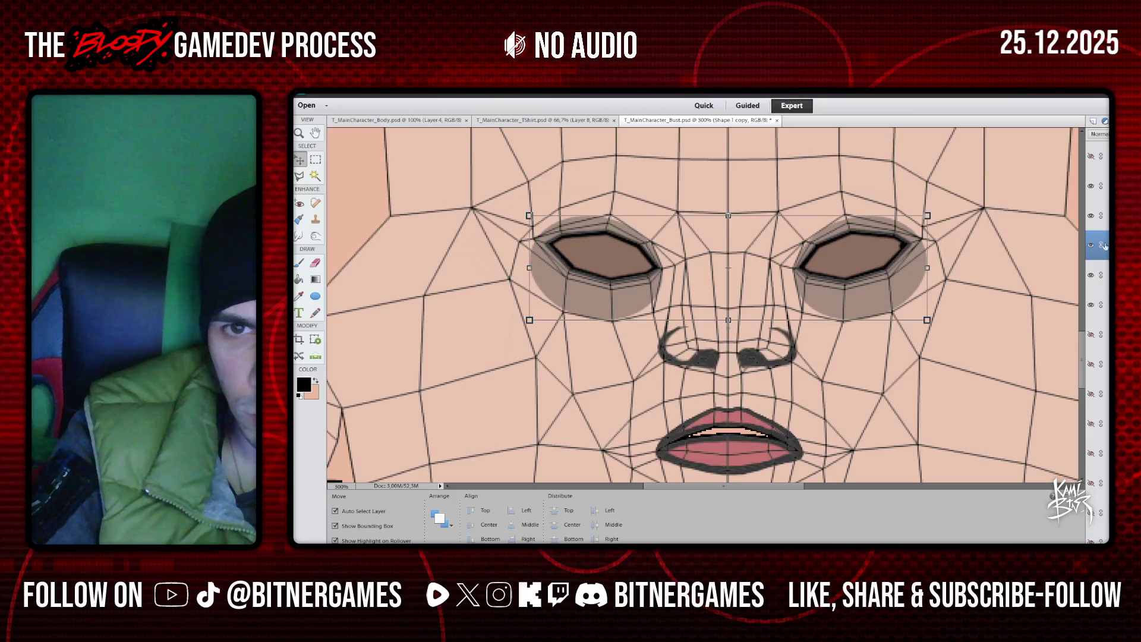
{"action": "left_click", "coordinate": [1092, 185]}
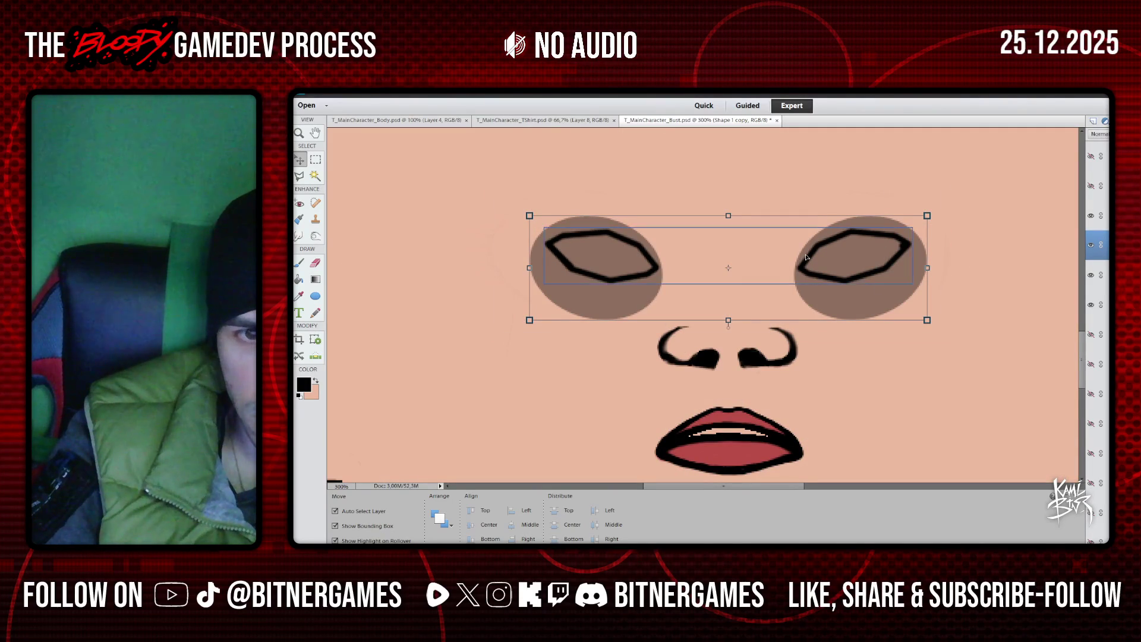
Save the texture as PNG, replacing T_MainCharacter_Bust.png with default PNG options
{"action": "left_click", "coordinate": [315, 89]}
{"action": "left_click", "coordinate": [357, 179]}
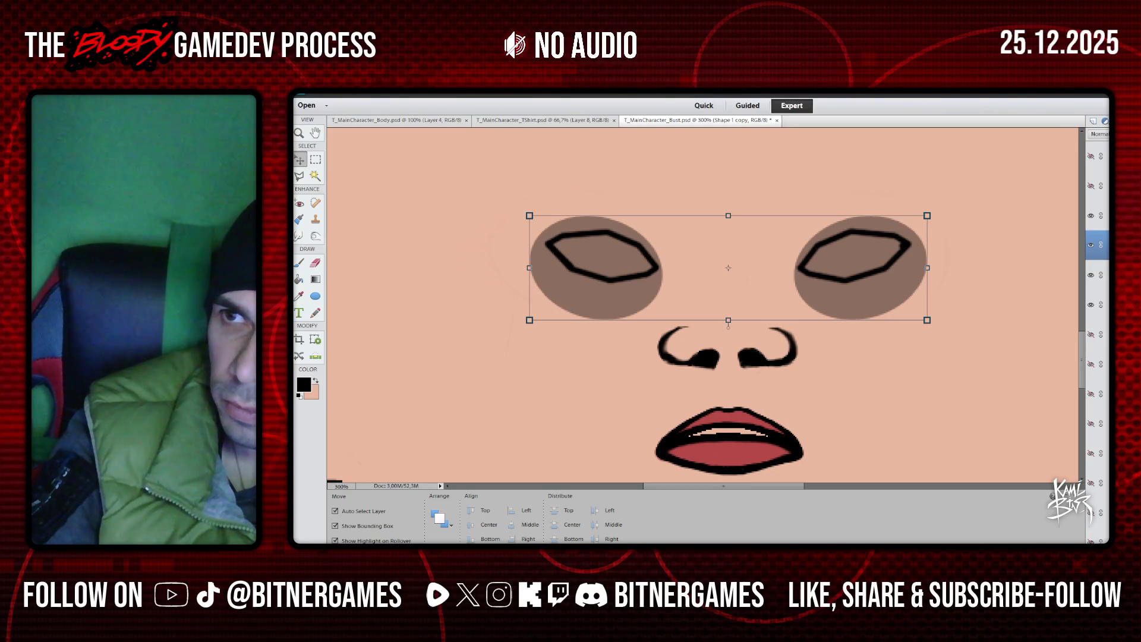
{"action": "key", "text": "Return"}
{"action": "left_click", "coordinate": [736, 275]}
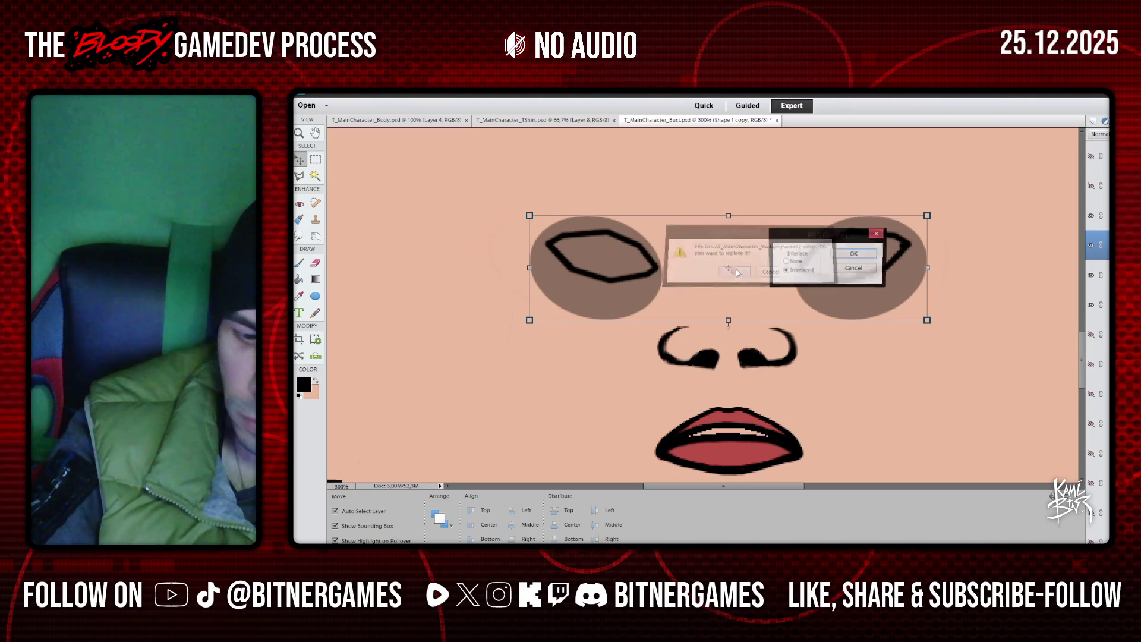
{"action": "left_click", "coordinate": [854, 256]}
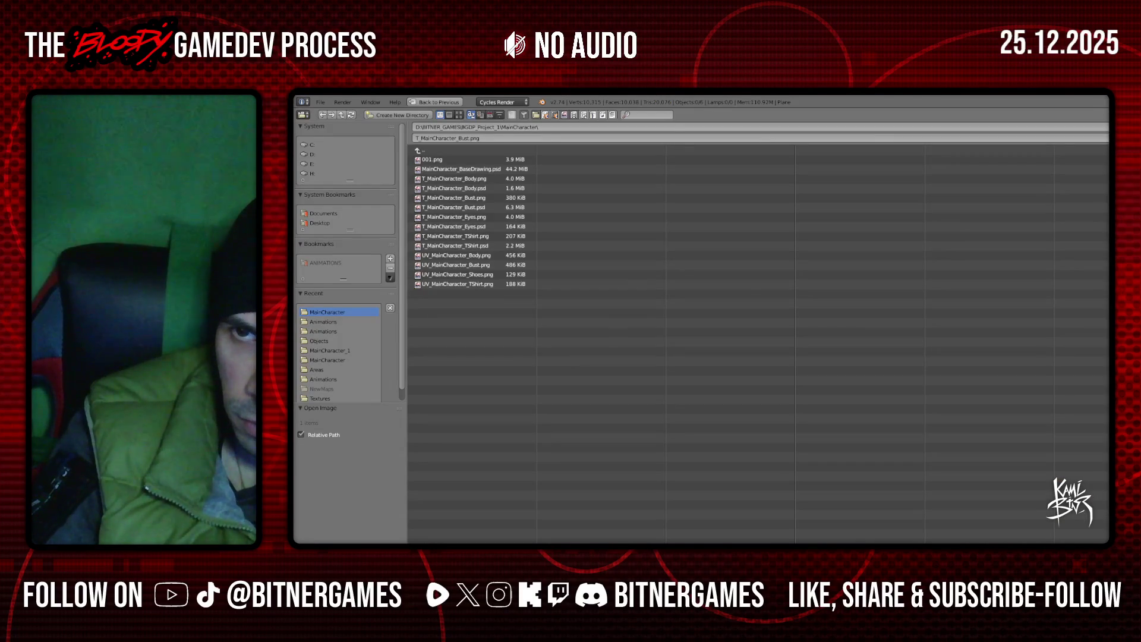
Reload the updated texture in Blender, turn the head to check the eye shadows, and return to Photoshop Elements
{"action": "key", "text": "Escape"}
{"action": "middle_click_drag", "start_coordinate": [772, 265], "coordinate": [782, 274]}
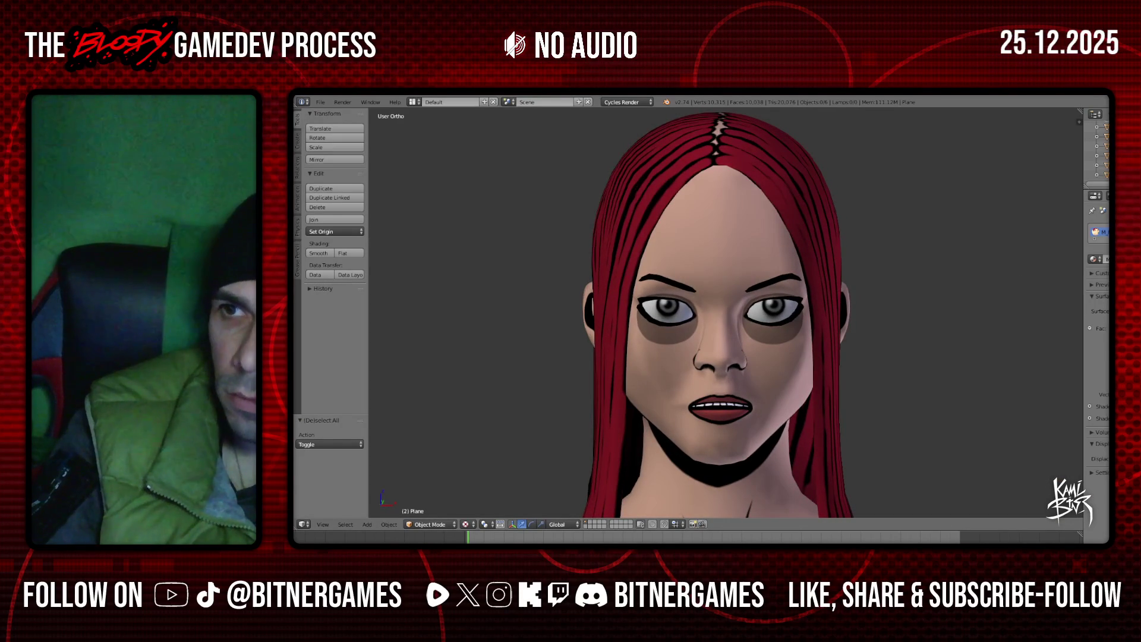
{"action": "key", "text": "alt+Tab"}
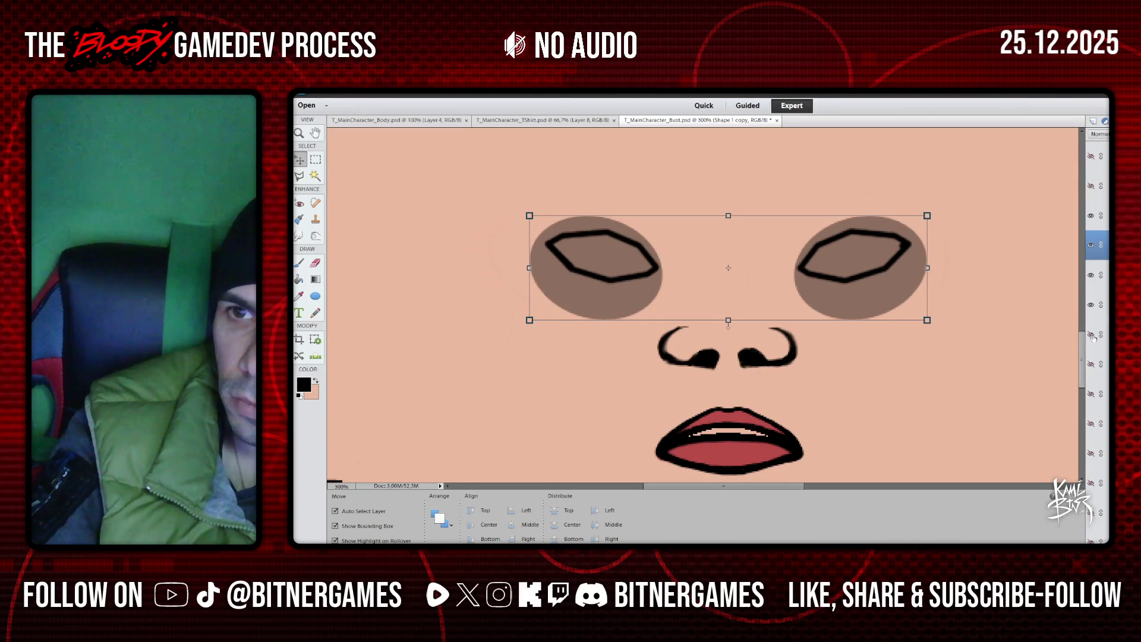
Delete the 'Shape 1 copy' eye-ellipse layer and show the wireframe overlay again
{"action": "key", "text": "Delete"}
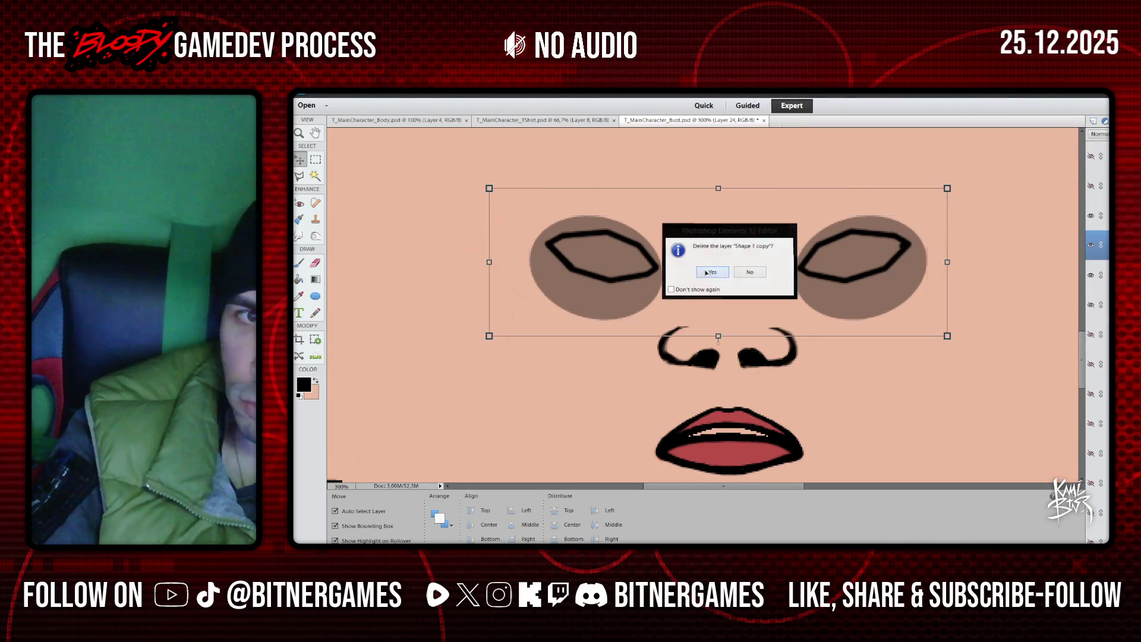
{"action": "left_click", "coordinate": [707, 273]}
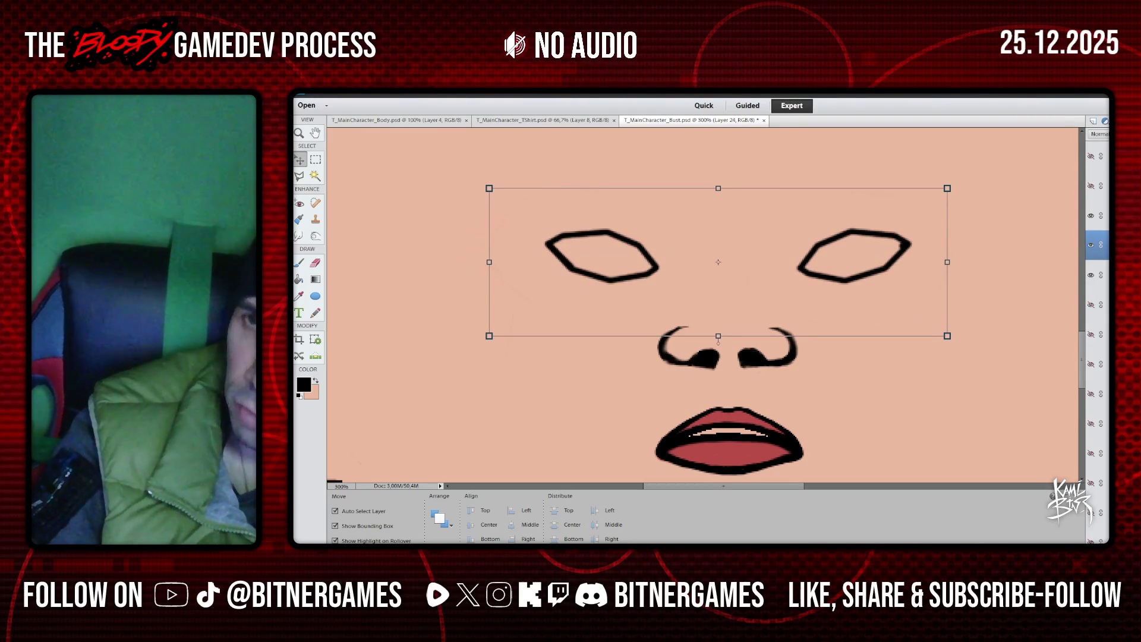
{"action": "left_click", "coordinate": [1091, 186]}
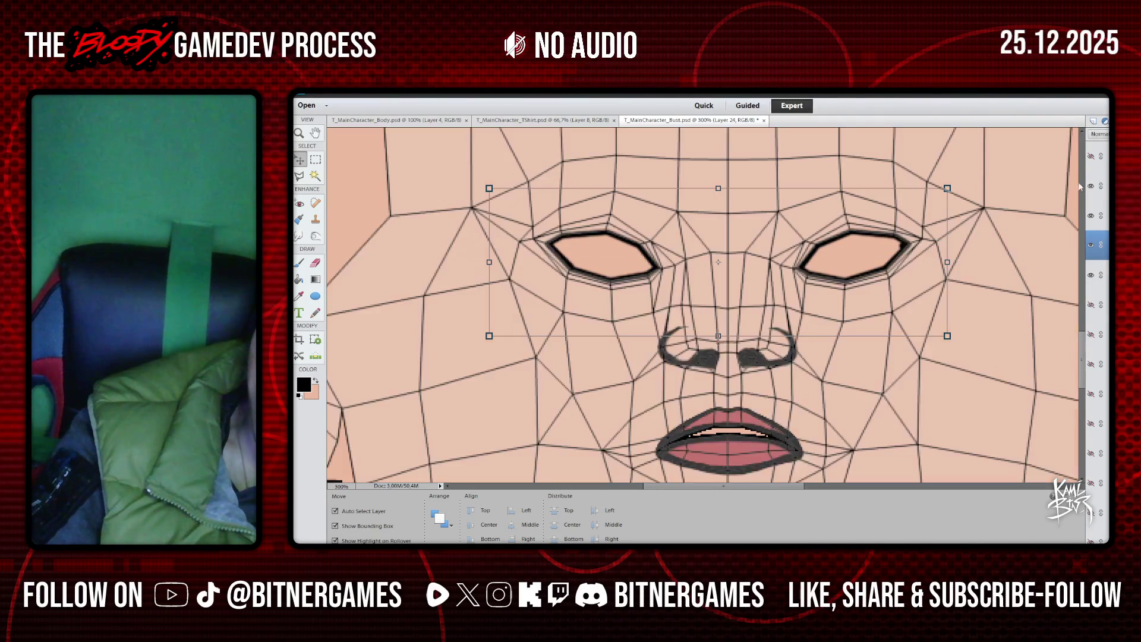
Load the 15 px brush from Calligraphic Brushes and add a new Layer 25 for eye shading
{"action": "key", "text": "b"}
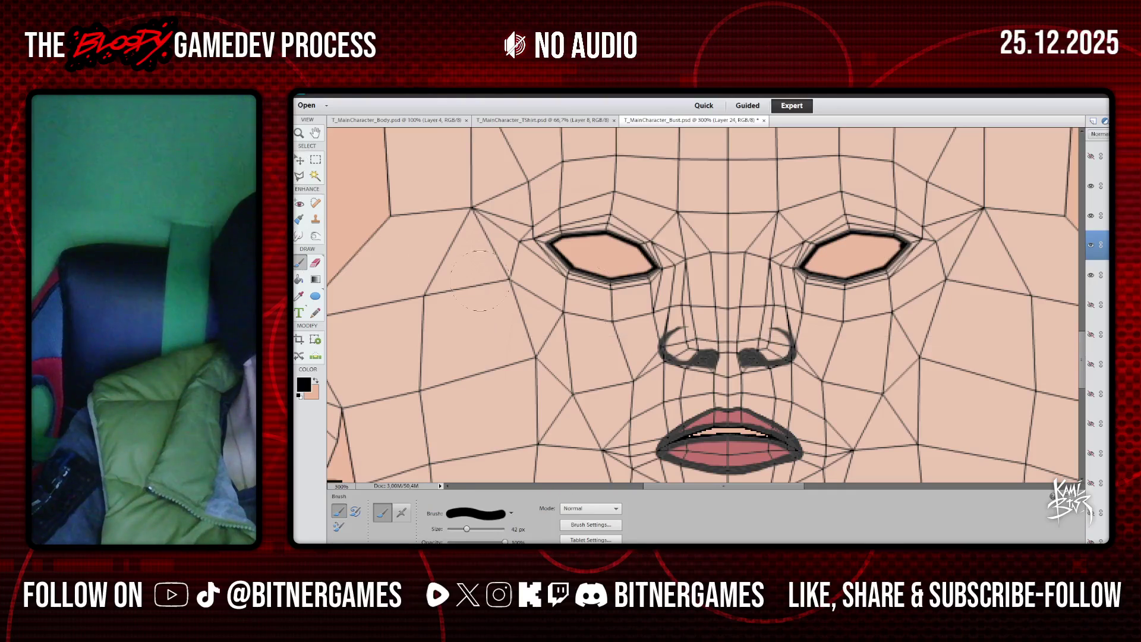
{"action": "left_click", "coordinate": [474, 514]}
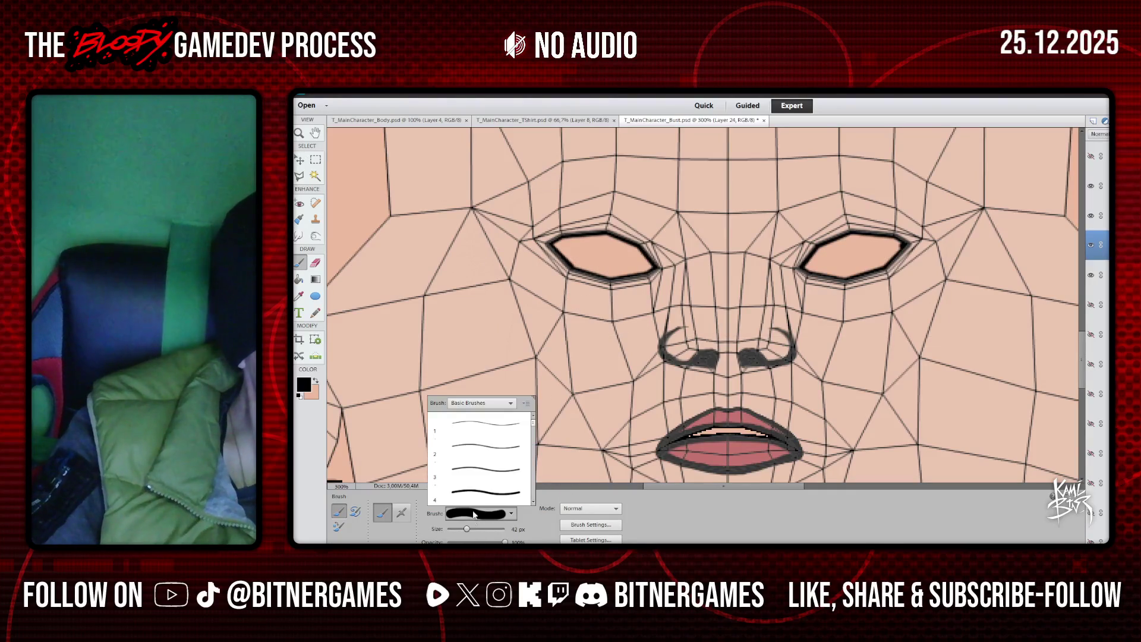
{"action": "left_click", "coordinate": [494, 403]}
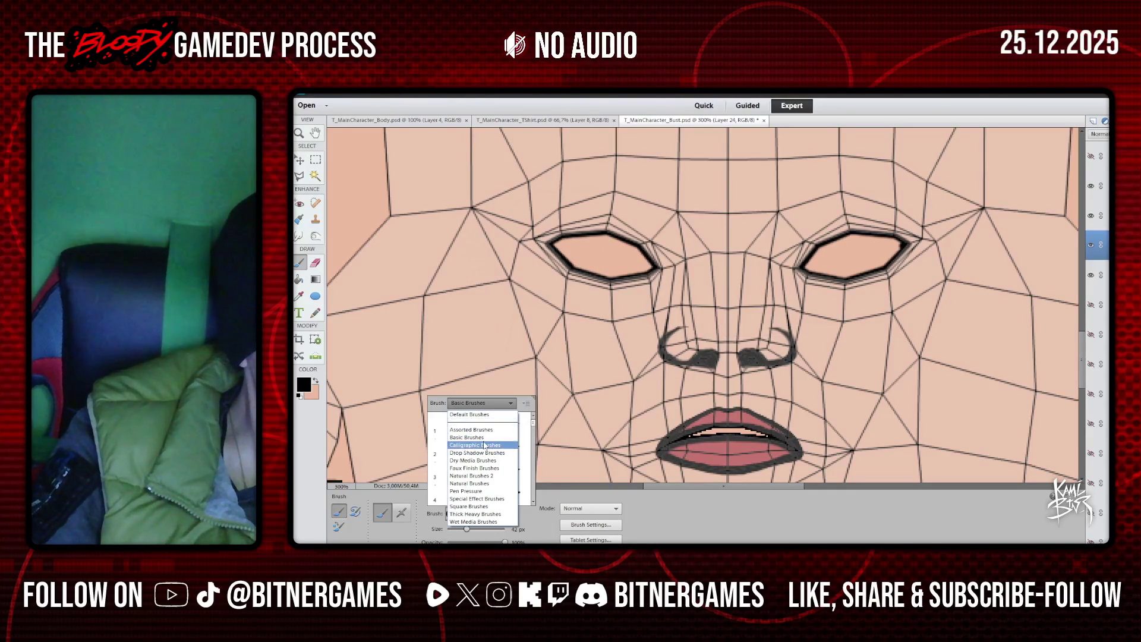
{"action": "left_click", "coordinate": [476, 443]}
{"action": "scroll", "coordinate": [534, 428], "scroll_direction": "down", "scroll_amount": 1}
{"action": "left_click", "coordinate": [522, 463]}
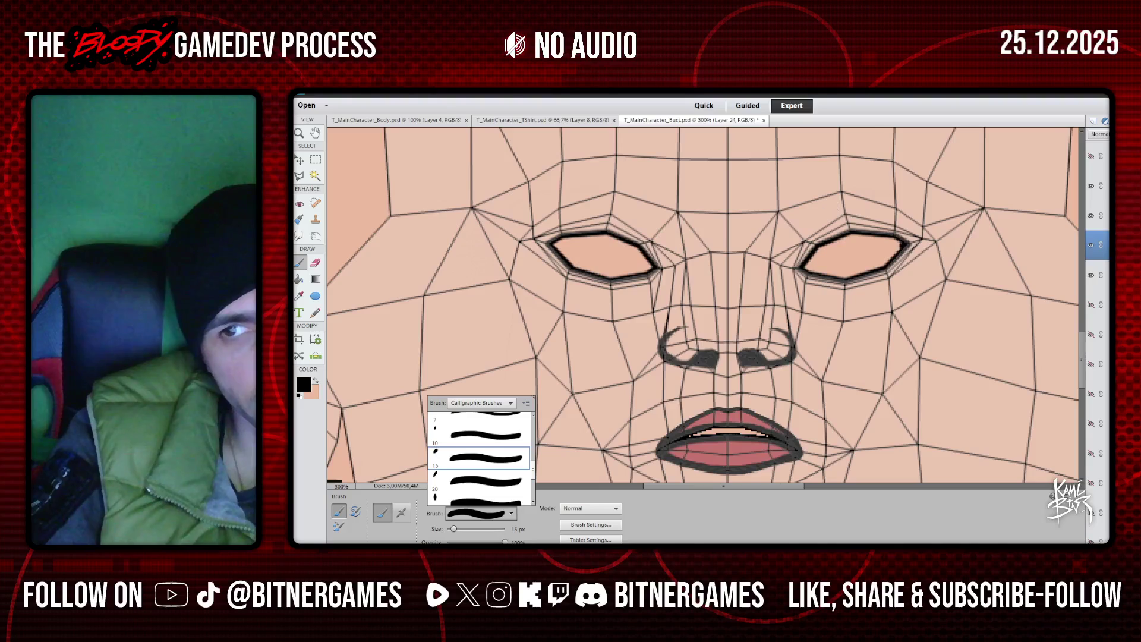
{"action": "left_click", "coordinate": [1100, 181]}
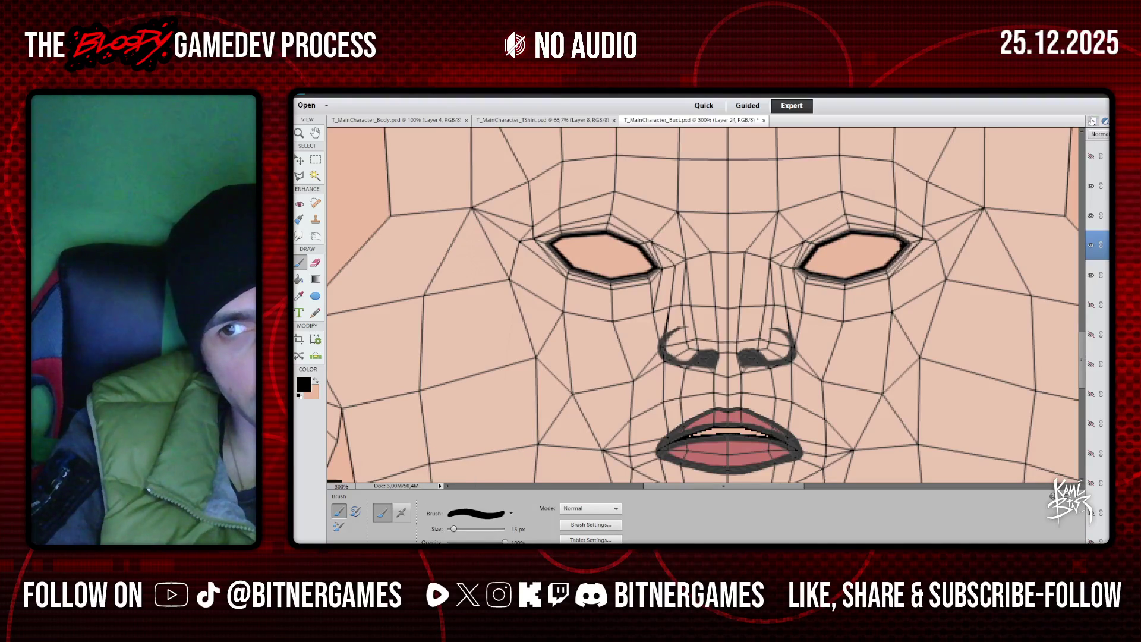
{"action": "left_click", "coordinate": [1091, 216]}
{"action": "left_click", "coordinate": [1092, 216]}
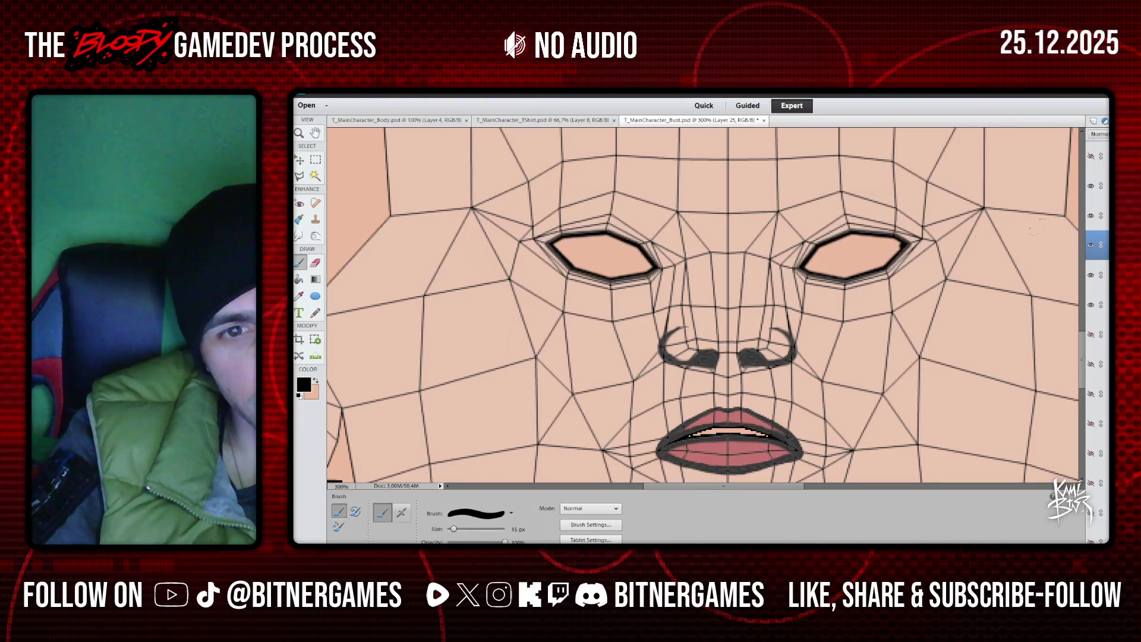
Paint soft brown shading along both lower eyelids, redoing the left stroke, then hide the wireframe
{"action": "mouse_move", "coordinate": [556, 241]}
{"action": "left_mouse_down"}
{"action": "mouse_move", "coordinate": [595, 289]}
{"action": "mouse_move", "coordinate": [654, 270]}
{"action": "mouse_move", "coordinate": [580, 297]}
{"action": "mouse_move", "coordinate": [556, 244]}
{"action": "mouse_move", "coordinate": [576, 283]}
{"action": "mouse_move", "coordinate": [606, 297]}
{"action": "mouse_move", "coordinate": [566, 270]}
{"action": "mouse_move", "coordinate": [555, 245]}
{"action": "mouse_move", "coordinate": [570, 290]}
{"action": "mouse_move", "coordinate": [601, 301]}
{"action": "left_mouse_up"}
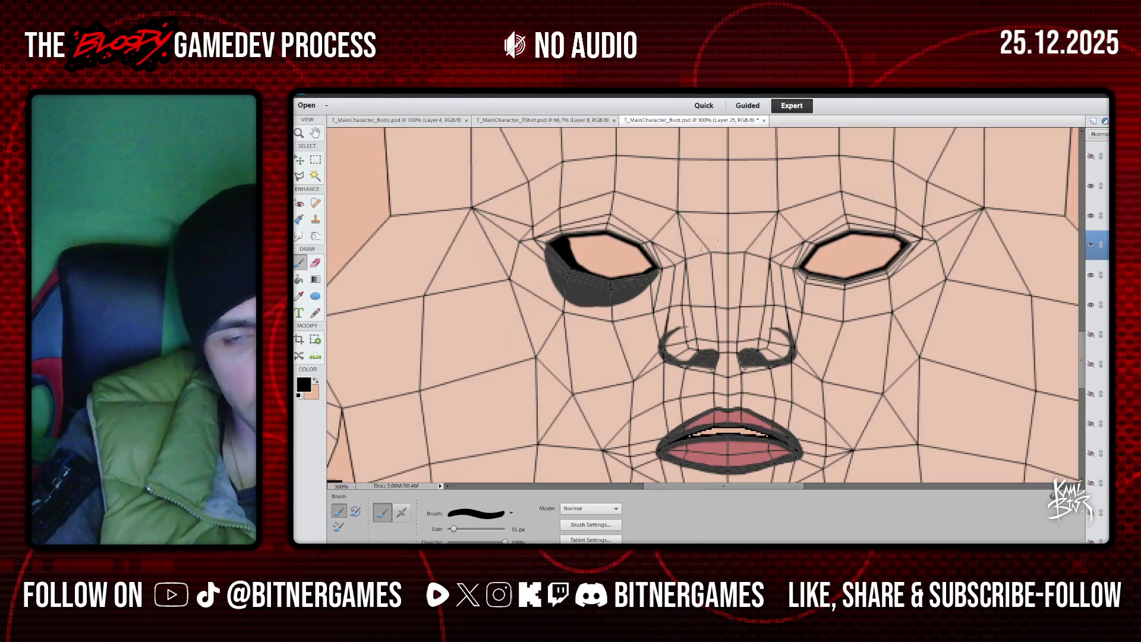
{"action": "key", "text": "ctrl+z"}
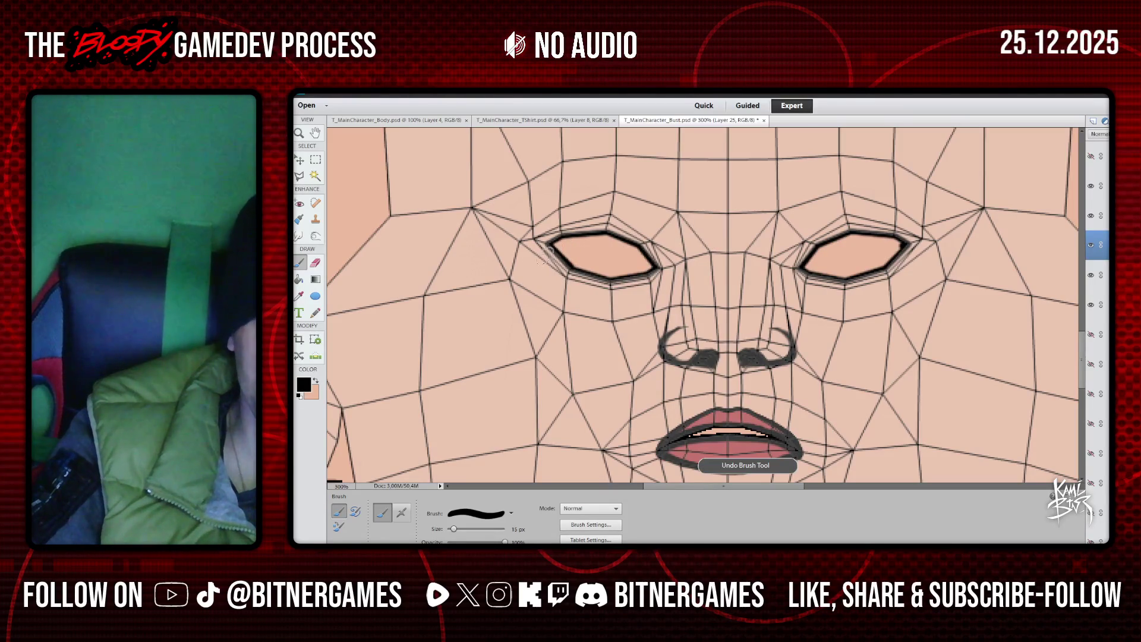
{"action": "mouse_move", "coordinate": [556, 238]}
{"action": "left_mouse_down"}
{"action": "mouse_move", "coordinate": [546, 245]}
{"action": "mouse_move", "coordinate": [562, 271]}
{"action": "mouse_move", "coordinate": [587, 287]}
{"action": "mouse_move", "coordinate": [621, 292]}
{"action": "mouse_move", "coordinate": [654, 273]}
{"action": "mouse_move", "coordinate": [634, 284]}
{"action": "mouse_move", "coordinate": [564, 276]}
{"action": "mouse_move", "coordinate": [606, 284]}
{"action": "mouse_move", "coordinate": [577, 276]}
{"action": "mouse_move", "coordinate": [593, 288]}
{"action": "mouse_move", "coordinate": [573, 278]}
{"action": "left_mouse_up"}
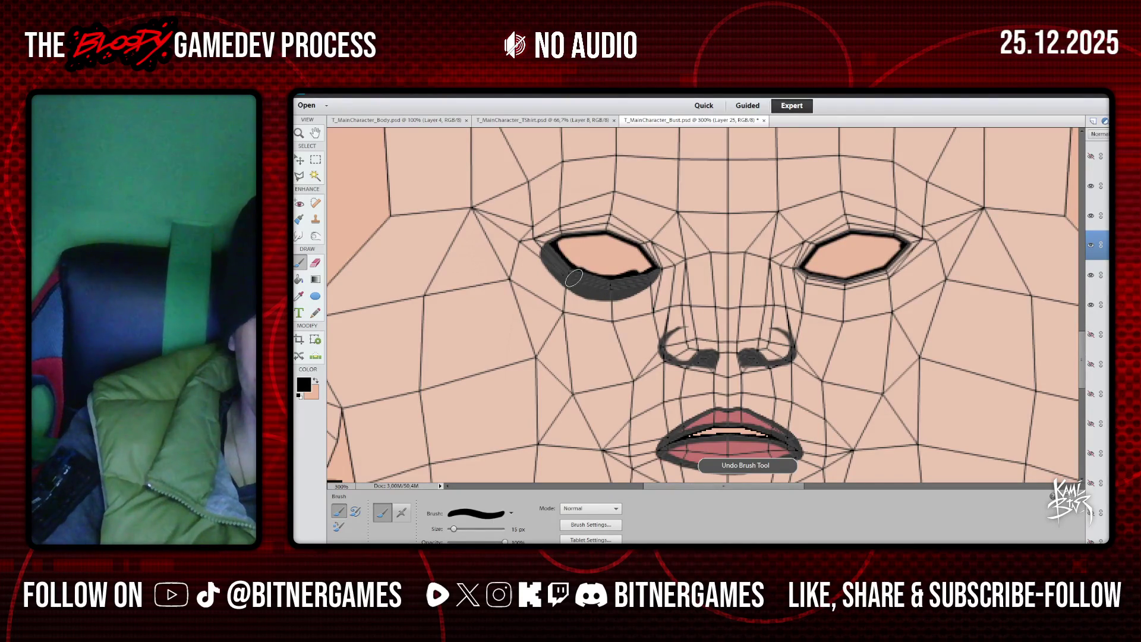
{"action": "mouse_move", "coordinate": [799, 262]}
{"action": "left_mouse_down"}
{"action": "mouse_move", "coordinate": [853, 289]}
{"action": "mouse_move", "coordinate": [883, 278]}
{"action": "mouse_move", "coordinate": [901, 250]}
{"action": "mouse_move", "coordinate": [888, 269]}
{"action": "mouse_move", "coordinate": [859, 275]}
{"action": "left_mouse_up"}
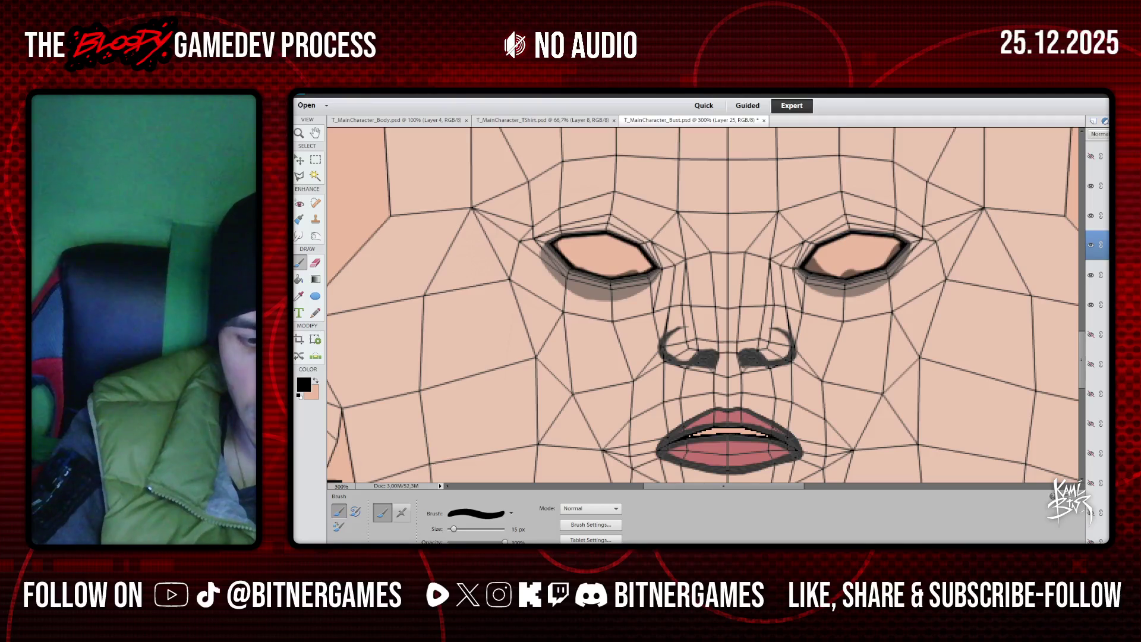
{"action": "left_click", "coordinate": [1090, 156]}
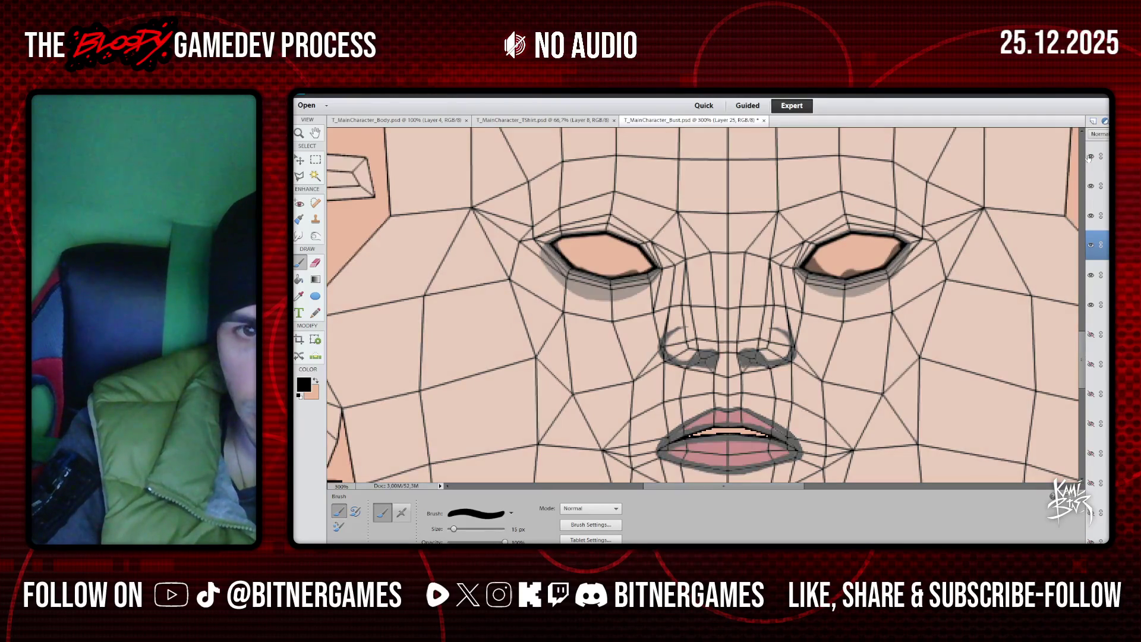
{"action": "left_click", "coordinate": [1091, 156]}
{"action": "left_click", "coordinate": [1091, 185]}
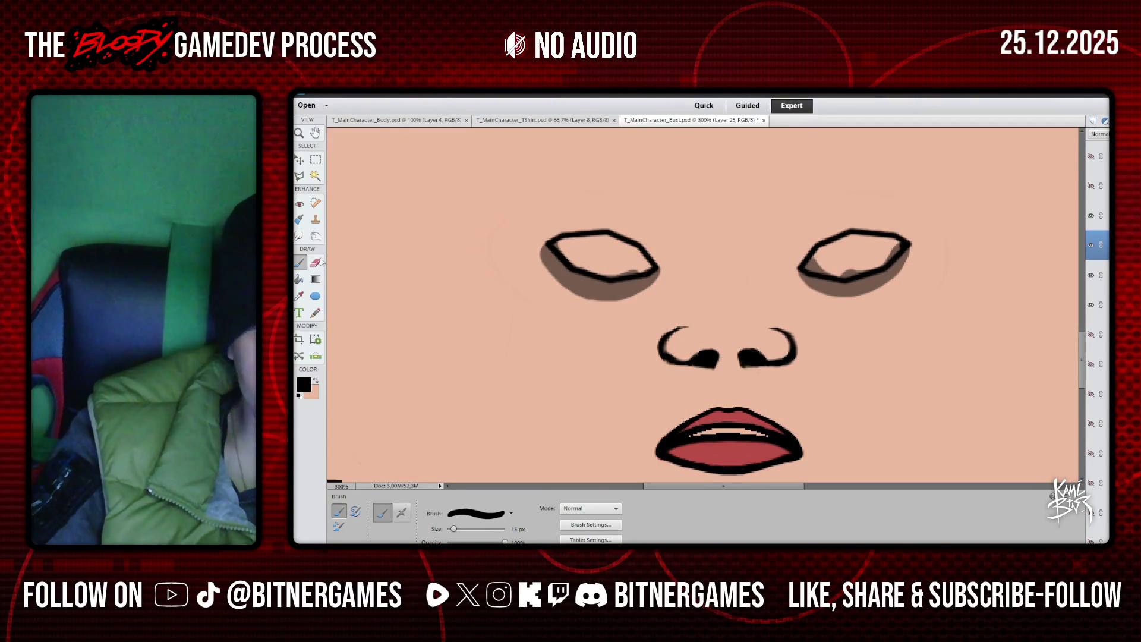
Erase the stray dark smudges inside the inner corners of both eye outlines
{"action": "key", "text": "e"}
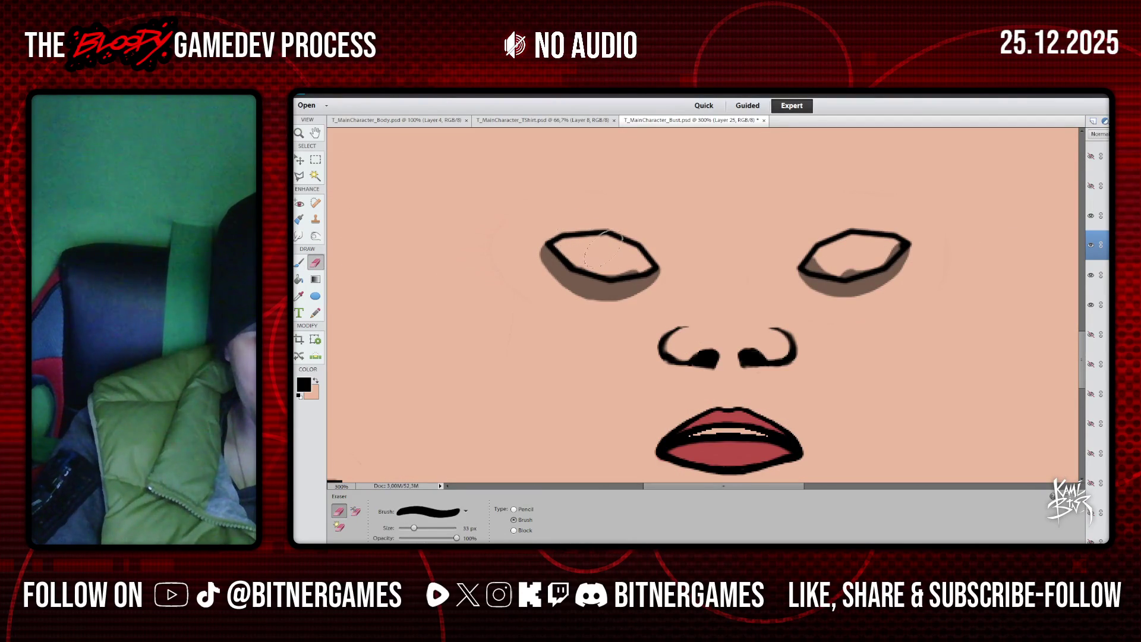
{"action": "mouse_move", "coordinate": [600, 249]}
{"action": "left_mouse_down"}
{"action": "mouse_move", "coordinate": [588, 261]}
{"action": "mouse_move", "coordinate": [639, 252]}
{"action": "left_mouse_up"}
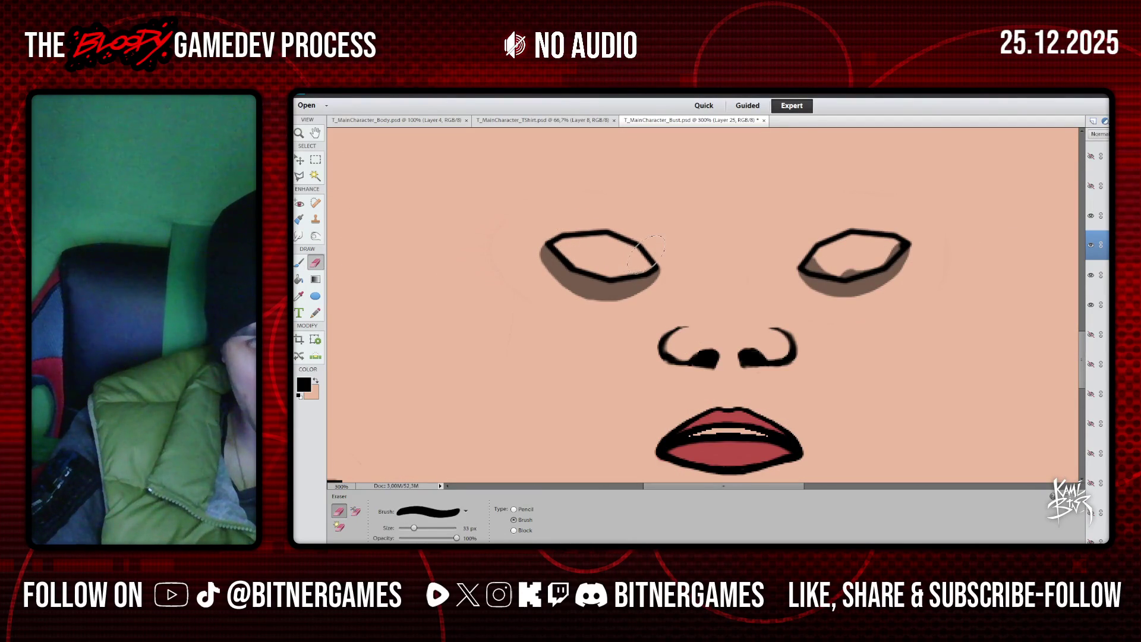
{"action": "mouse_move", "coordinate": [805, 266]}
{"action": "left_mouse_down"}
{"action": "mouse_move", "coordinate": [895, 246]}
{"action": "mouse_move", "coordinate": [886, 262]}
{"action": "mouse_move", "coordinate": [879, 234]}
{"action": "left_mouse_up"}
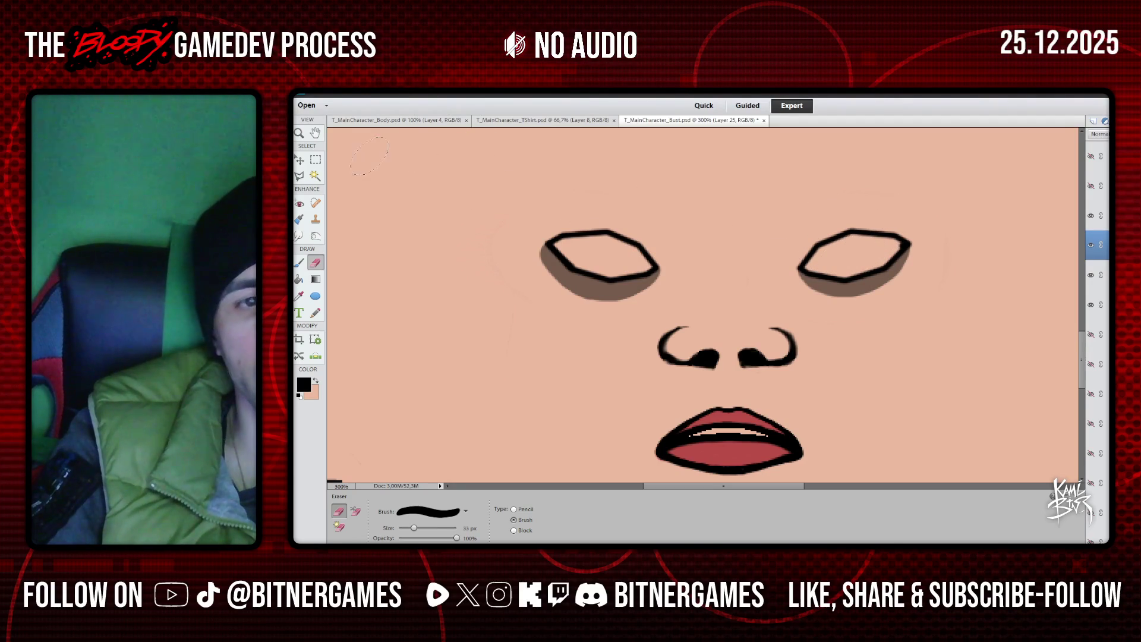
{"action": "left_click", "coordinate": [327, 107]}
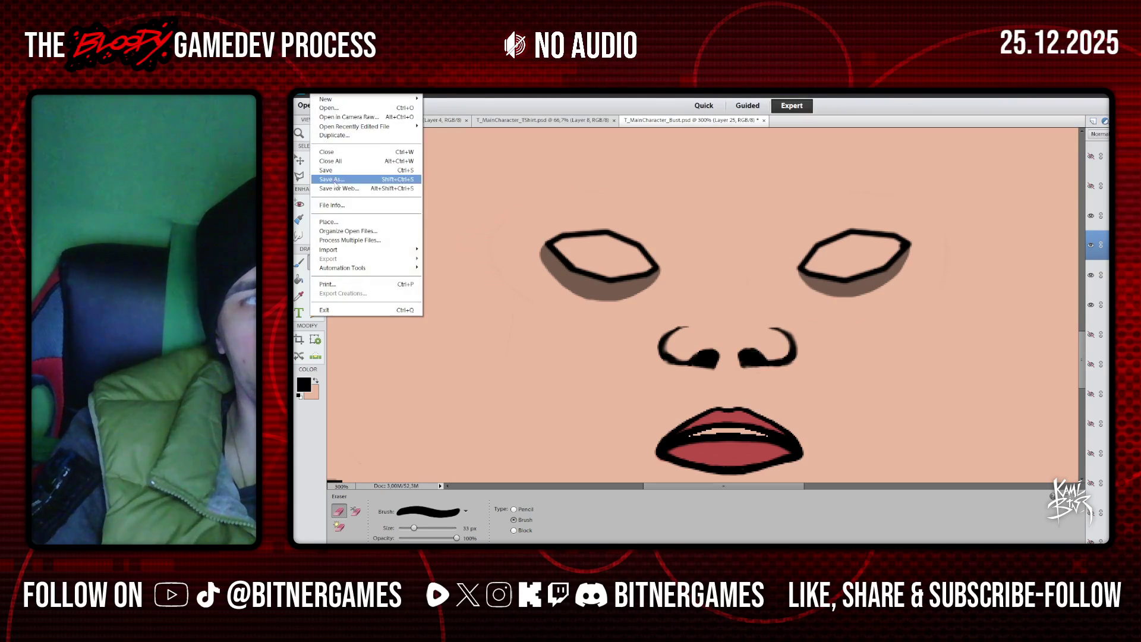
Save the shaded texture as PNG, replacing T_MainCharacter_Bust.png and accepting the PNG Options
{"action": "key", "text": "Escape"}
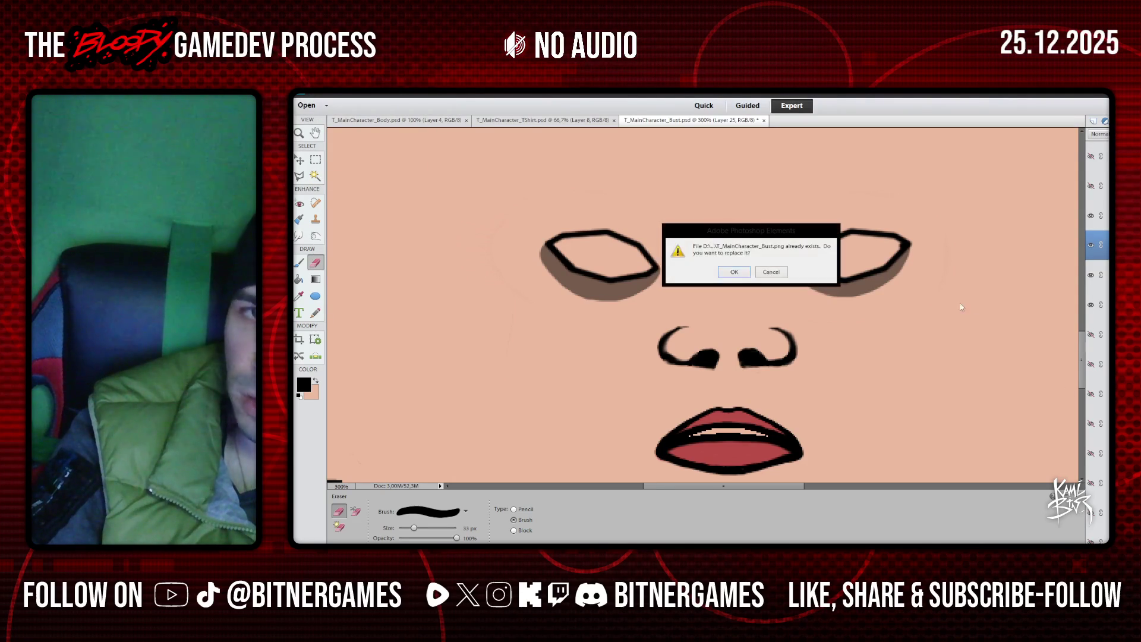
{"action": "left_click", "coordinate": [721, 274]}
{"action": "left_click", "coordinate": [854, 253]}
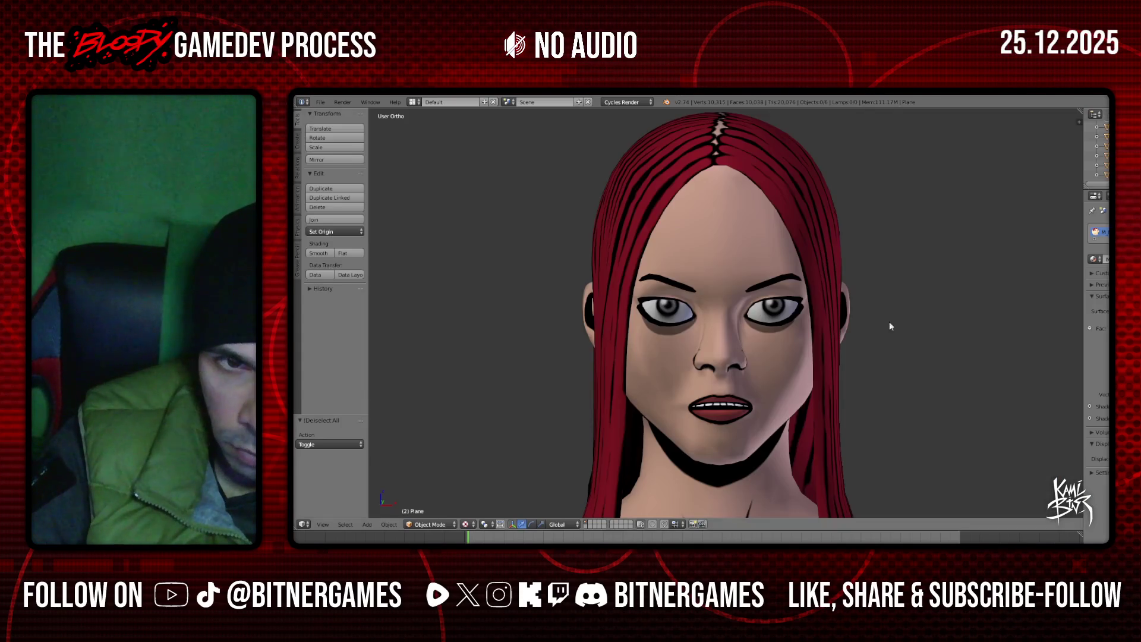
{"action": "scroll", "coordinate": [890, 326], "scroll_direction": "down", "scroll_amount": 3}
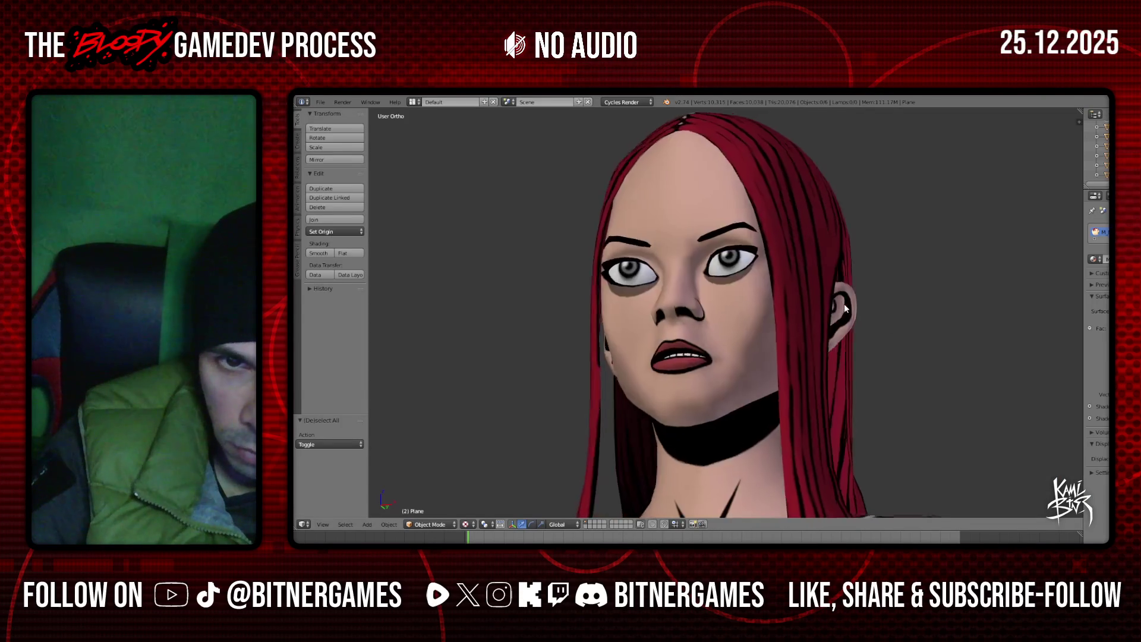
{"action": "scroll", "coordinate": [856, 337], "scroll_direction": "up", "scroll_amount": 3}
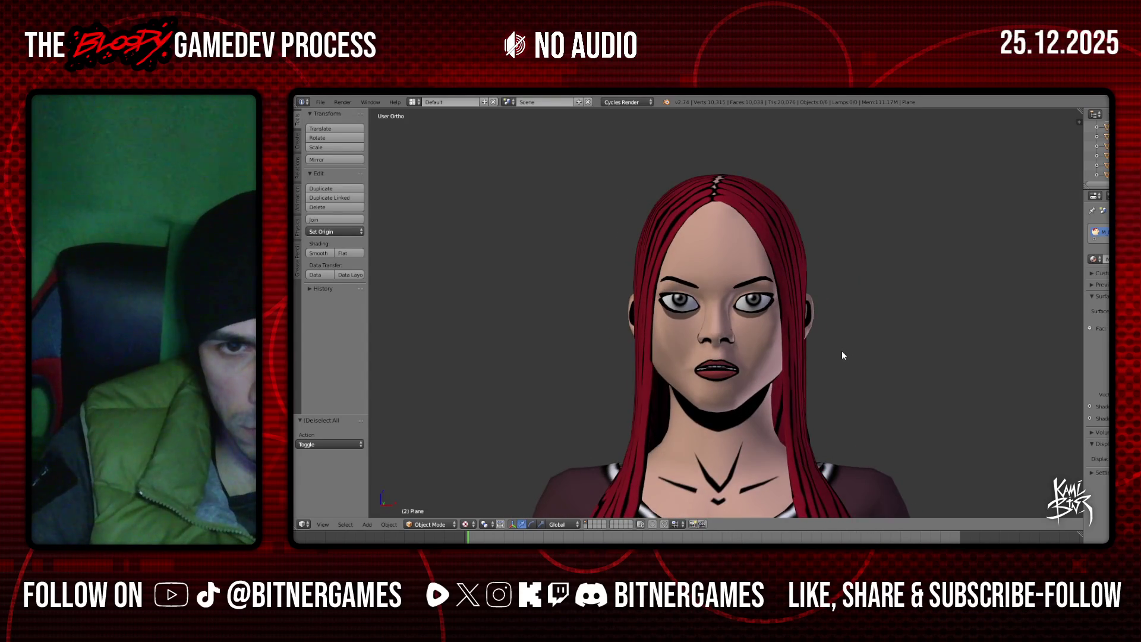
{"action": "scroll", "coordinate": [841, 351], "scroll_direction": "up", "scroll_amount": 3}
{"action": "mouse_move", "coordinate": [834, 360]}
{"action": "middle_mouse_down"}
{"action": "mouse_move", "coordinate": [842, 346]}
{"action": "mouse_move", "coordinate": [758, 356]}
{"action": "middle_mouse_up"}
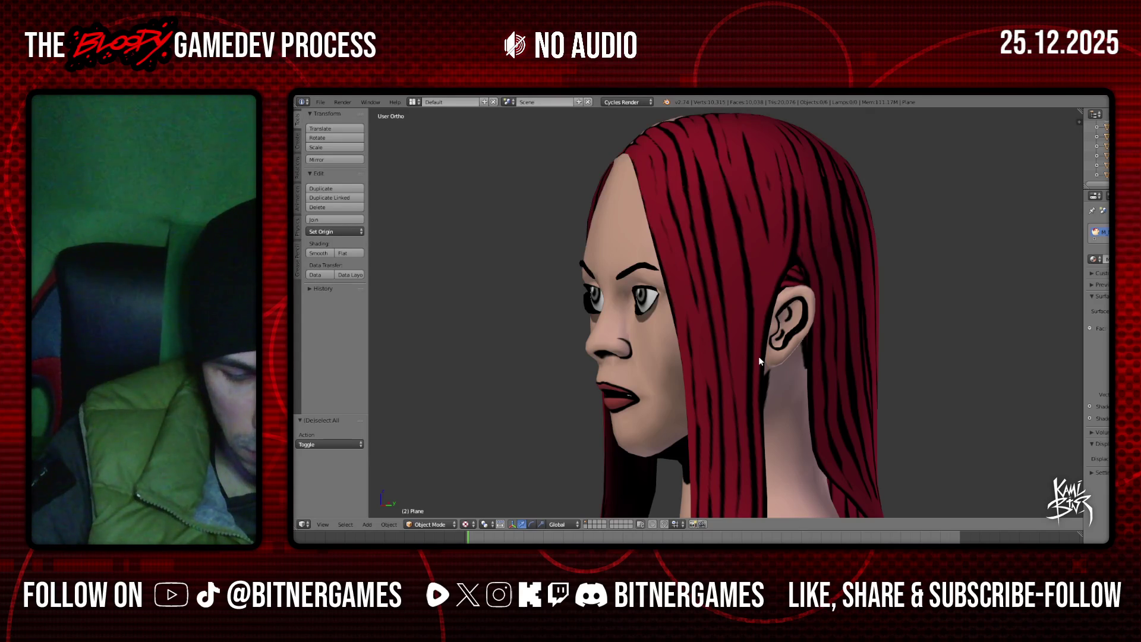
{"action": "mouse_move", "coordinate": [759, 355]}
{"action": "middle_mouse_down"}
{"action": "mouse_move", "coordinate": [848, 347]}
{"action": "mouse_move", "coordinate": [831, 352]}
{"action": "mouse_move", "coordinate": [826, 371]}
{"action": "mouse_move", "coordinate": [837, 380]}
{"action": "mouse_move", "coordinate": [819, 379]}
{"action": "middle_mouse_up"}
{"action": "scroll", "coordinate": [827, 377], "scroll_direction": "down", "scroll_amount": 4}
{"action": "scroll", "coordinate": [838, 380], "scroll_direction": "up", "scroll_amount": 4}
{"action": "scroll", "coordinate": [837, 381], "scroll_direction": "up", "scroll_amount": 3}
{"action": "scroll", "coordinate": [831, 374], "scroll_direction": "up", "scroll_amount": 2}
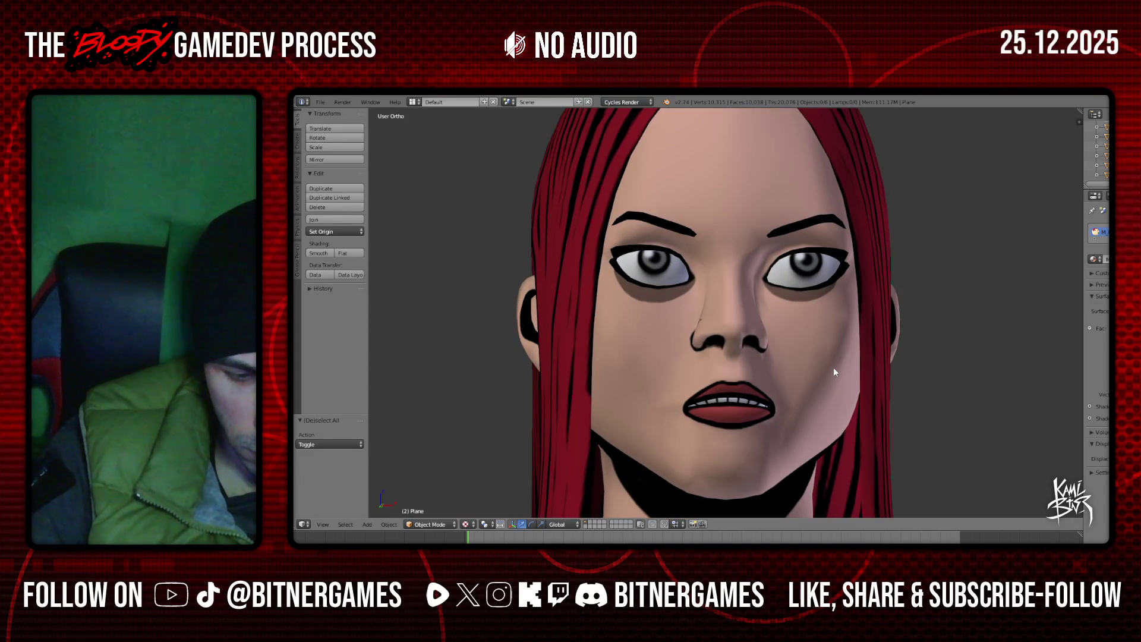
{"action": "scroll", "coordinate": [833, 367], "scroll_direction": "down", "scroll_amount": 5}
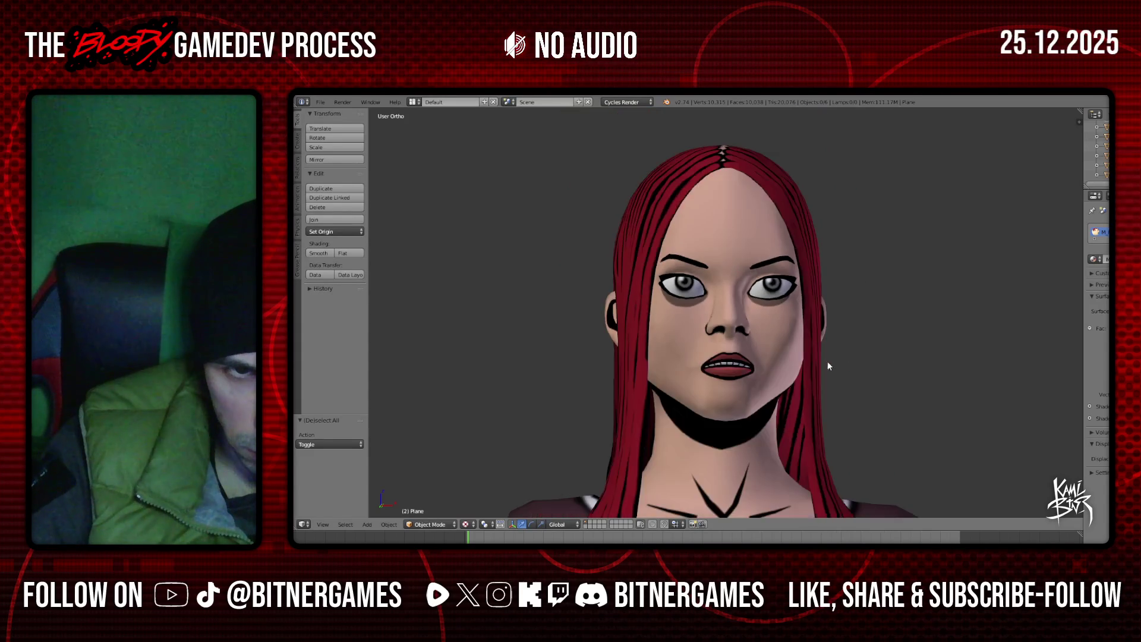
{"action": "mouse_move", "coordinate": [801, 344]}
{"action": "middle_mouse_down"}
{"action": "mouse_move", "coordinate": [841, 340]}
{"action": "mouse_move", "coordinate": [666, 337]}
{"action": "mouse_move", "coordinate": [672, 352]}
{"action": "mouse_move", "coordinate": [894, 345]}
{"action": "mouse_move", "coordinate": [843, 357]}
{"action": "mouse_move", "coordinate": [858, 331]}
{"action": "mouse_move", "coordinate": [848, 316]}
{"action": "mouse_move", "coordinate": [958, 295]}
{"action": "mouse_move", "coordinate": [955, 308]}
{"action": "mouse_move", "coordinate": [382, 341]}
{"action": "mouse_move", "coordinate": [443, 341]}
{"action": "mouse_move", "coordinate": [441, 356]}
{"action": "mouse_move", "coordinate": [464, 346]}
{"action": "mouse_move", "coordinate": [449, 329]}
{"action": "mouse_move", "coordinate": [786, 343]}
{"action": "middle_mouse_up"}
{"action": "scroll", "coordinate": [785, 344], "scroll_direction": "up", "scroll_amount": 2}
{"action": "scroll", "coordinate": [785, 344], "scroll_direction": "up", "scroll_amount": 2}
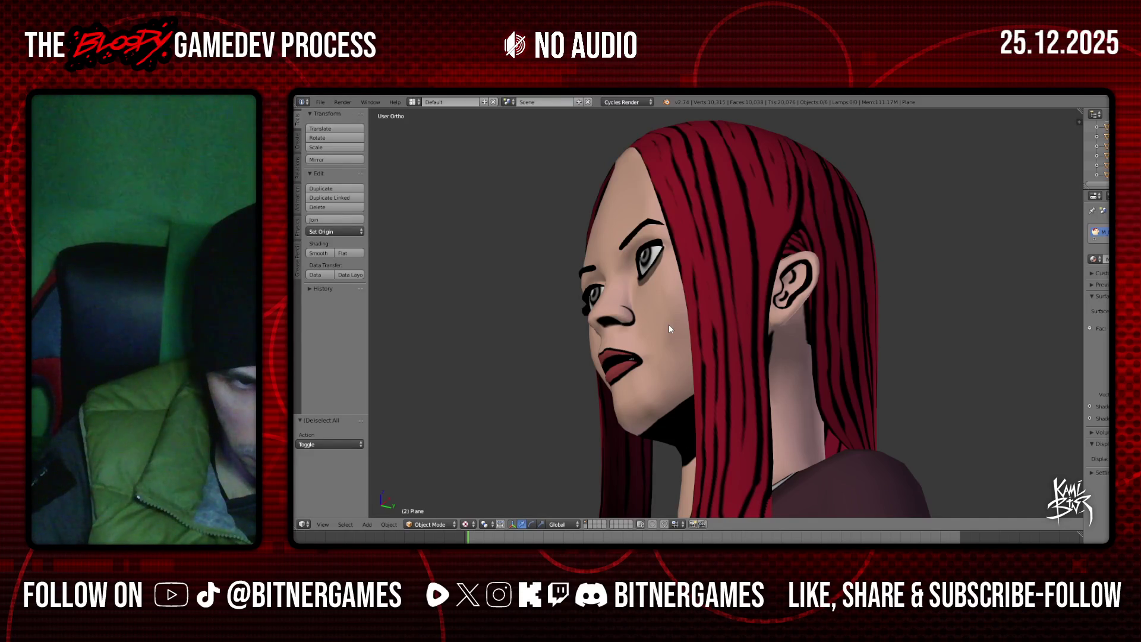
{"action": "scroll", "coordinate": [669, 328], "scroll_direction": "down", "scroll_amount": 8}
{"action": "mouse_move", "coordinate": [709, 393]}
{"action": "middle_mouse_down"}
{"action": "mouse_move", "coordinate": [654, 405]}
{"action": "mouse_move", "coordinate": [702, 398]}
{"action": "mouse_move", "coordinate": [651, 373]}
{"action": "mouse_move", "coordinate": [600, 396]}
{"action": "mouse_move", "coordinate": [520, 392]}
{"action": "mouse_move", "coordinate": [477, 408]}
{"action": "mouse_move", "coordinate": [572, 431]}
{"action": "mouse_move", "coordinate": [730, 423]}
{"action": "mouse_move", "coordinate": [689, 399]}
{"action": "mouse_move", "coordinate": [669, 413]}
{"action": "mouse_move", "coordinate": [728, 392]}
{"action": "mouse_move", "coordinate": [737, 365]}
{"action": "mouse_move", "coordinate": [730, 373]}
{"action": "middle_mouse_up"}
{"action": "scroll", "coordinate": [730, 422], "scroll_direction": "up", "scroll_amount": 3}
{"action": "scroll", "coordinate": [731, 425], "scroll_direction": "down", "scroll_amount": 2}
{"action": "scroll", "coordinate": [724, 404], "scroll_direction": "up", "scroll_amount": 5}
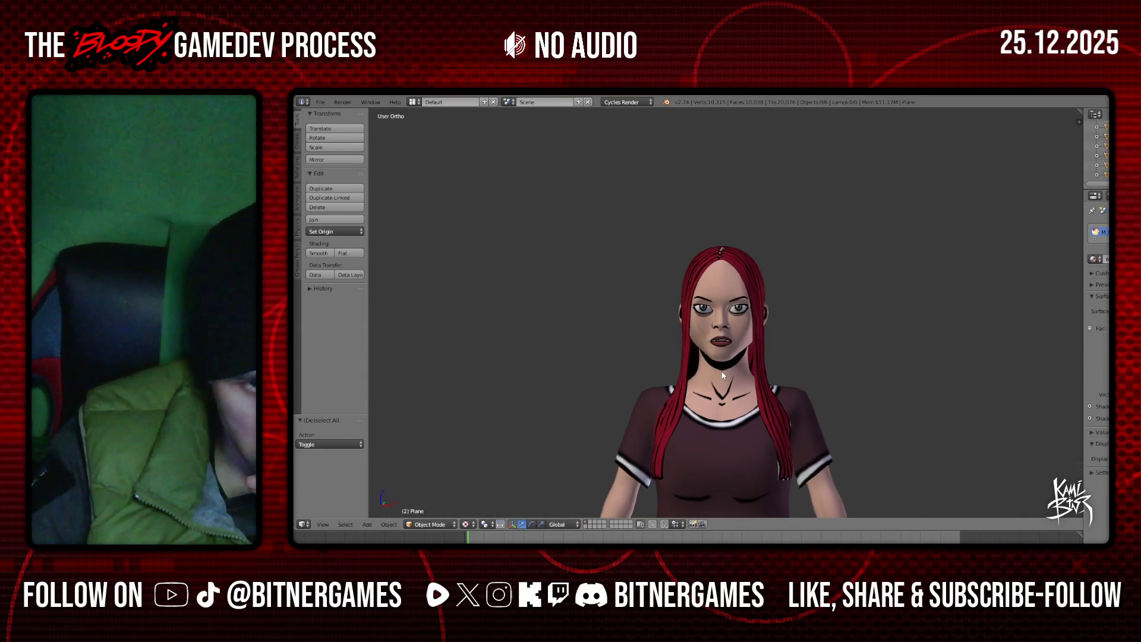
Inspect the textured character in Front Ortho and from below
{"action": "key", "text": "KP_1"}
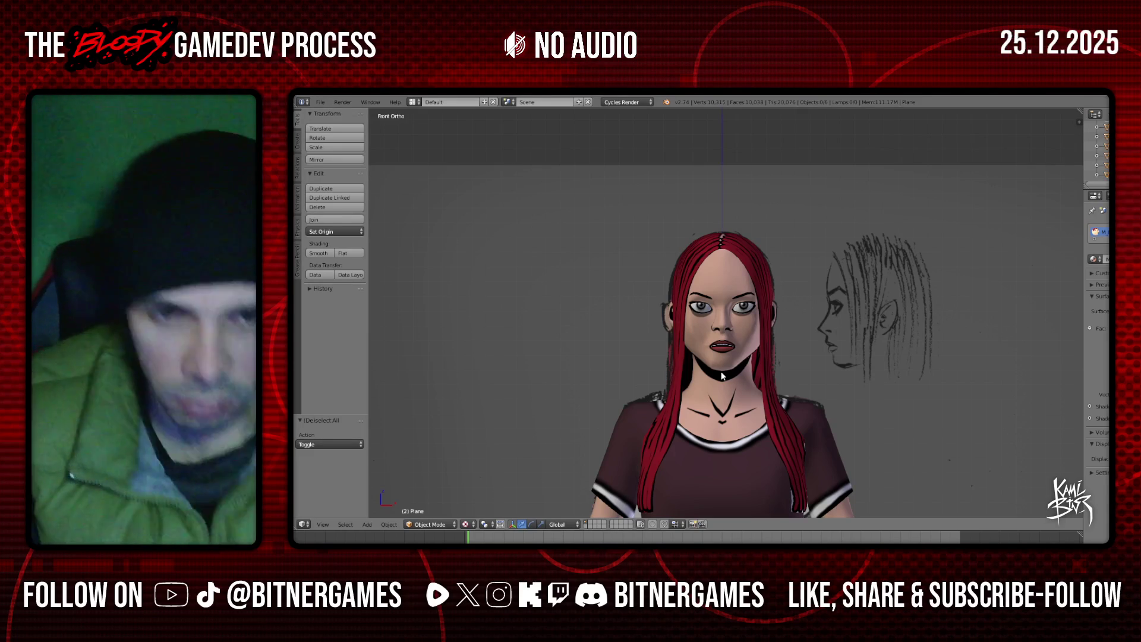
{"action": "scroll", "coordinate": [731, 375], "scroll_direction": "down", "scroll_amount": 5}
{"action": "mouse_move", "coordinate": [740, 403]}
{"action": "middle_mouse_down"}
{"action": "mouse_move", "coordinate": [679, 395]}
{"action": "mouse_move", "coordinate": [700, 365]}
{"action": "mouse_move", "coordinate": [737, 418]}
{"action": "mouse_move", "coordinate": [713, 401]}
{"action": "mouse_move", "coordinate": [670, 399]}
{"action": "mouse_move", "coordinate": [762, 437]}
{"action": "mouse_move", "coordinate": [521, 432]}
{"action": "mouse_move", "coordinate": [551, 446]}
{"action": "mouse_move", "coordinate": [580, 432]}
{"action": "mouse_move", "coordinate": [799, 415]}
{"action": "mouse_move", "coordinate": [773, 423]}
{"action": "middle_mouse_up"}
Frame the character in Front Ortho and save over the existing Blender file
{"action": "key", "text": "KP_1"}
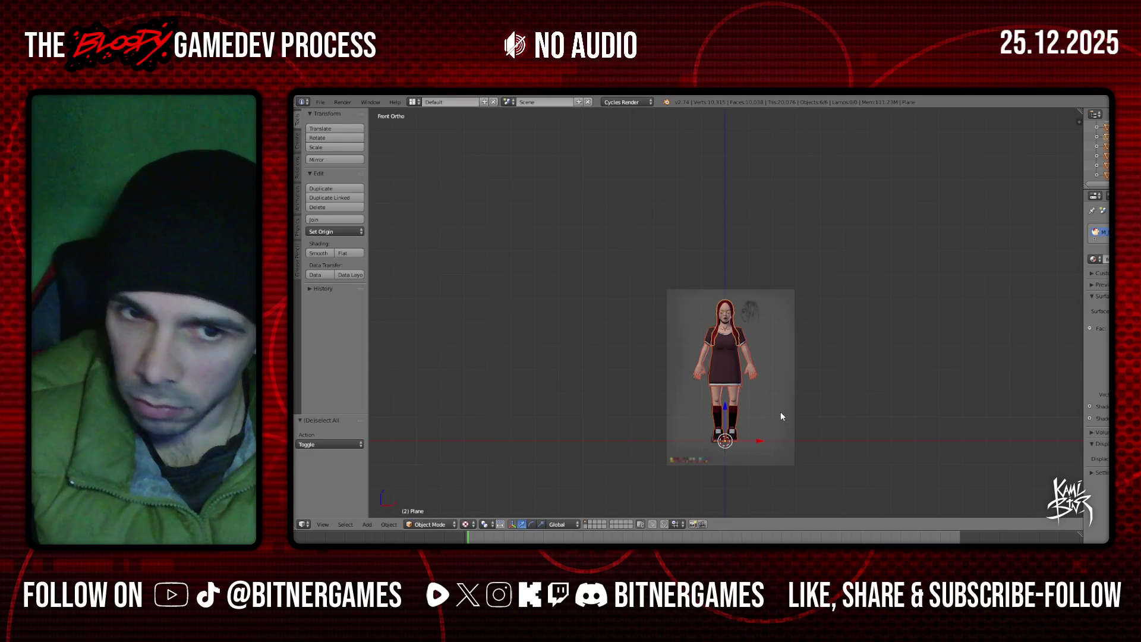
{"action": "key", "text": "KP_Decimal"}
{"action": "key", "text": "ctrl+s"}
{"action": "left_click", "coordinate": [781, 414]}
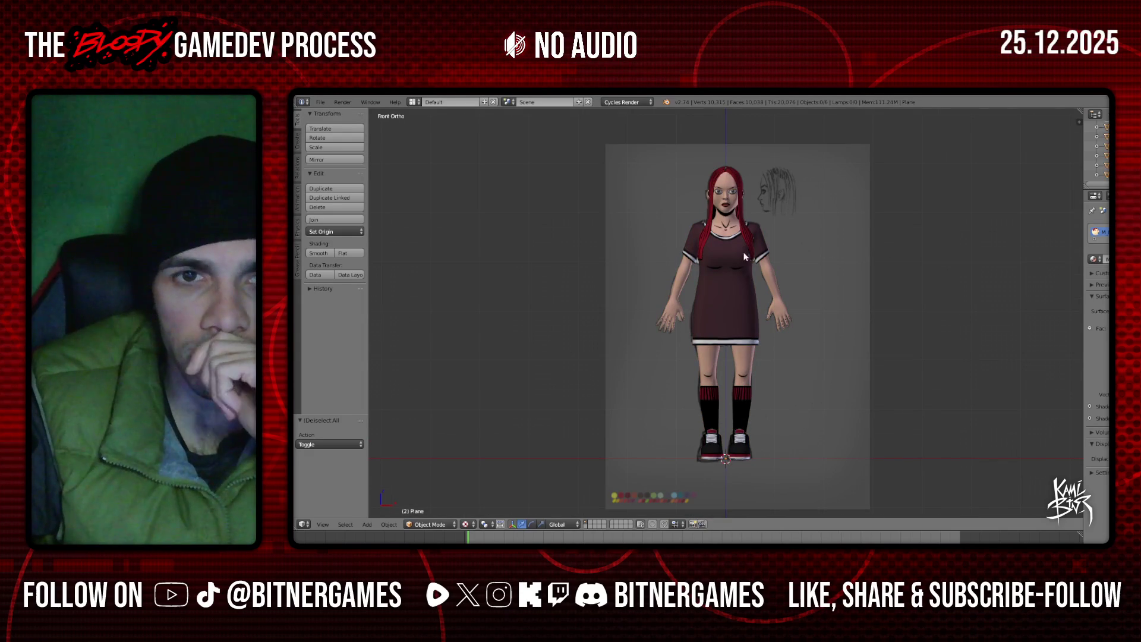
Orbit the view so the character turns toward the viewer
{"action": "mouse_move", "coordinate": [784, 263]}
{"action": "middle_mouse_down"}
{"action": "mouse_move", "coordinate": [750, 259]}
{"action": "mouse_move", "coordinate": [810, 262]}
{"action": "middle_mouse_up"}
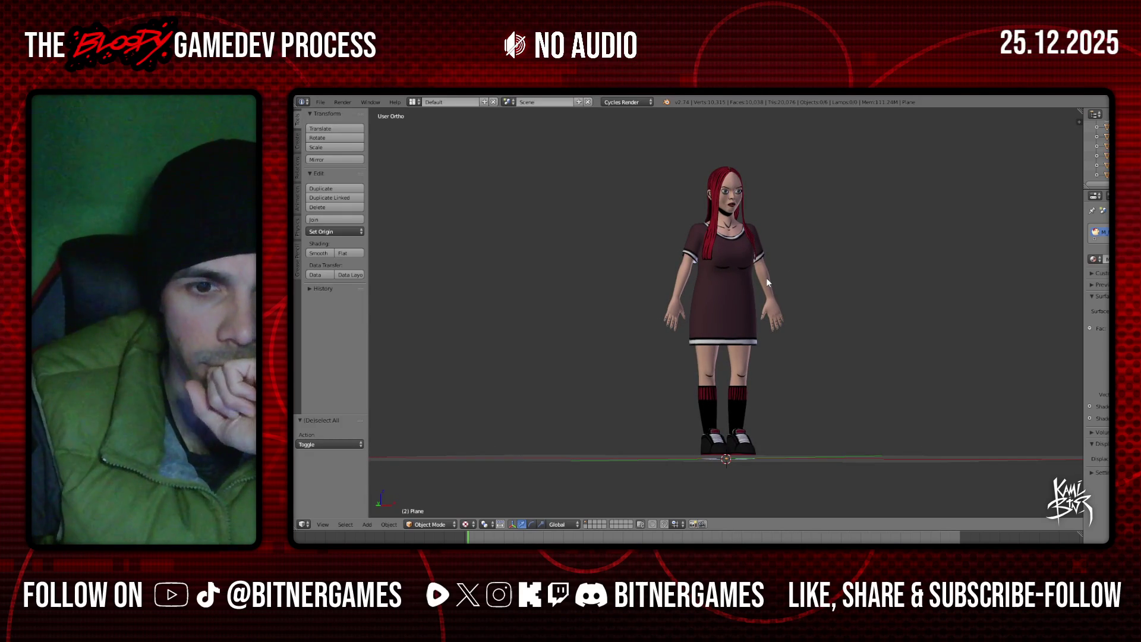
{"action": "mouse_move", "coordinate": [766, 277]}
{"action": "middle_mouse_down"}
{"action": "mouse_move", "coordinate": [711, 280]}
{"action": "mouse_move", "coordinate": [795, 289]}
{"action": "mouse_move", "coordinate": [773, 284]}
{"action": "mouse_move", "coordinate": [743, 248]}
{"action": "mouse_move", "coordinate": [758, 274]}
{"action": "mouse_move", "coordinate": [876, 251]}
{"action": "mouse_move", "coordinate": [648, 254]}
{"action": "middle_mouse_up"}
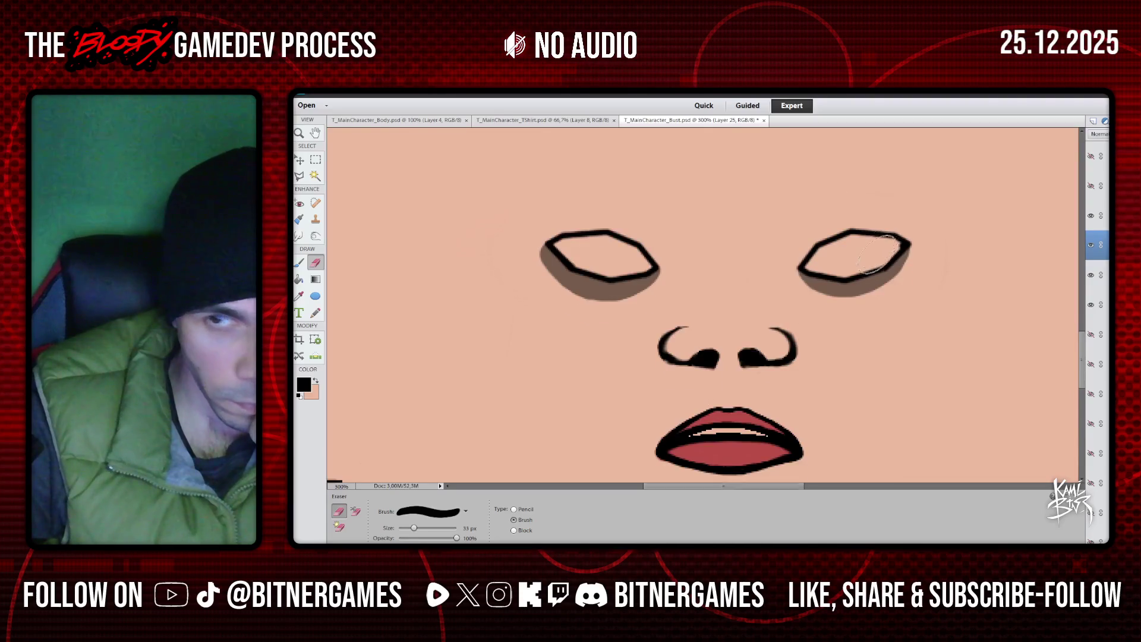
{"action": "scroll", "coordinate": [643, 225], "scroll_direction": "up", "scroll_amount": 5}
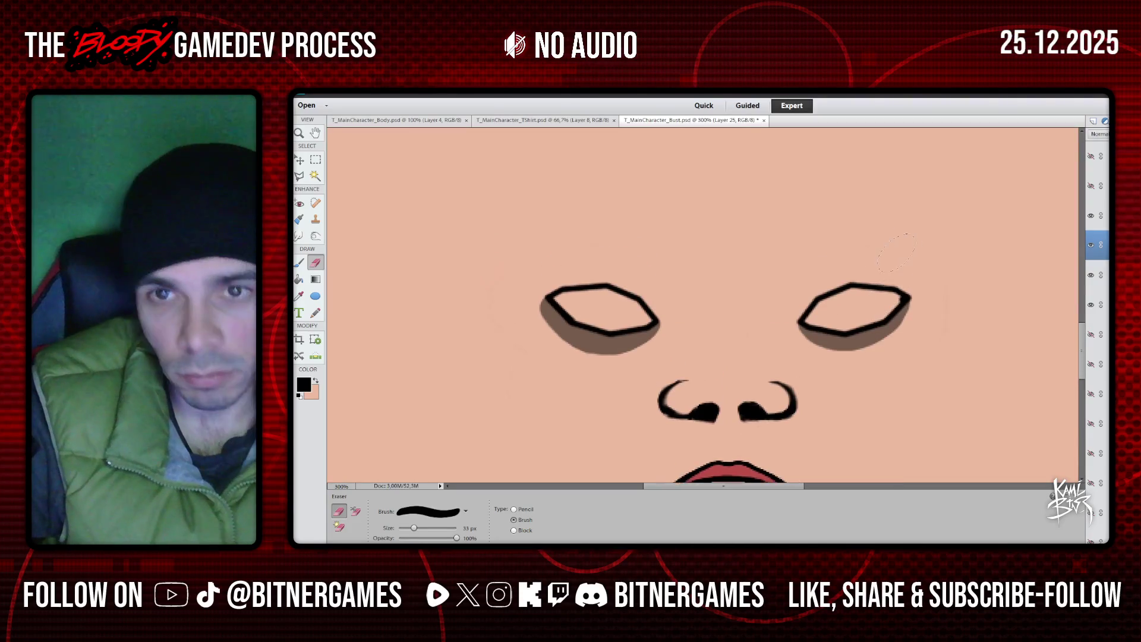
Zoom out to 100% to see the whole bust texture sheet
{"action": "scroll", "coordinate": [644, 225], "scroll_direction": "up", "scroll_amount": 3}
{"action": "key", "text": "z"}
{"action": "left_click", "coordinate": [466, 349], "text": "alt"}
{"action": "left_click", "coordinate": [466, 349], "text": "alt"}
{"action": "scroll", "coordinate": [460, 279], "scroll_direction": "up", "scroll_amount": 2}
{"action": "scroll", "coordinate": [460, 279], "scroll_direction": "up", "scroll_amount": 2}
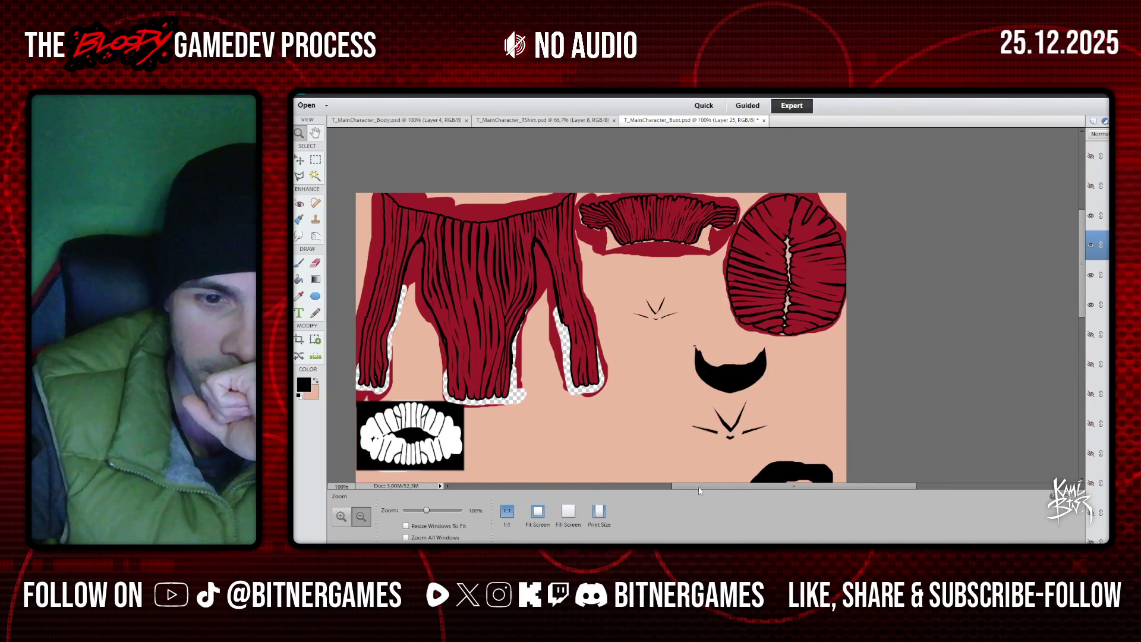
{"action": "scroll", "coordinate": [458, 393], "scroll_direction": "left", "scroll_amount": 3}
{"action": "scroll", "coordinate": [458, 393], "scroll_direction": "up", "scroll_amount": 1}
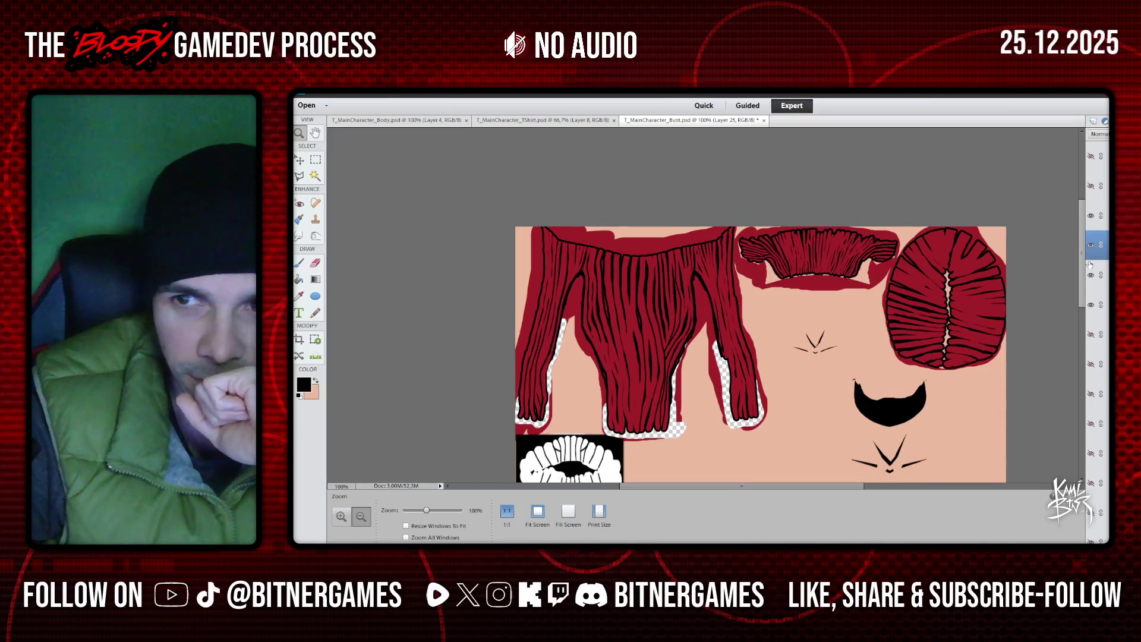
Select the UV wireframe layer and make it visible
{"action": "left_click", "coordinate": [1097, 185]}
{"action": "left_click", "coordinate": [1096, 216]}
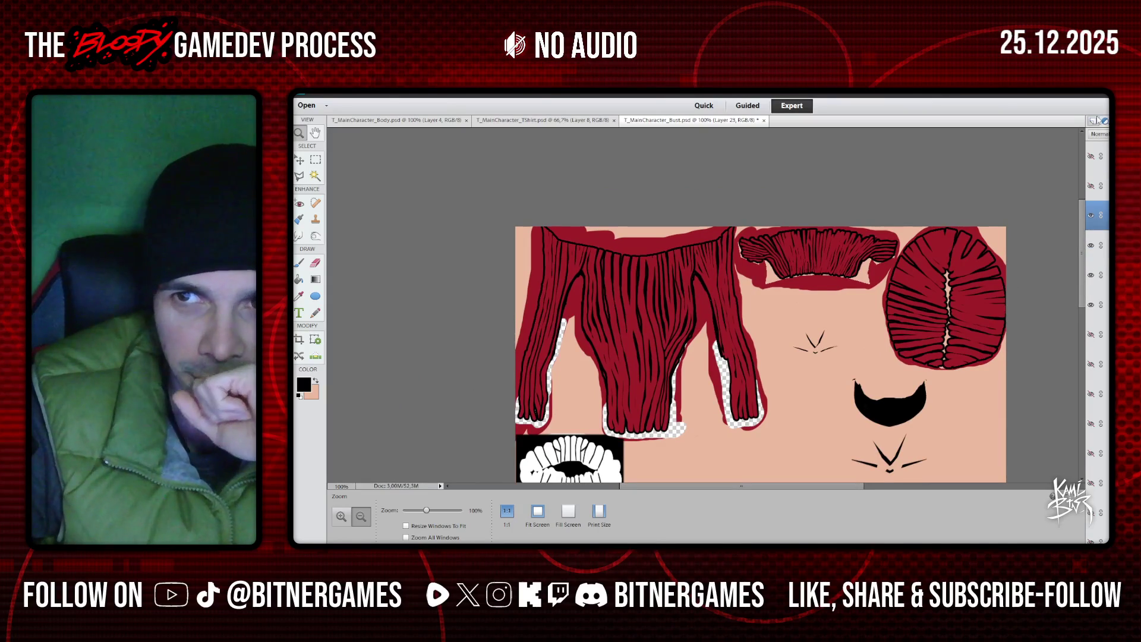
{"action": "left_click", "coordinate": [1091, 185]}
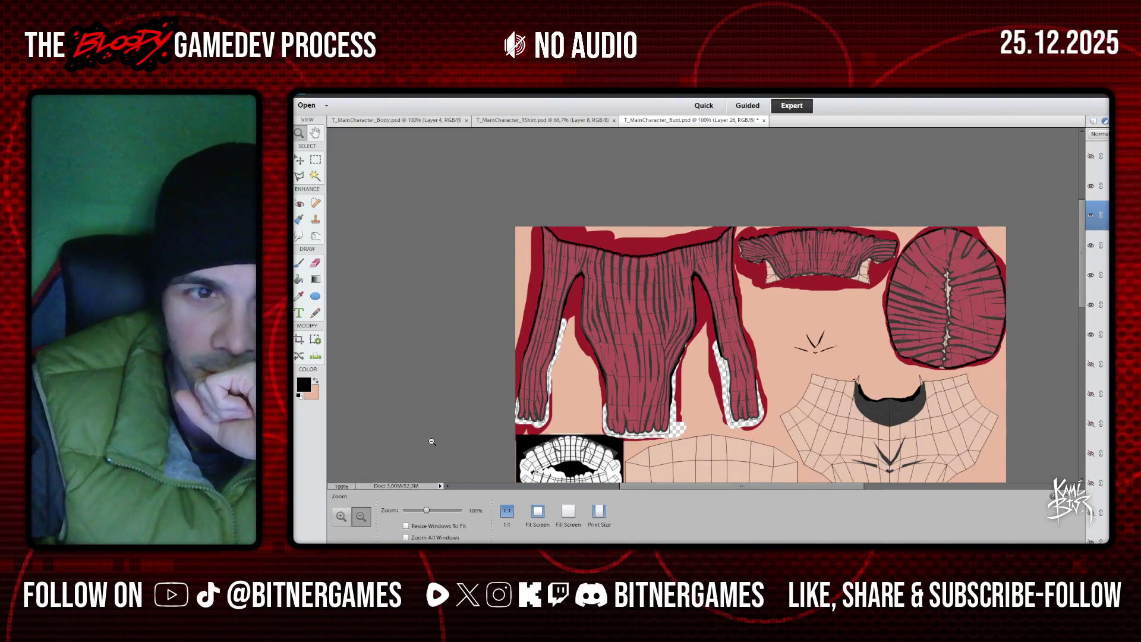
Zoom to 200%, set the Brush to 3 px, and hide the UV wireframe layer
{"action": "scroll", "coordinate": [446, 416], "scroll_direction": "up", "scroll_amount": 1, "text": "alt"}
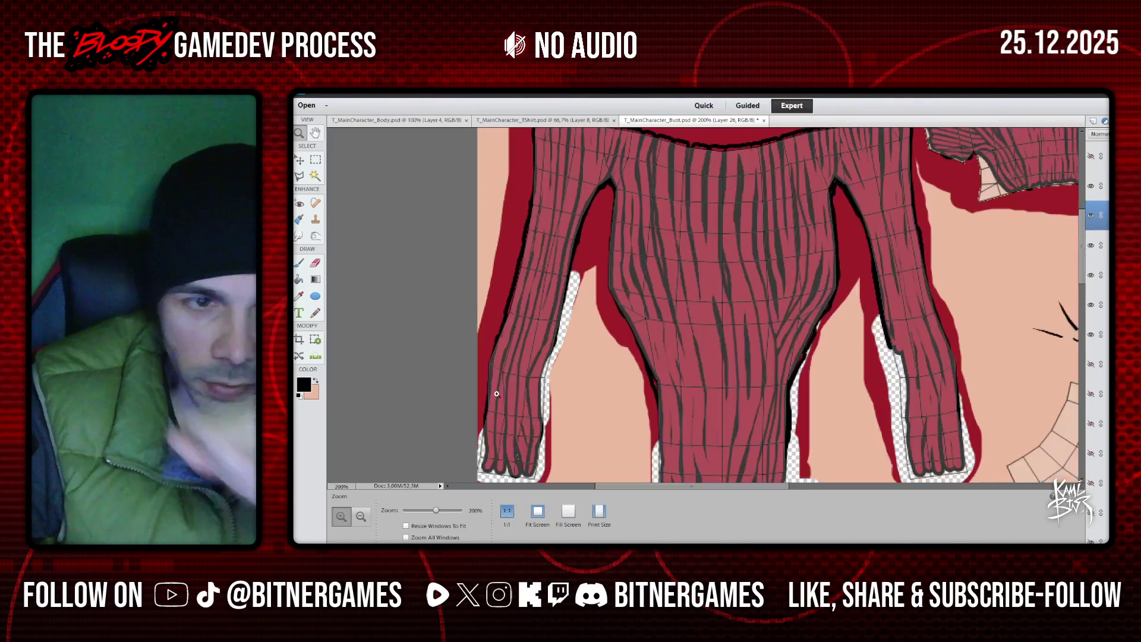
{"action": "scroll", "coordinate": [417, 357], "scroll_direction": "up", "scroll_amount": 1}
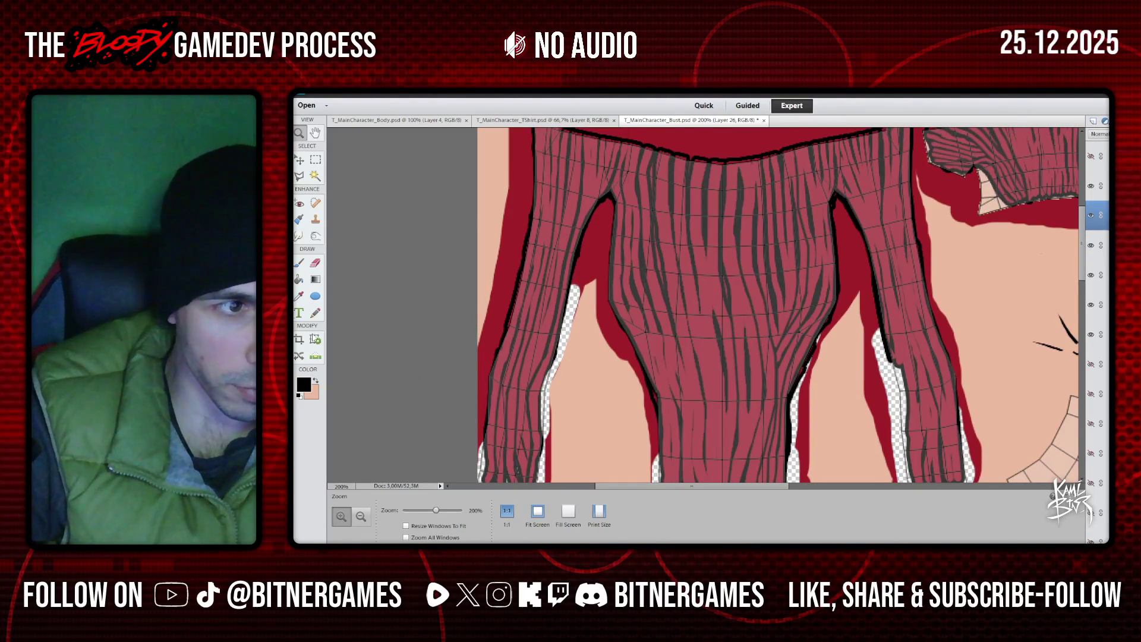
{"action": "key", "text": "b"}
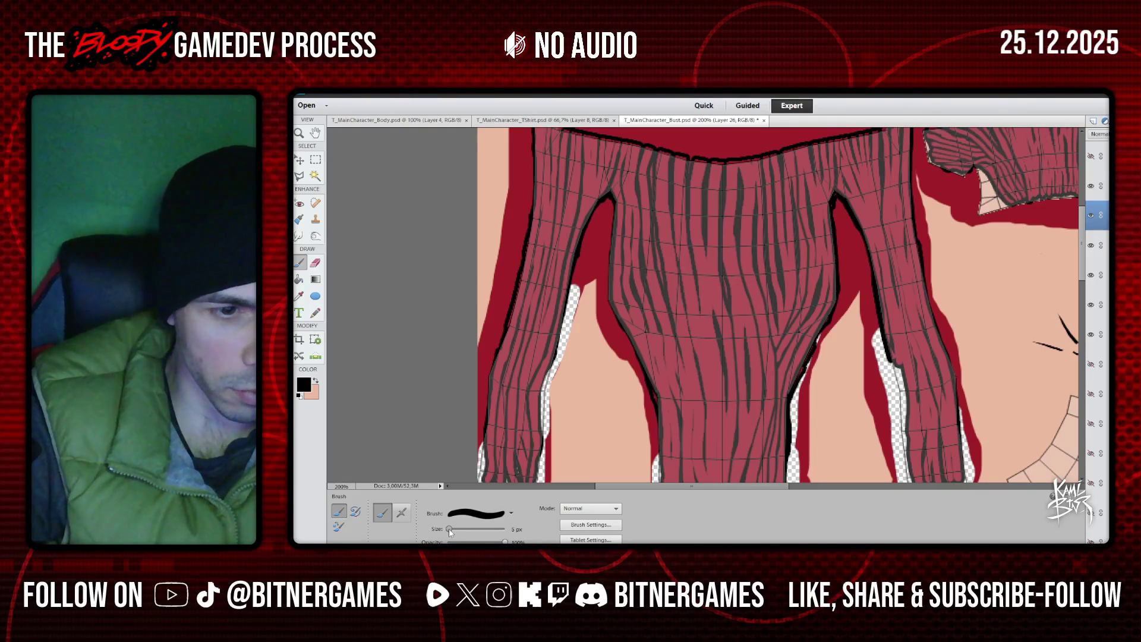
{"action": "left_click_drag", "start_coordinate": [448, 529], "coordinate": [450, 529]}
{"action": "scroll", "coordinate": [533, 300], "scroll_direction": "up", "scroll_amount": 1}
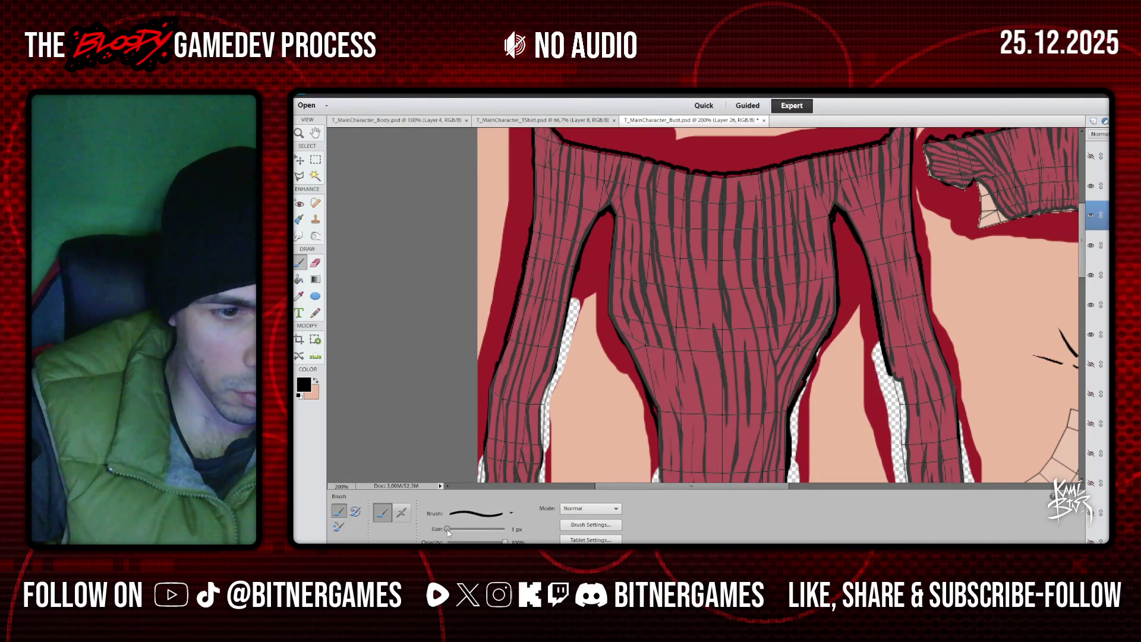
{"action": "left_click_drag", "start_coordinate": [448, 528], "coordinate": [449, 529]}
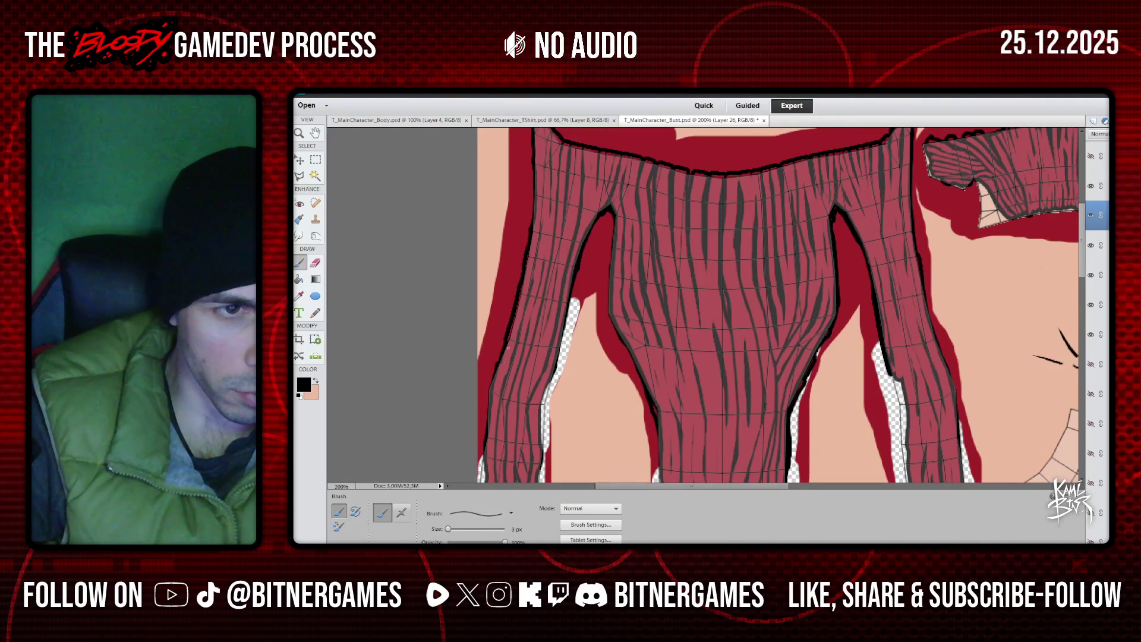
{"action": "left_click", "coordinate": [1090, 186]}
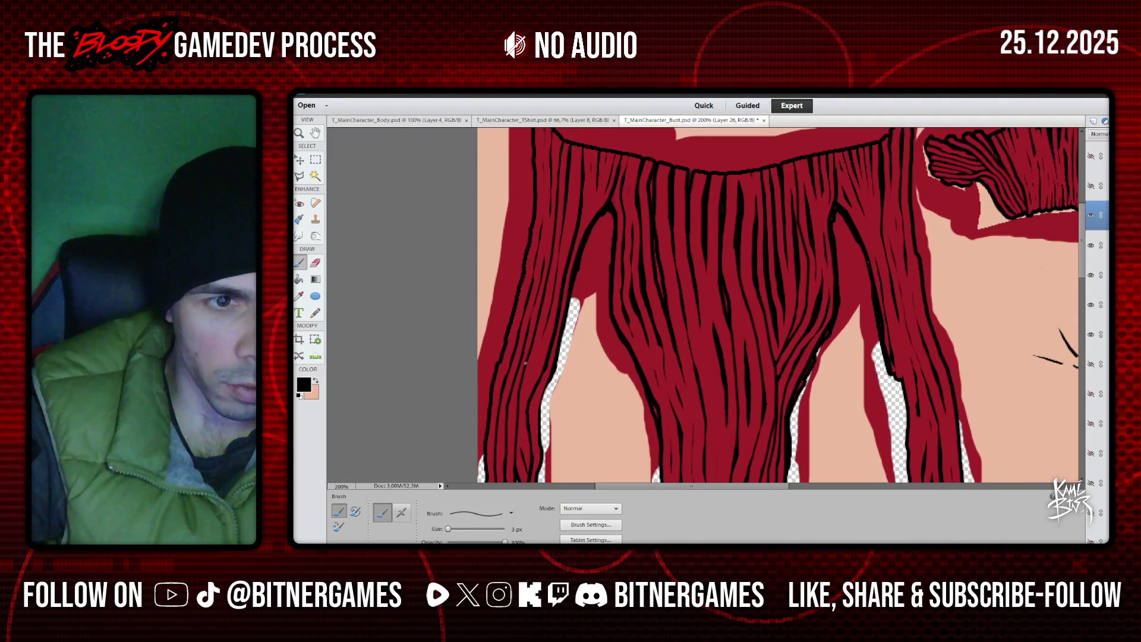
Paint thin black strands on the long hair, undo one, and enlarge the brush to 4 px
{"action": "scroll", "coordinate": [524, 355], "scroll_direction": "down", "scroll_amount": 1}
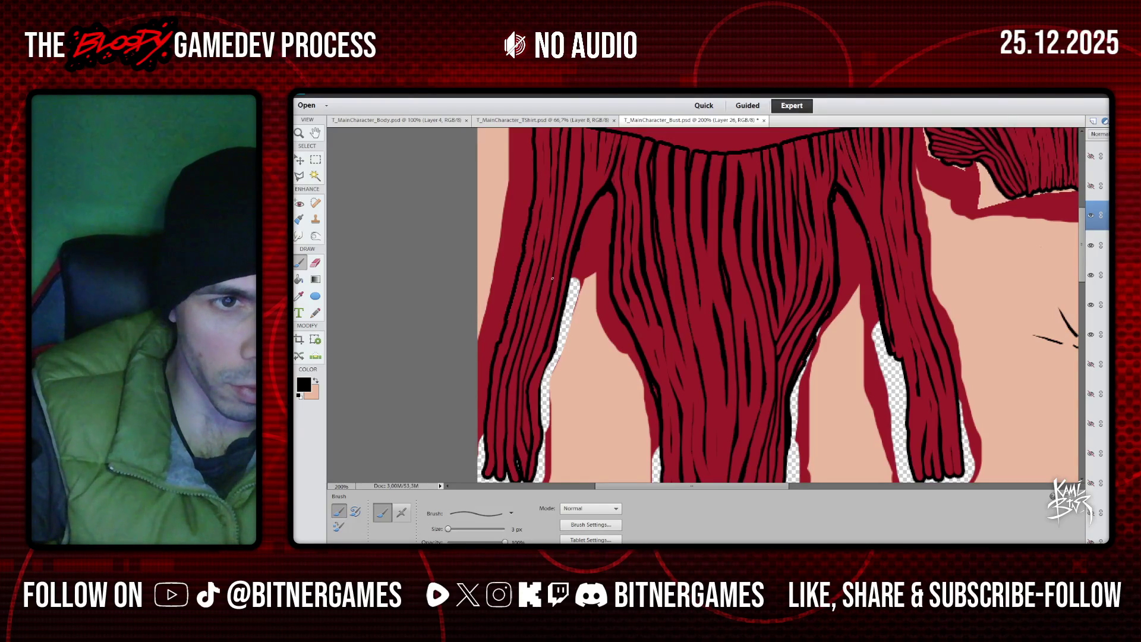
{"action": "left_click_drag", "start_coordinate": [560, 235], "coordinate": [563, 199]}
{"action": "scroll", "coordinate": [567, 180], "scroll_direction": "up", "scroll_amount": 3}
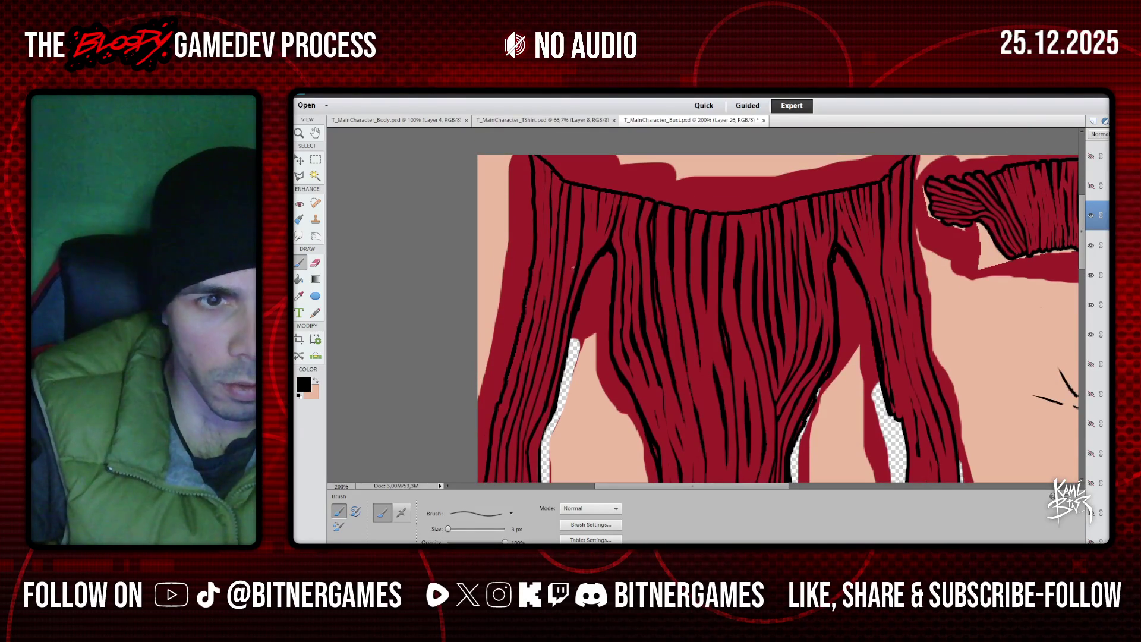
{"action": "left_click_drag", "start_coordinate": [590, 255], "coordinate": [590, 223]}
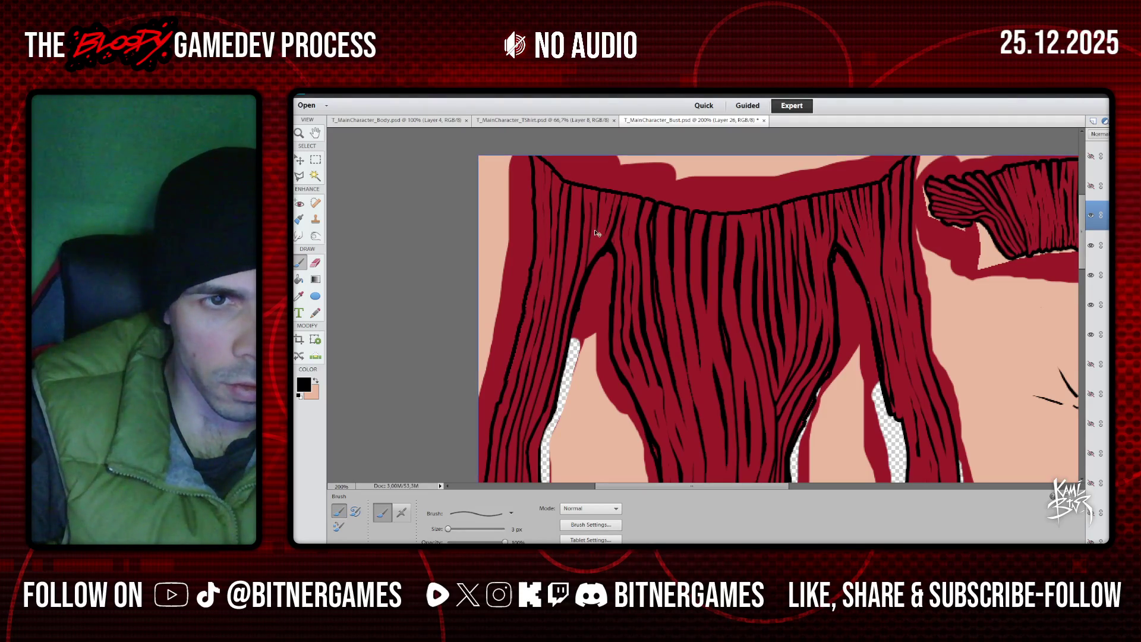
{"action": "key", "text": "ctrl+z"}
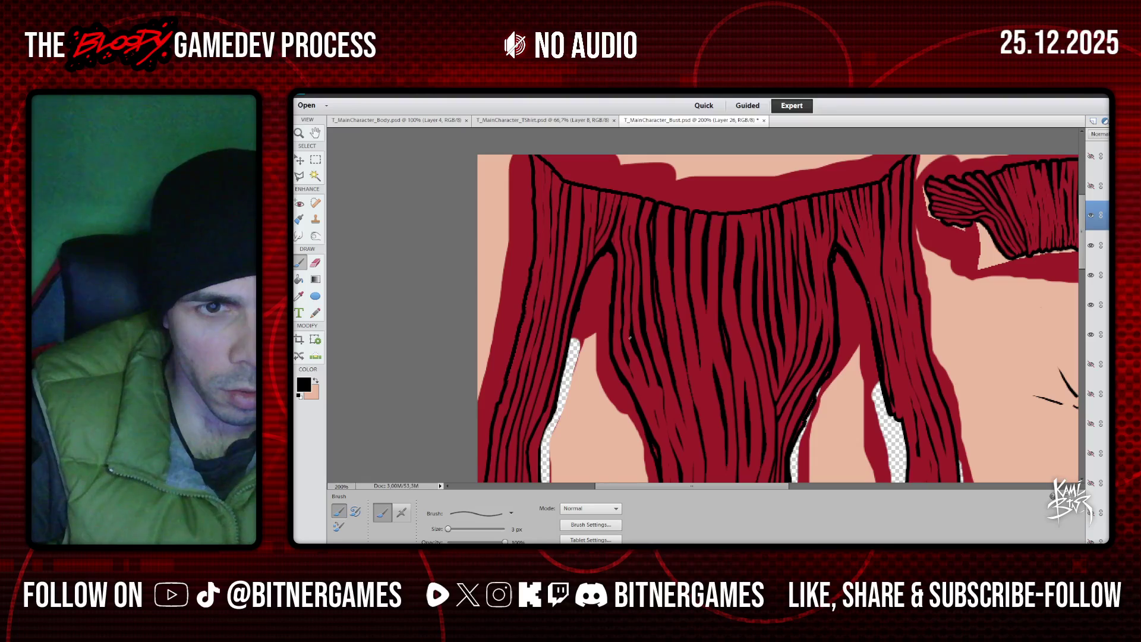
{"action": "scroll", "coordinate": [636, 345], "scroll_direction": "down", "scroll_amount": 1}
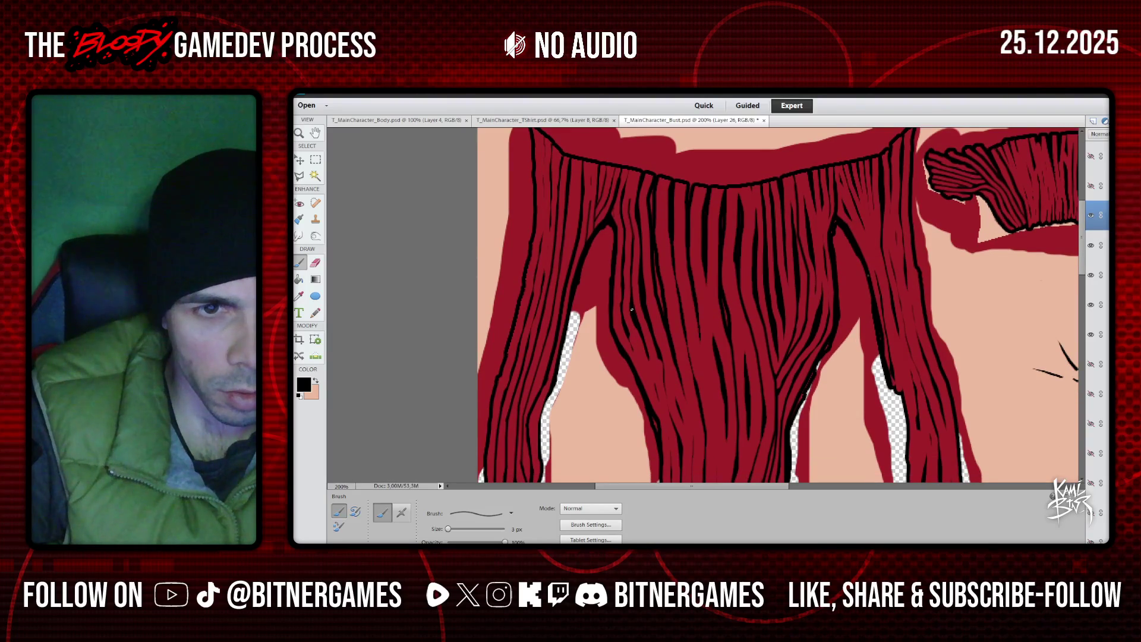
{"action": "left_click_drag", "start_coordinate": [449, 529], "coordinate": [447, 529]}
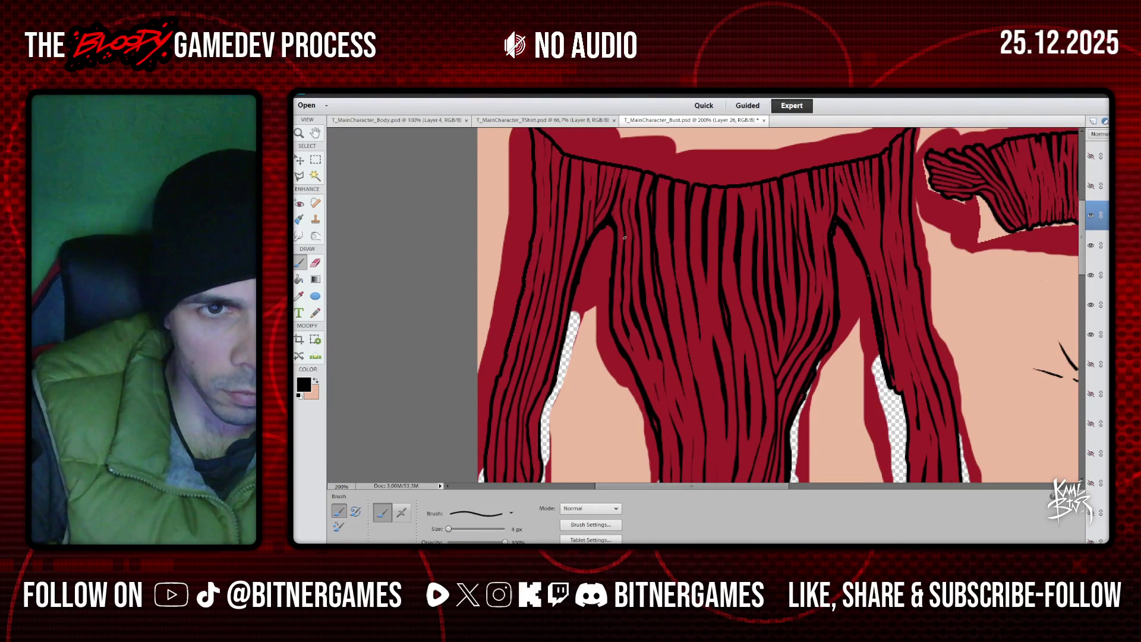
Draw dark strand lines down the lower hair lock, undoing one bad stroke
{"action": "mouse_move", "coordinate": [623, 238]}
{"action": "left_mouse_down"}
{"action": "mouse_move", "coordinate": [622, 316]}
{"action": "mouse_move", "coordinate": [659, 403]}
{"action": "left_mouse_up"}
{"action": "scroll", "coordinate": [661, 403], "scroll_direction": "down", "scroll_amount": 3}
{"action": "scroll", "coordinate": [660, 403], "scroll_direction": "down", "scroll_amount": 2}
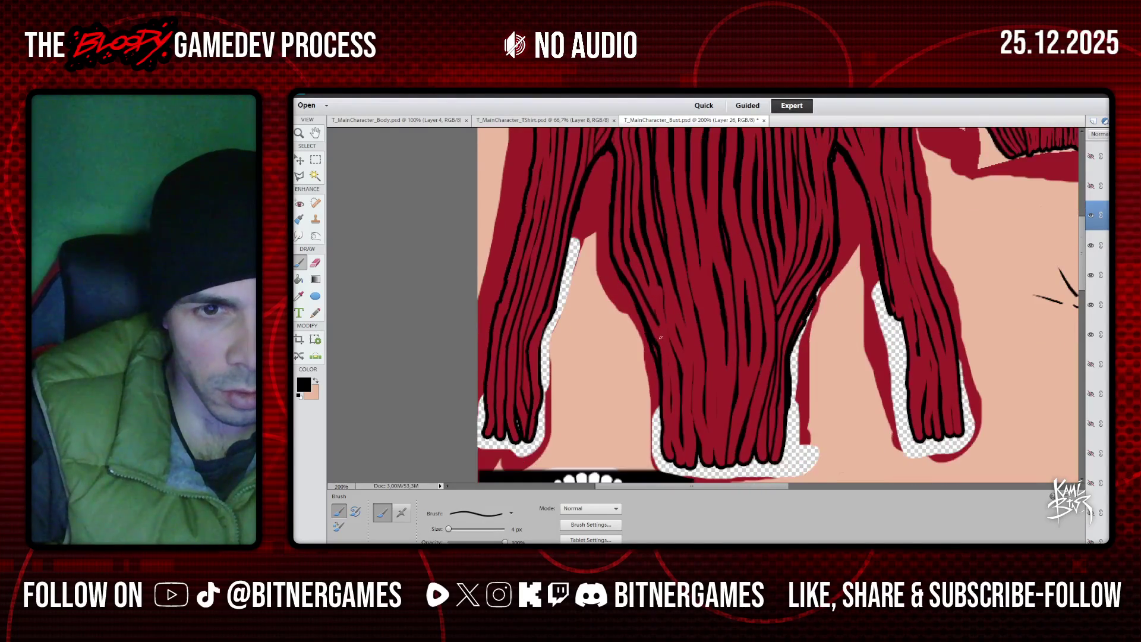
{"action": "left_click_drag", "start_coordinate": [667, 347], "coordinate": [671, 375]}
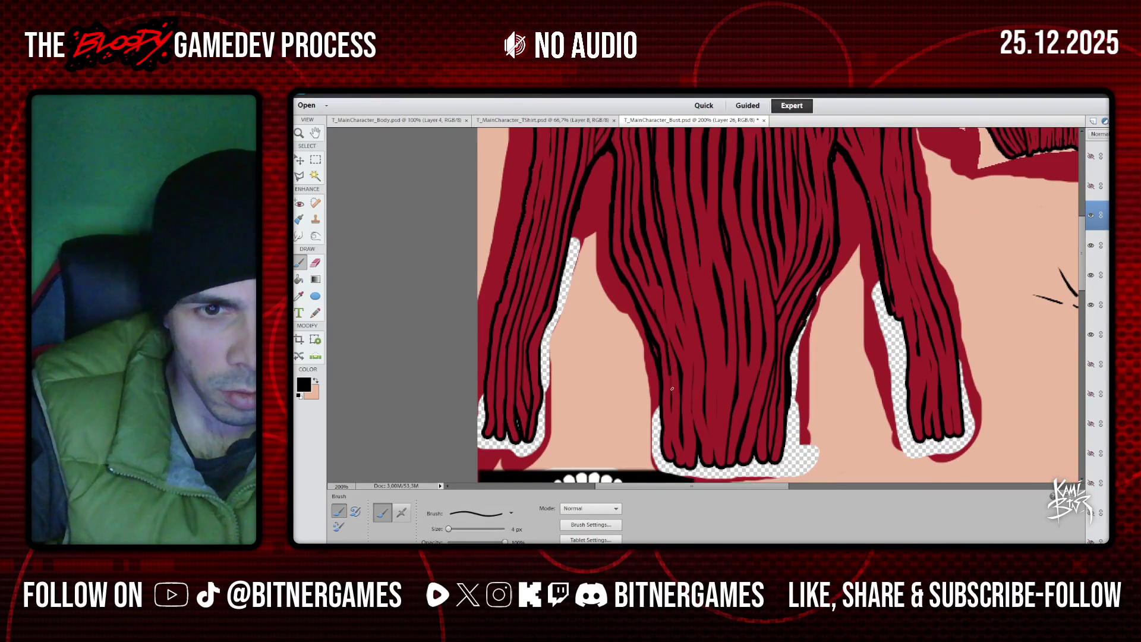
{"action": "key", "text": "ctrl+z"}
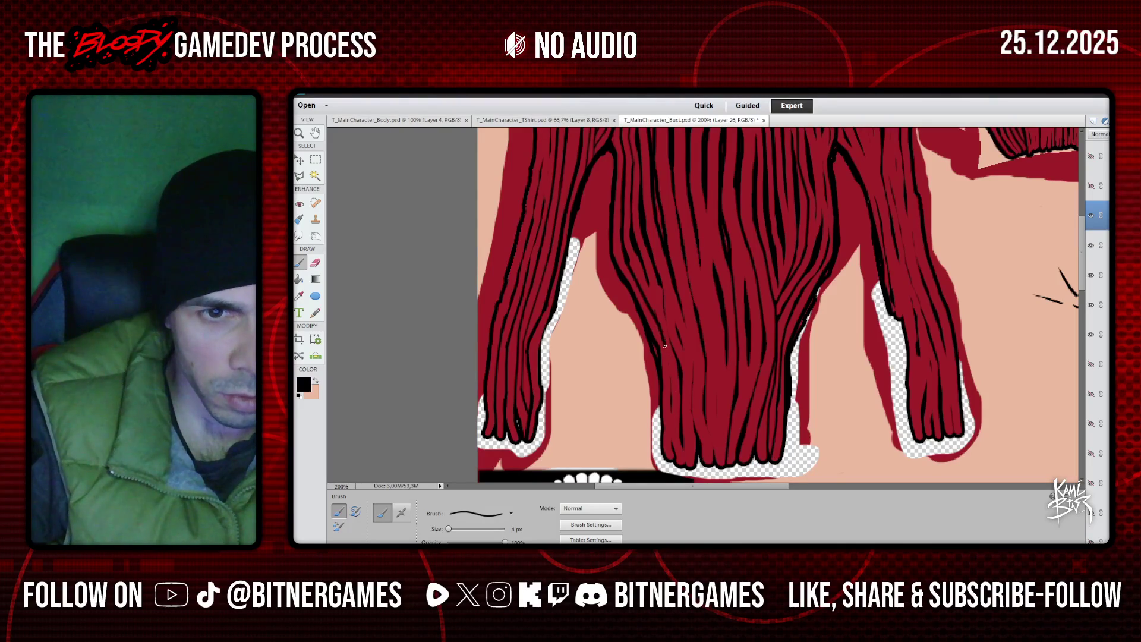
Add strands along the lock, at its bottom edge and higher up, then swap colours
{"action": "left_click_drag", "start_coordinate": [668, 364], "coordinate": [665, 347]}
{"action": "left_click_drag", "start_coordinate": [671, 393], "coordinate": [673, 445]}
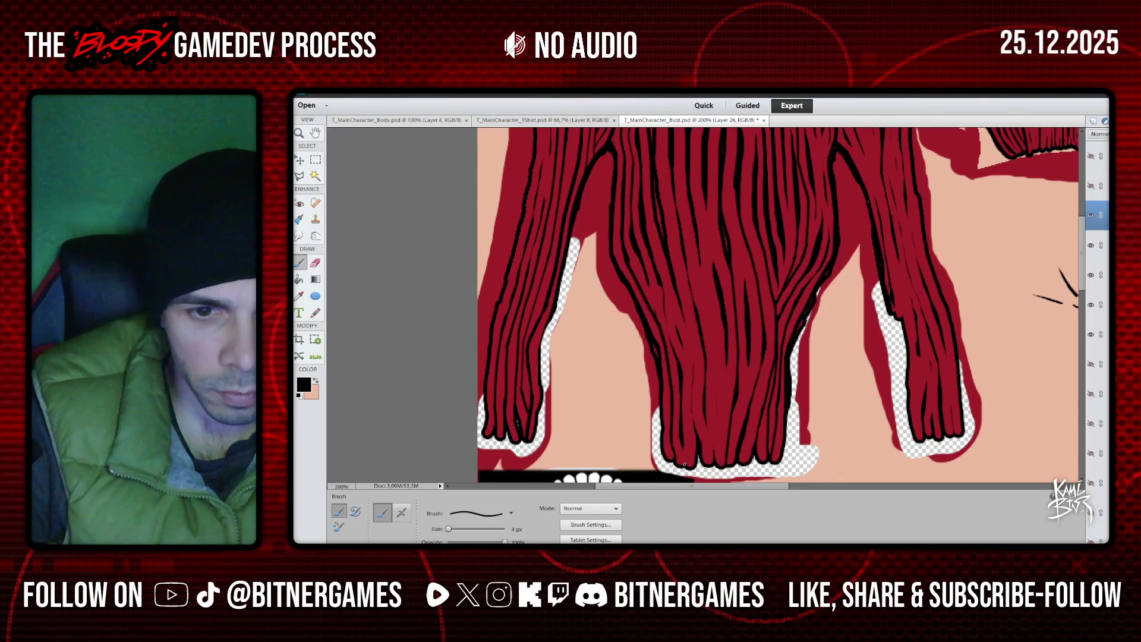
{"action": "left_click_drag", "start_coordinate": [684, 456], "coordinate": [681, 446]}
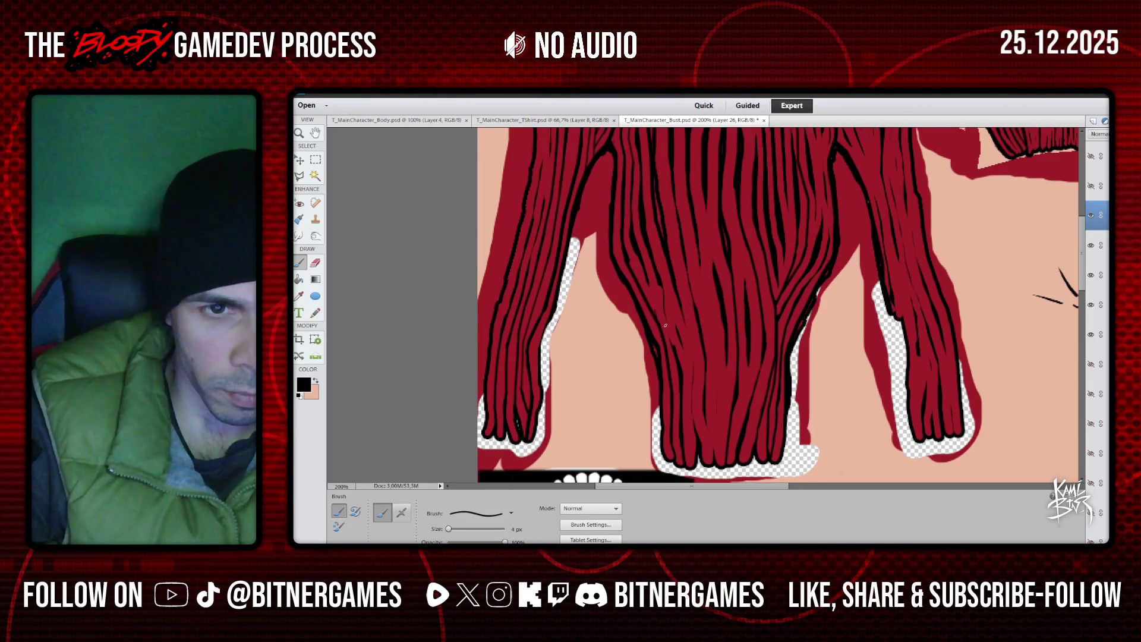
{"action": "left_click_drag", "start_coordinate": [658, 302], "coordinate": [665, 326]}
{"action": "left_click_drag", "start_coordinate": [646, 279], "coordinate": [658, 304]}
{"action": "scroll", "coordinate": [637, 253], "scroll_direction": "up", "scroll_amount": 3}
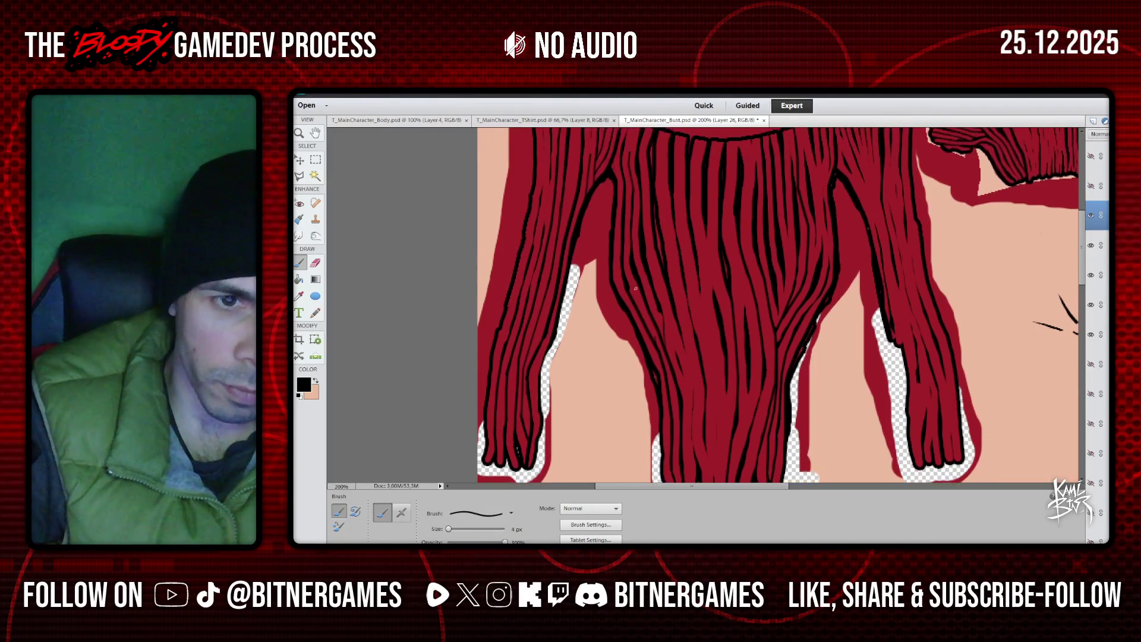
{"action": "left_click", "coordinate": [316, 379]}
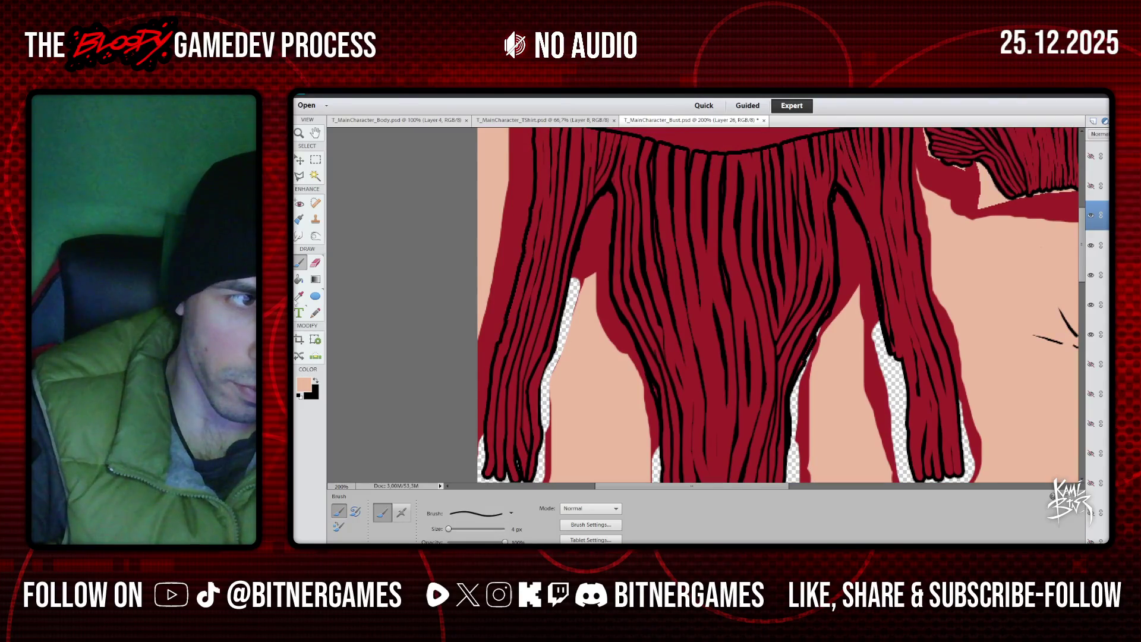
Sample the hair's dark red with the Eyedropper and restore black as the Brush colour
{"action": "key", "text": "i"}
{"action": "left_click", "coordinate": [654, 297]}
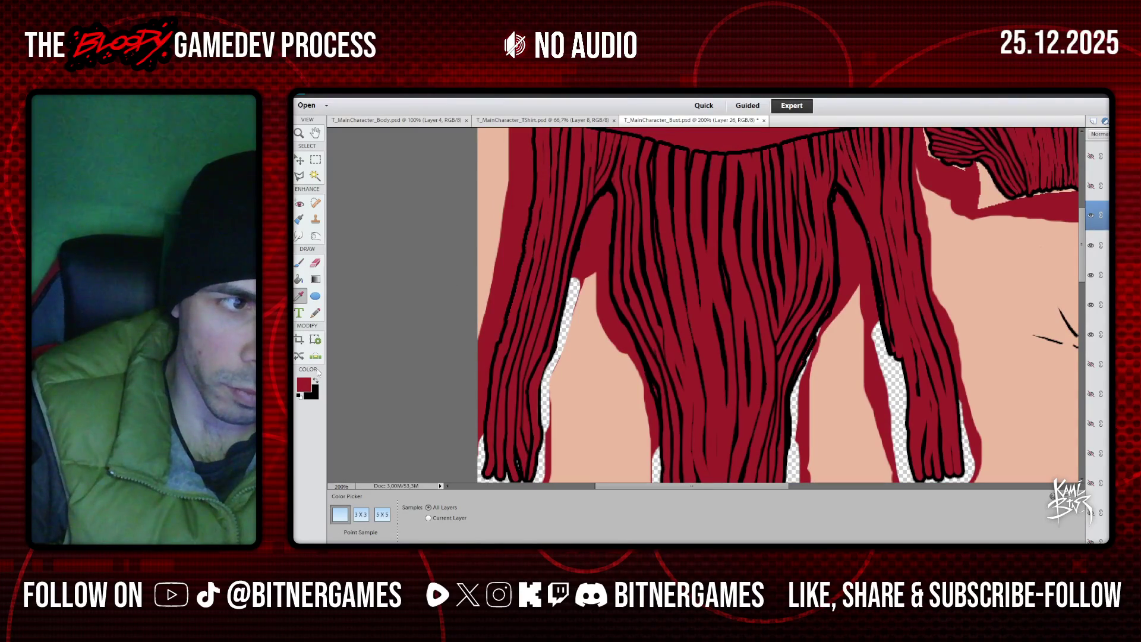
{"action": "left_click", "coordinate": [300, 264]}
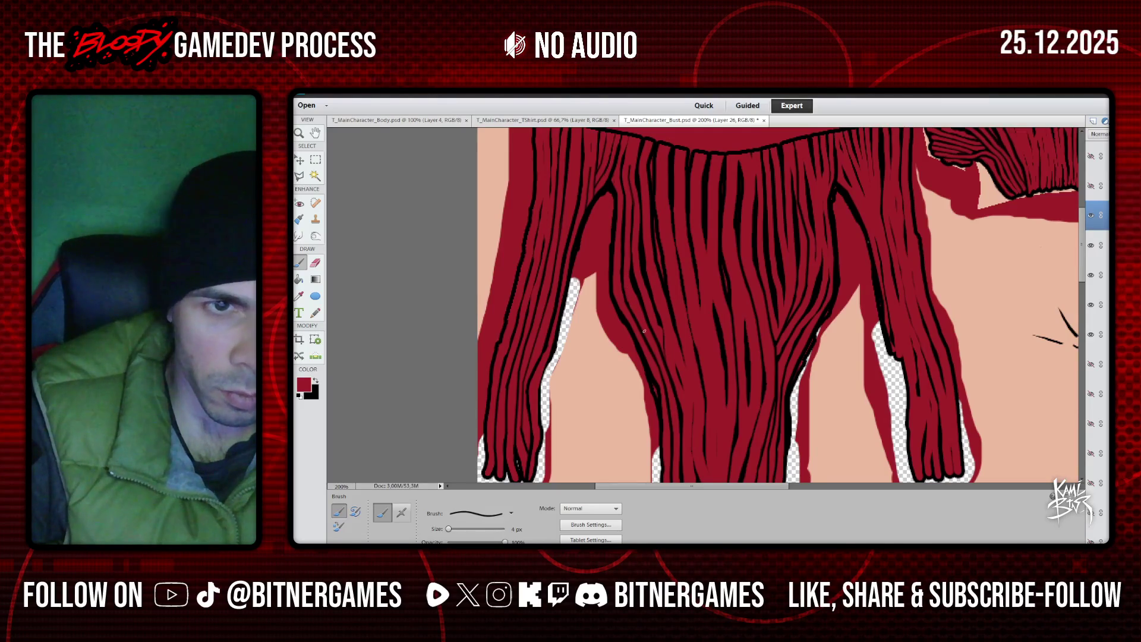
{"action": "key", "text": "x"}
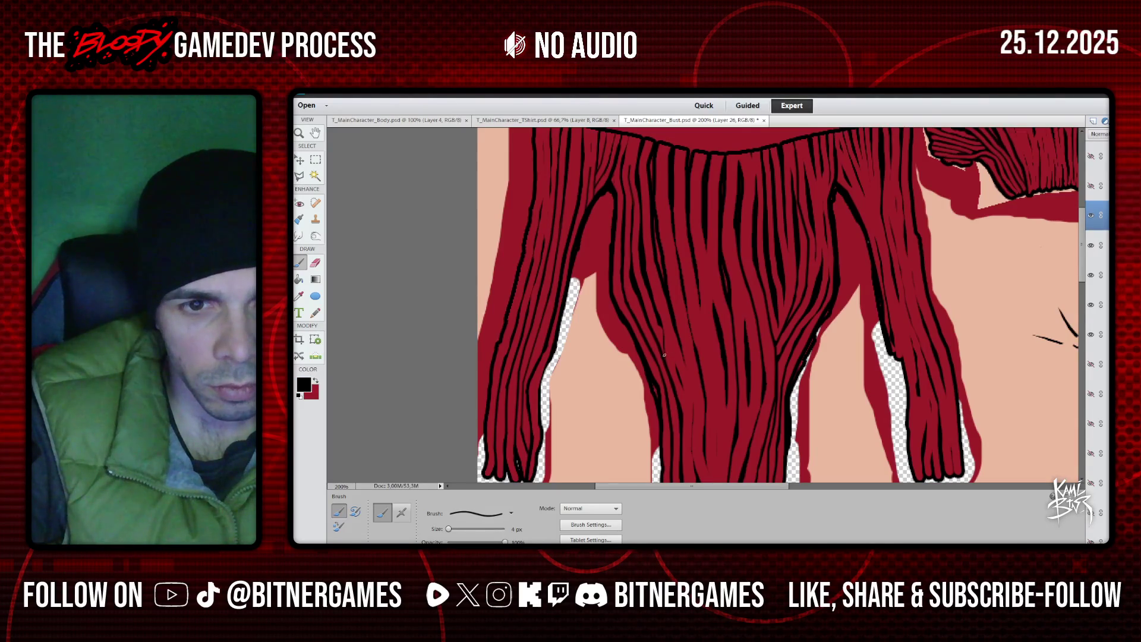
Paint four thin black strand lines down the lower red hair locks
{"action": "left_click_drag", "start_coordinate": [664, 356], "coordinate": [664, 332]}
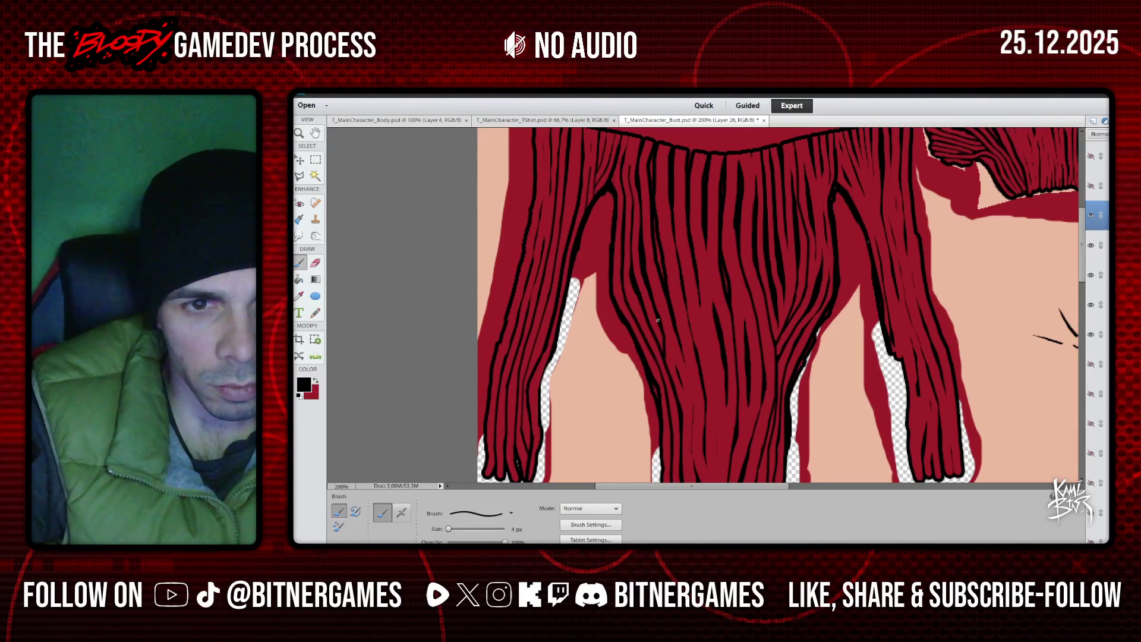
{"action": "scroll", "coordinate": [654, 303], "scroll_direction": "up", "scroll_amount": 1}
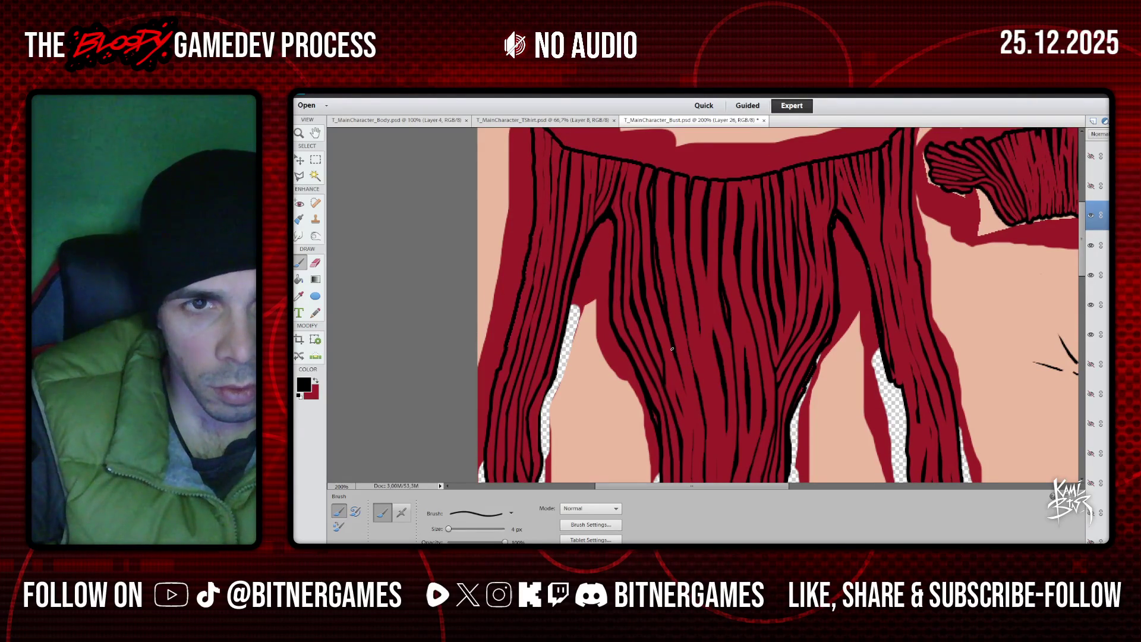
{"action": "left_click_drag", "start_coordinate": [674, 353], "coordinate": [693, 450]}
{"action": "scroll", "coordinate": [692, 416], "scroll_direction": "down", "scroll_amount": 3}
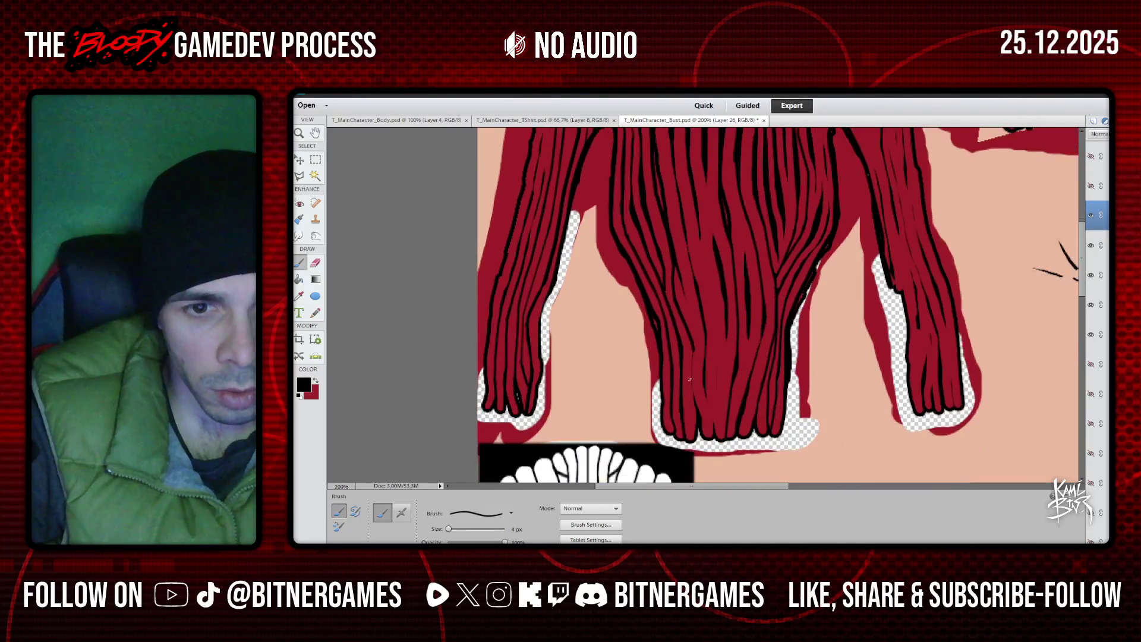
{"action": "mouse_move", "coordinate": [693, 351]}
{"action": "left_mouse_down"}
{"action": "mouse_move", "coordinate": [696, 408]}
{"action": "mouse_move", "coordinate": [714, 430]}
{"action": "left_mouse_up"}
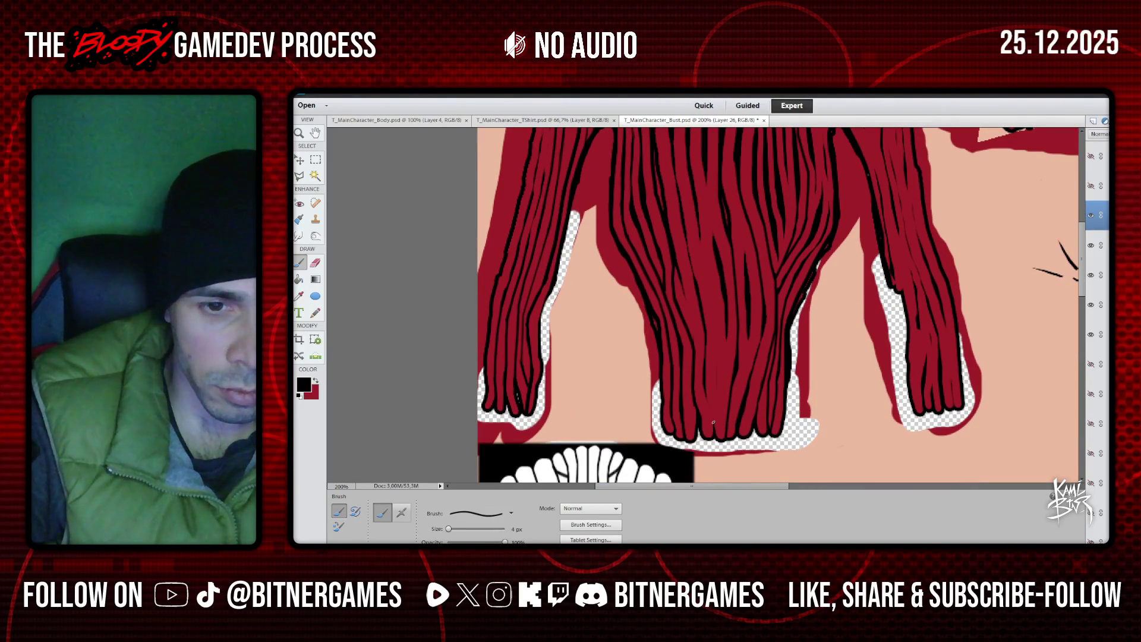
{"action": "left_click_drag", "start_coordinate": [702, 383], "coordinate": [706, 330]}
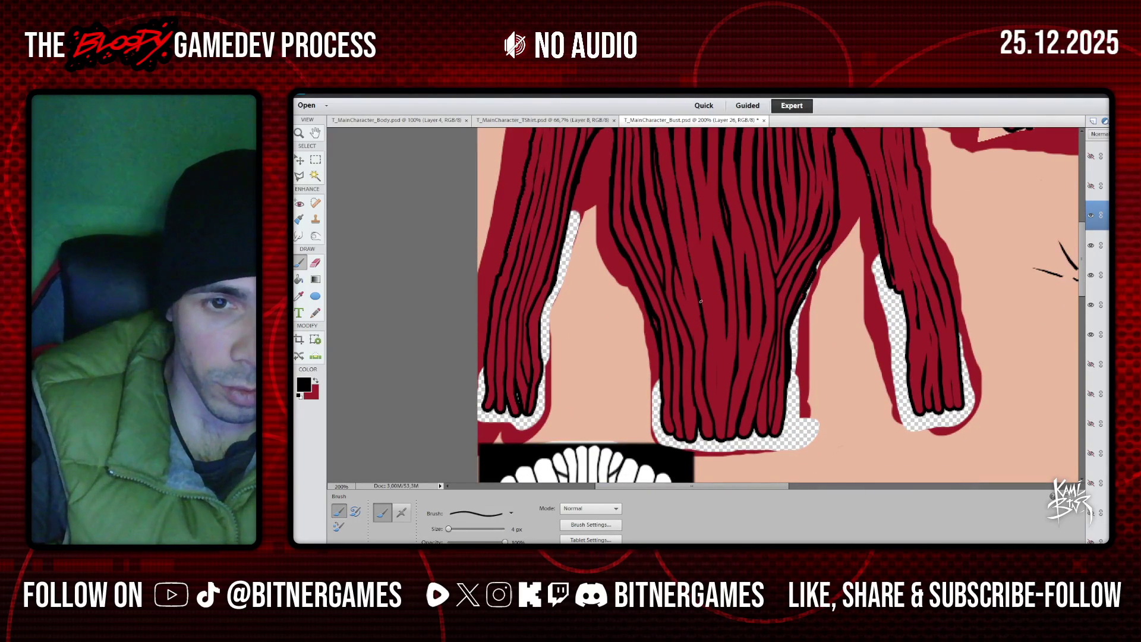
Undo the last two unwanted strand strokes
{"action": "scroll", "coordinate": [683, 252], "scroll_direction": "up", "scroll_amount": 2}
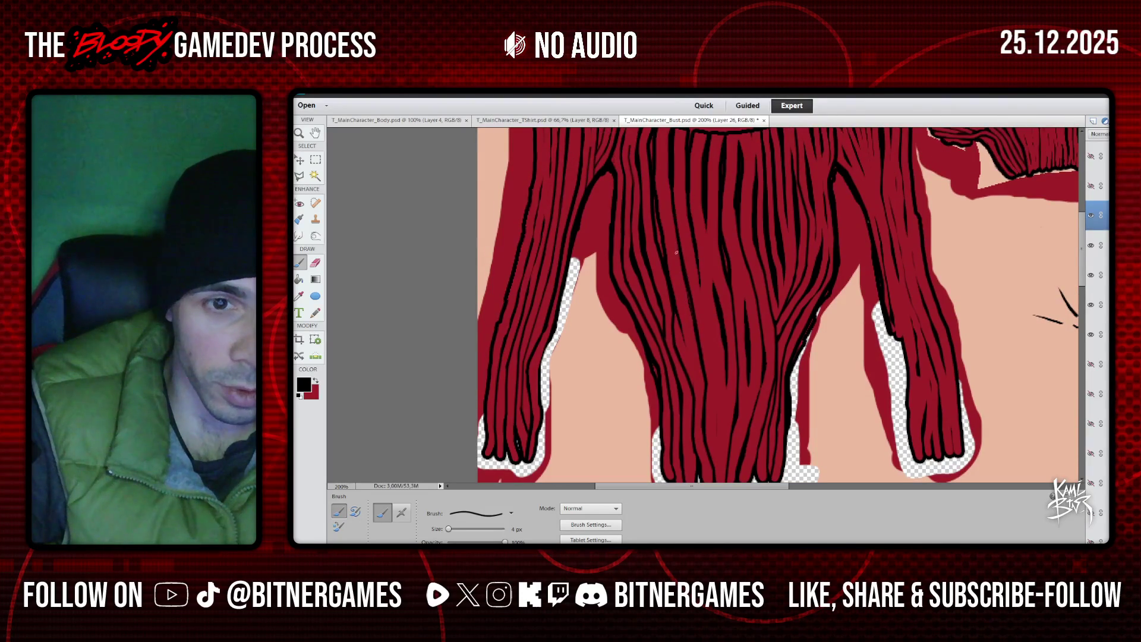
{"action": "scroll", "coordinate": [681, 280], "scroll_direction": "up", "scroll_amount": 1}
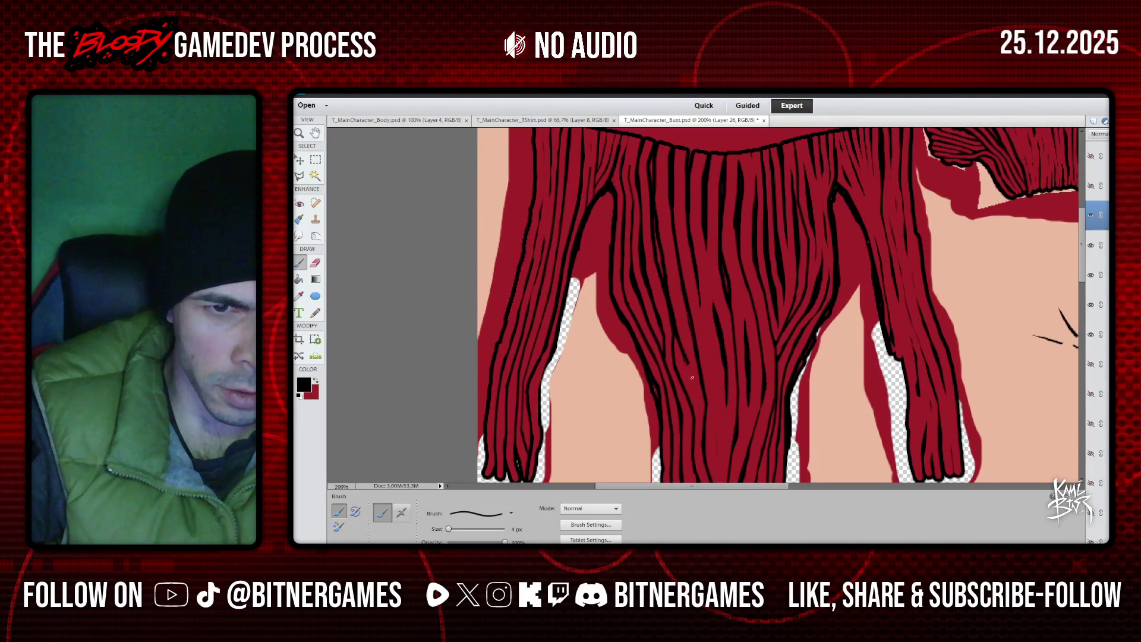
{"action": "key", "text": "ctrl+z"}
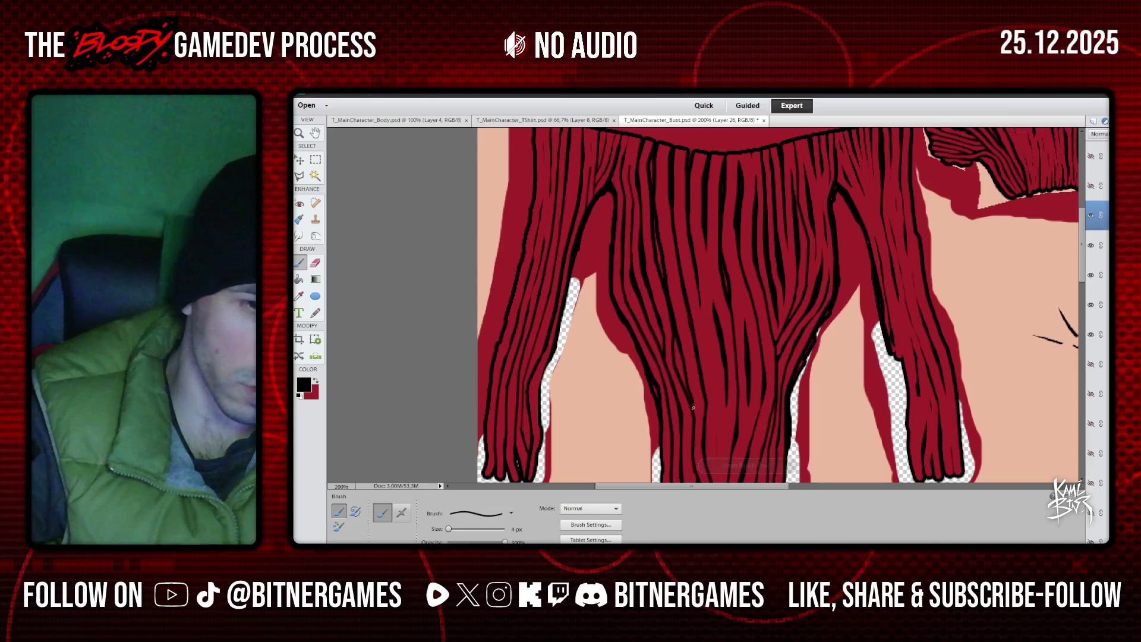
{"action": "key", "text": "ctrl+z"}
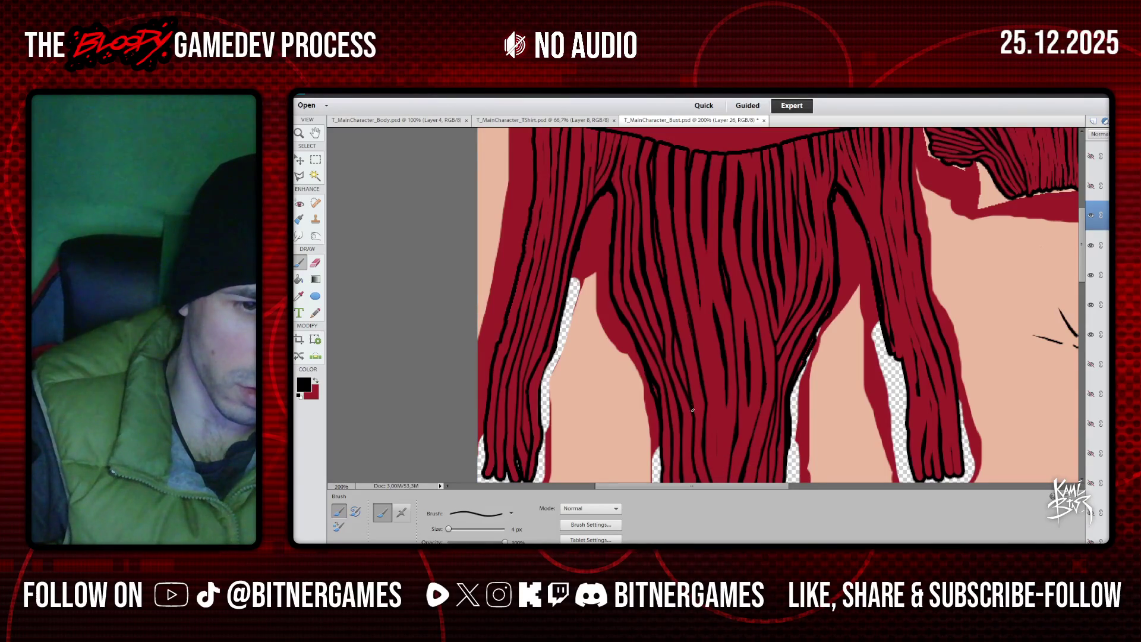
{"action": "scroll", "coordinate": [702, 416], "scroll_direction": "down", "scroll_amount": 2}
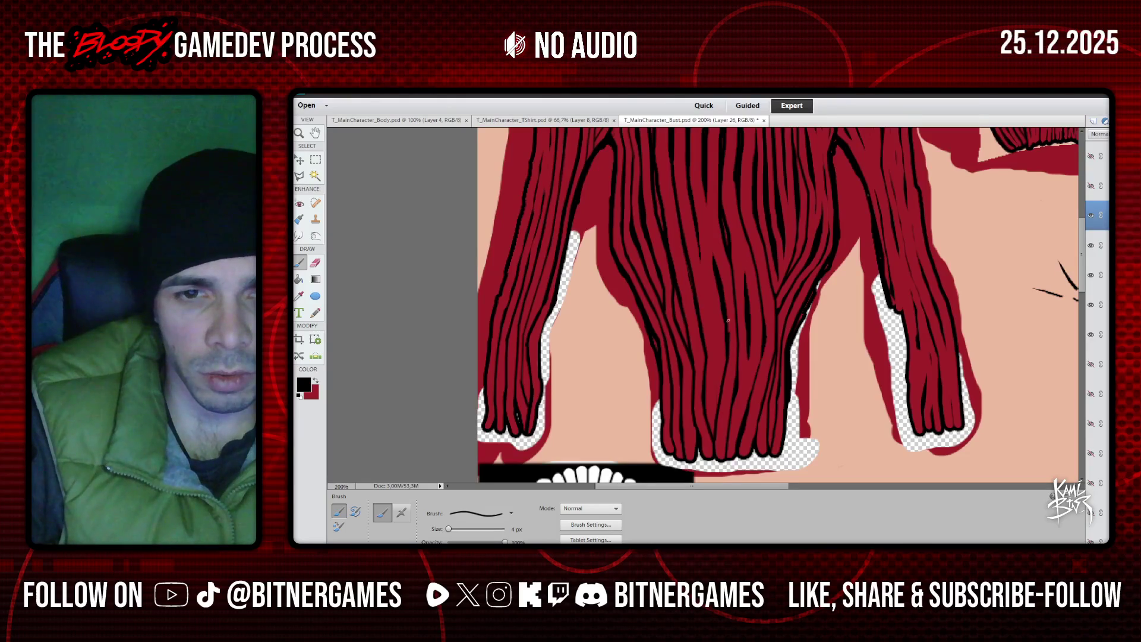
Add short strand lines to the hair, undoing a stray long stroke
{"action": "left_click_drag", "start_coordinate": [725, 307], "coordinate": [729, 334]}
{"action": "left_click_drag", "start_coordinate": [716, 266], "coordinate": [714, 254]}
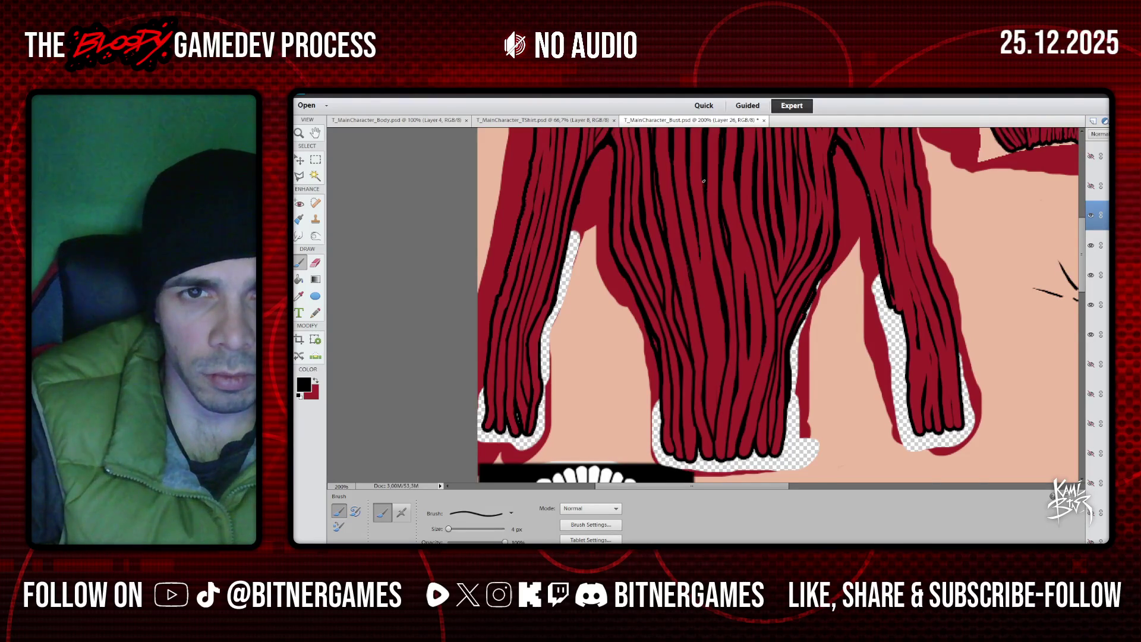
{"action": "scroll", "coordinate": [692, 249], "scroll_direction": "up", "scroll_amount": 2}
{"action": "scroll", "coordinate": [693, 267], "scroll_direction": "down", "scroll_amount": 1}
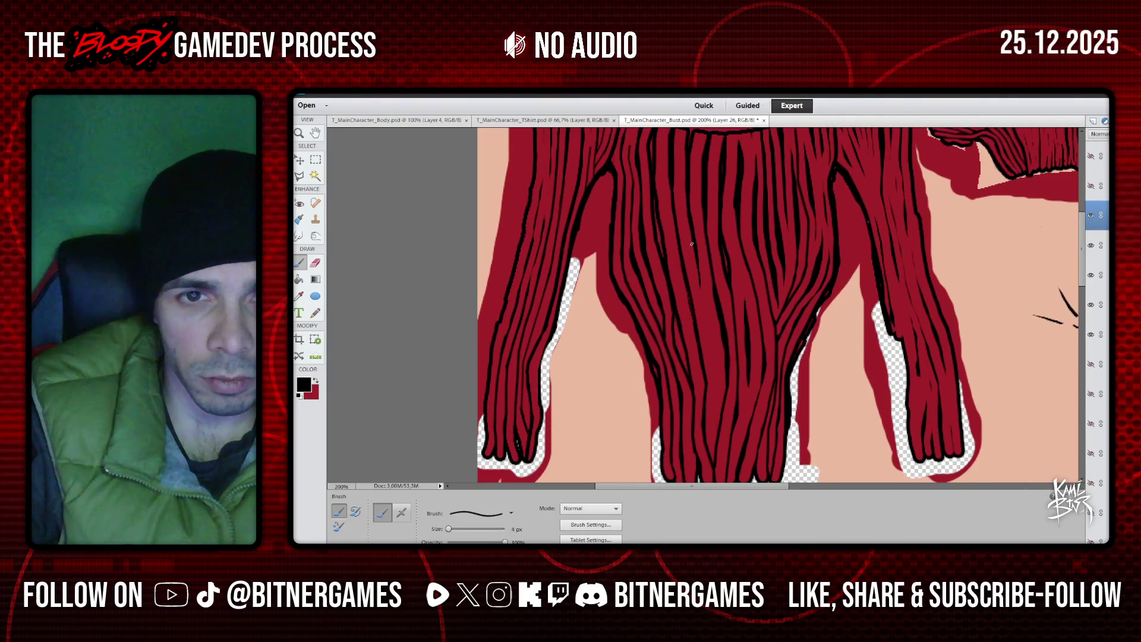
{"action": "left_click_drag", "start_coordinate": [698, 264], "coordinate": [717, 375]}
{"action": "key", "text": "ctrl+z"}
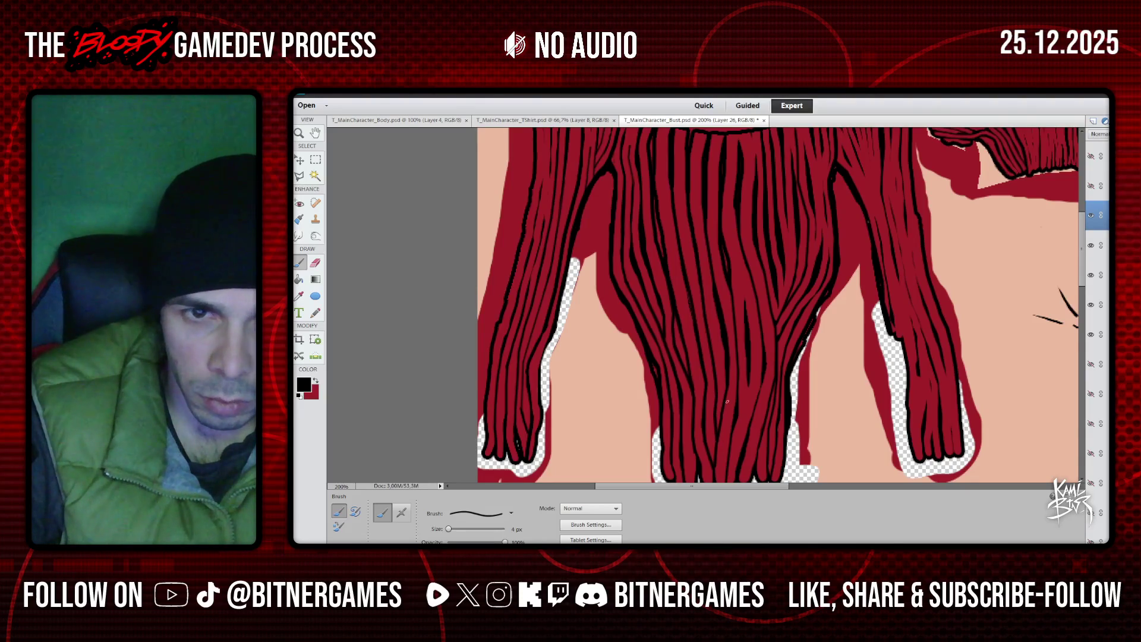
Add a series of short strand lines near the top and right of the hair
{"action": "scroll", "coordinate": [731, 344], "scroll_direction": "up", "scroll_amount": 1}
{"action": "scroll", "coordinate": [737, 313], "scroll_direction": "down", "scroll_amount": 3}
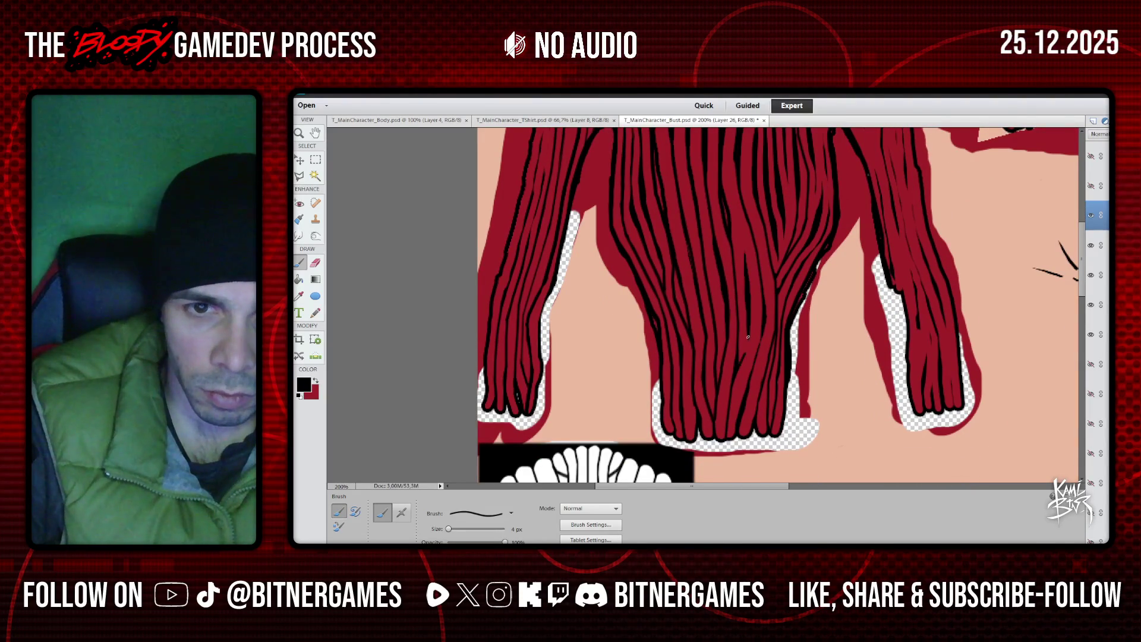
{"action": "left_click_drag", "start_coordinate": [749, 332], "coordinate": [743, 353]}
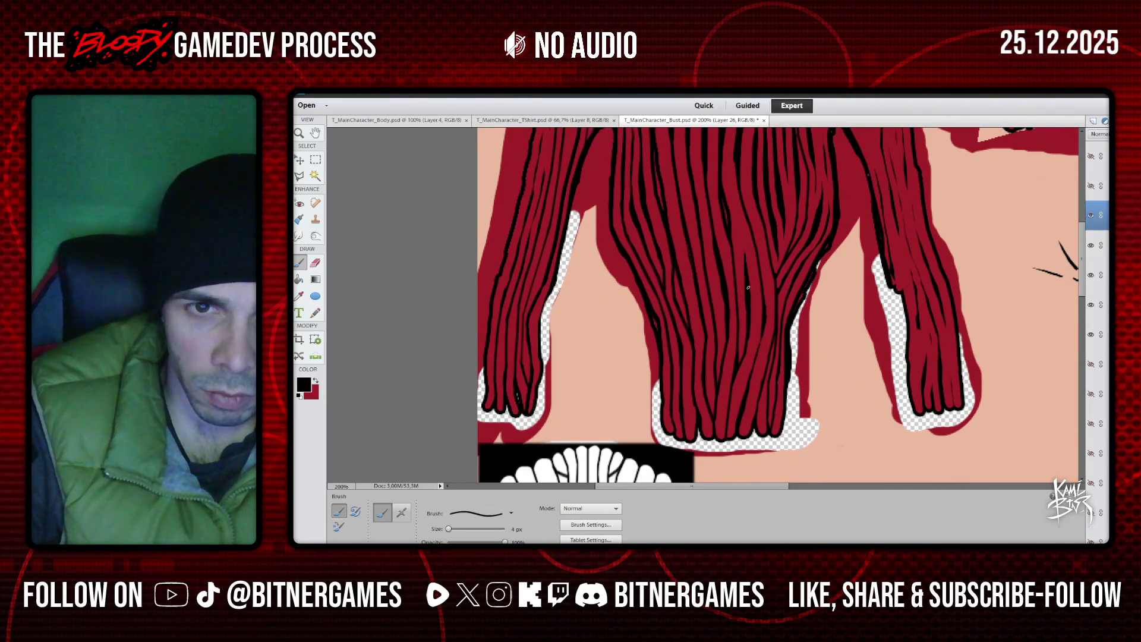
{"action": "scroll", "coordinate": [748, 288], "scroll_direction": "up", "scroll_amount": 1}
{"action": "left_click_drag", "start_coordinate": [741, 241], "coordinate": [743, 264]}
{"action": "left_click_drag", "start_coordinate": [740, 221], "coordinate": [742, 238]}
{"action": "left_click_drag", "start_coordinate": [736, 198], "coordinate": [741, 223]}
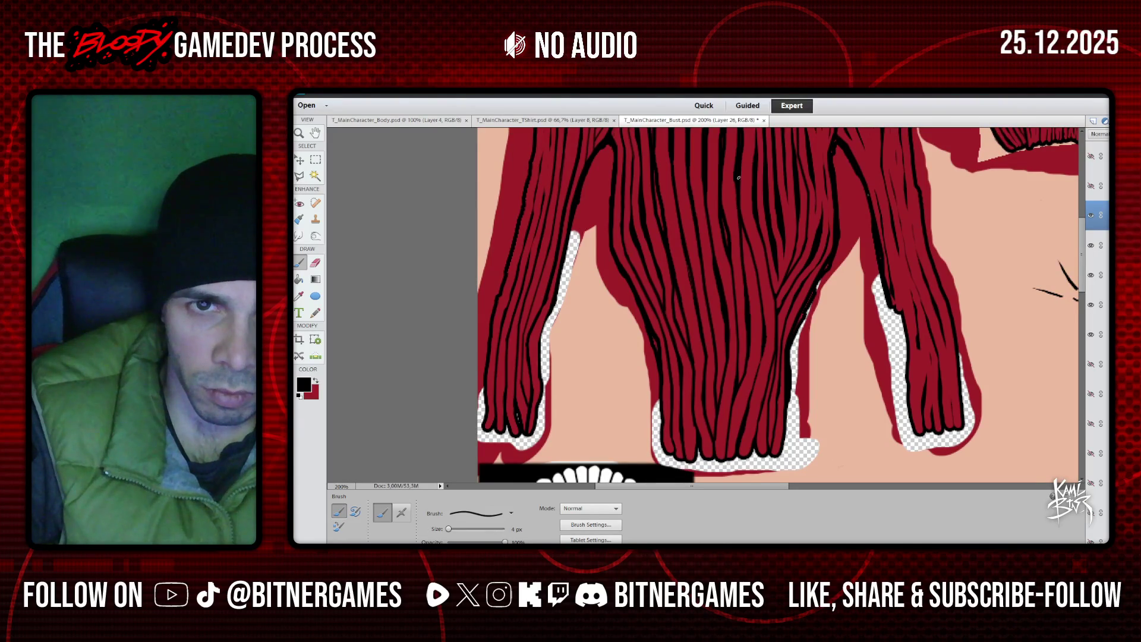
{"action": "scroll", "coordinate": [736, 179], "scroll_direction": "up", "scroll_amount": 4}
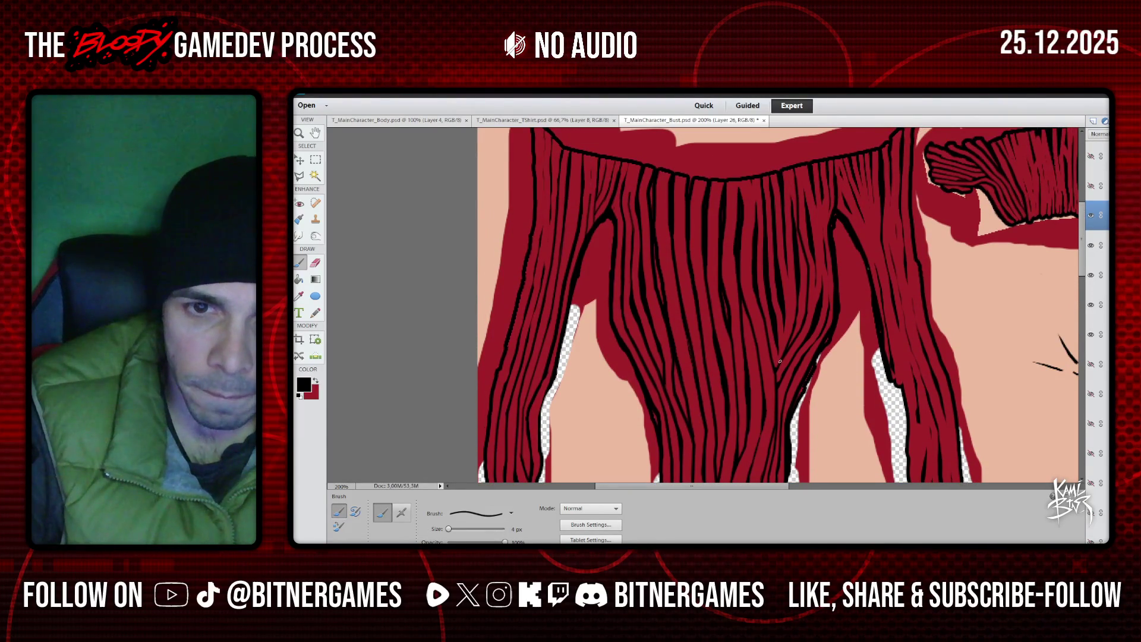
{"action": "left_click_drag", "start_coordinate": [779, 362], "coordinate": [777, 337]}
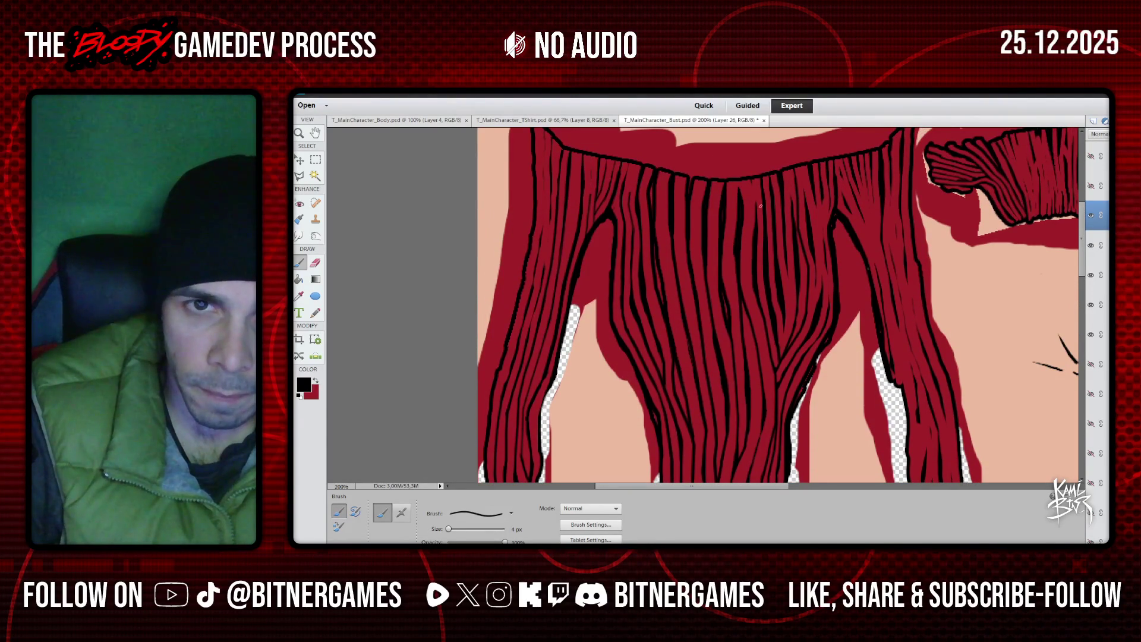
{"action": "left_click_drag", "start_coordinate": [755, 227], "coordinate": [755, 200]}
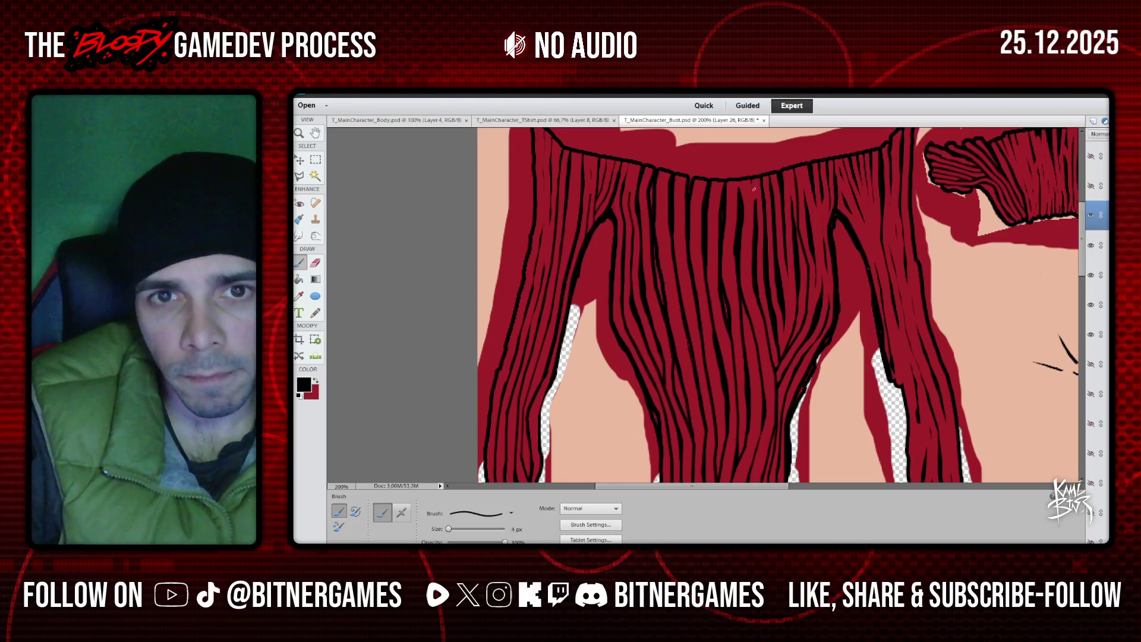
Switch back to black and draw a long joined strand on the left lock
{"action": "left_click", "coordinate": [316, 381]}
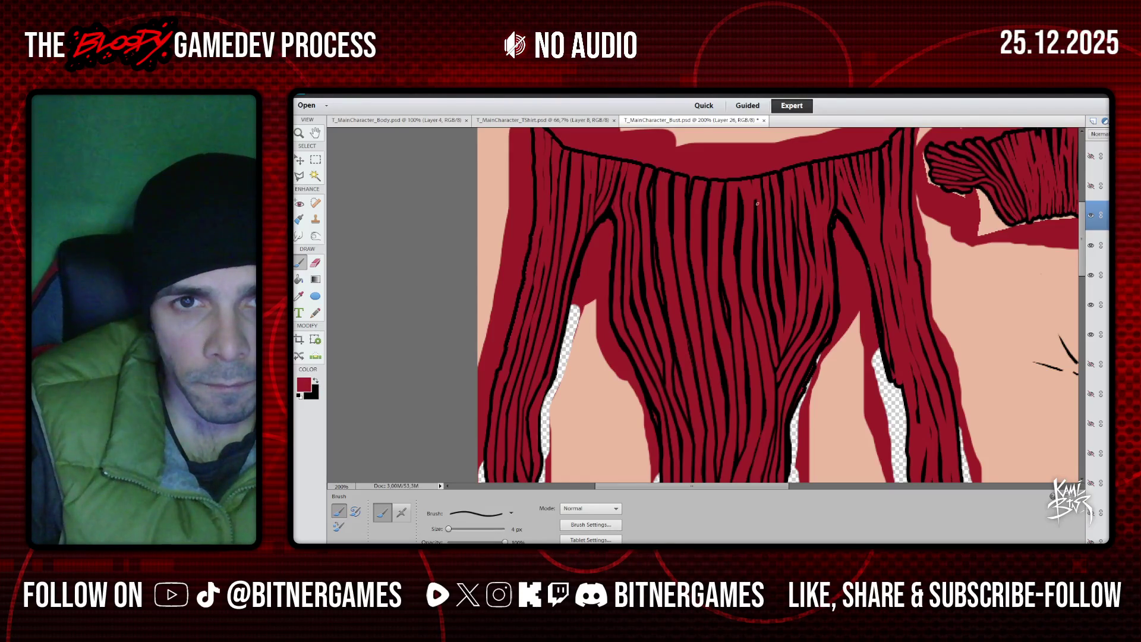
{"action": "scroll", "coordinate": [760, 228], "scroll_direction": "down", "scroll_amount": 1}
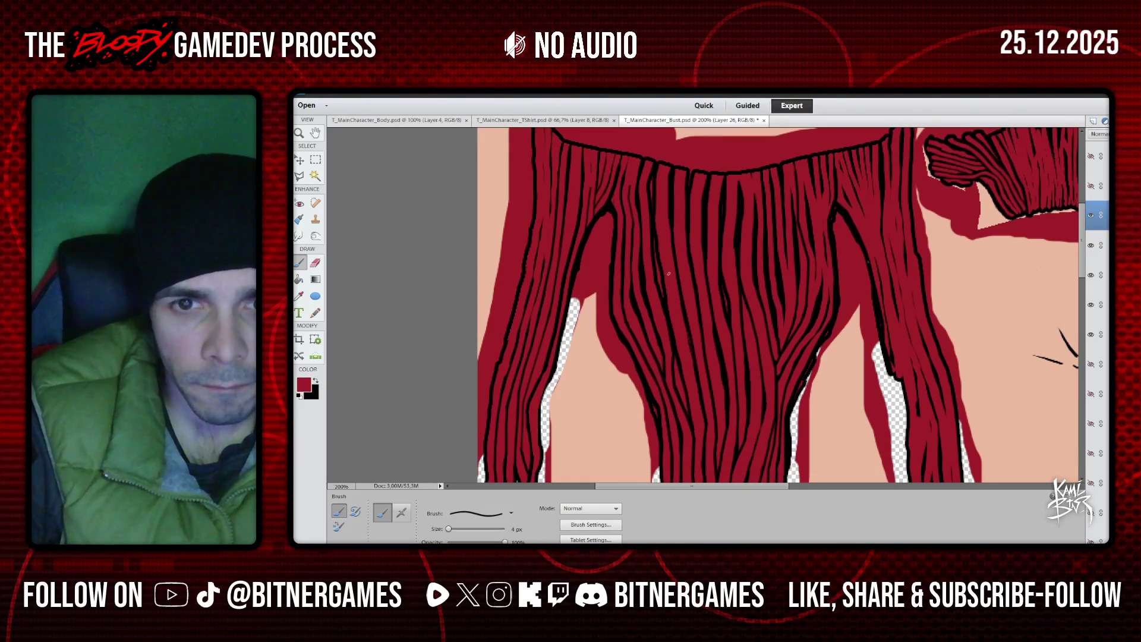
{"action": "left_click", "coordinate": [319, 381]}
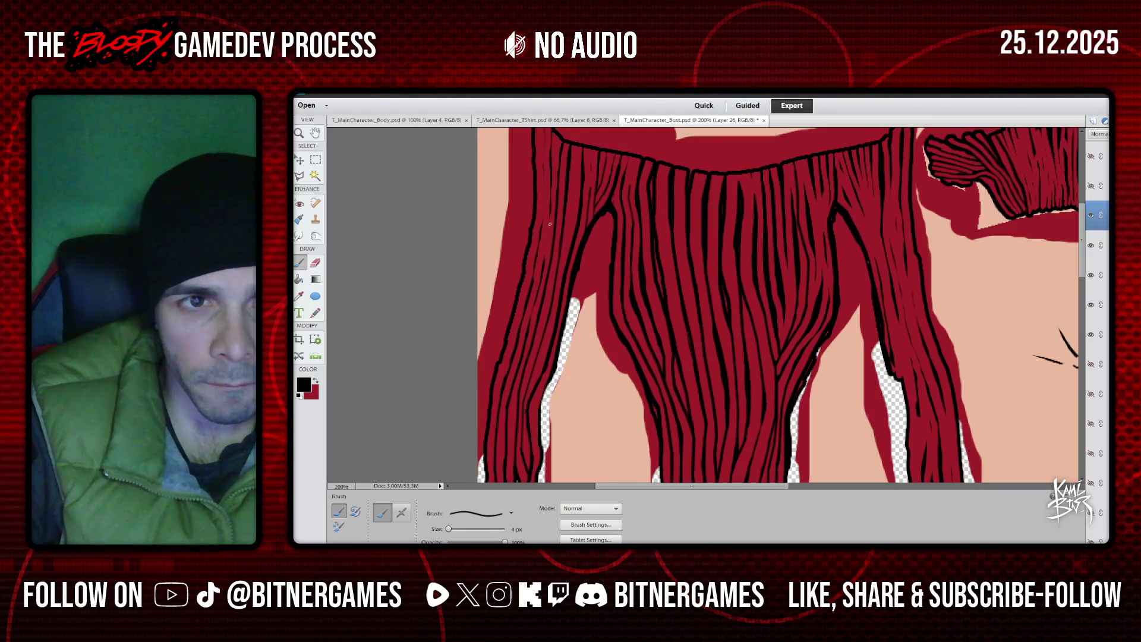
{"action": "left_click_drag", "start_coordinate": [548, 218], "coordinate": [542, 264]}
{"action": "left_click_drag", "start_coordinate": [551, 203], "coordinate": [548, 218]}
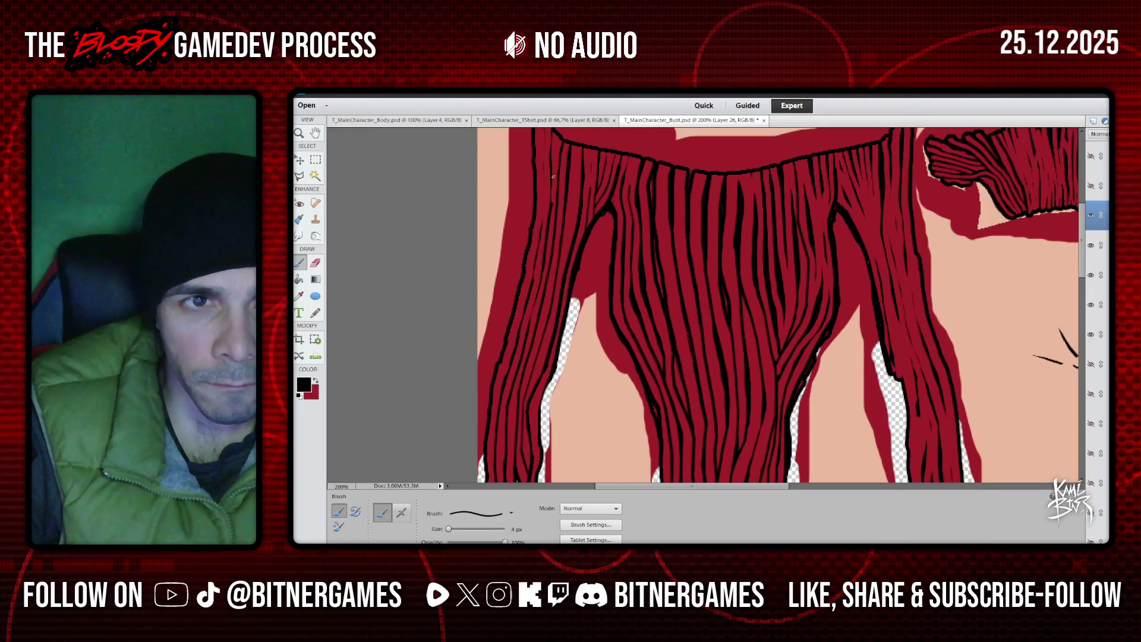
{"action": "left_click_drag", "start_coordinate": [550, 167], "coordinate": [554, 202]}
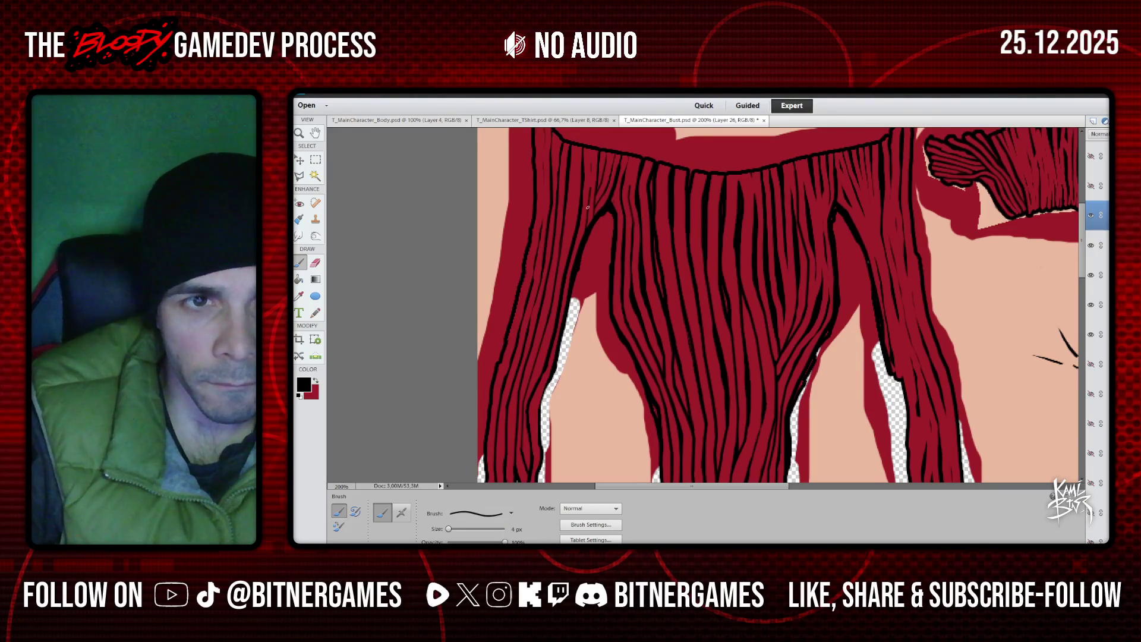
Add vertical strand lines in the hair's centre, undoing the last one
{"action": "scroll", "coordinate": [586, 199], "scroll_direction": "down", "scroll_amount": 1}
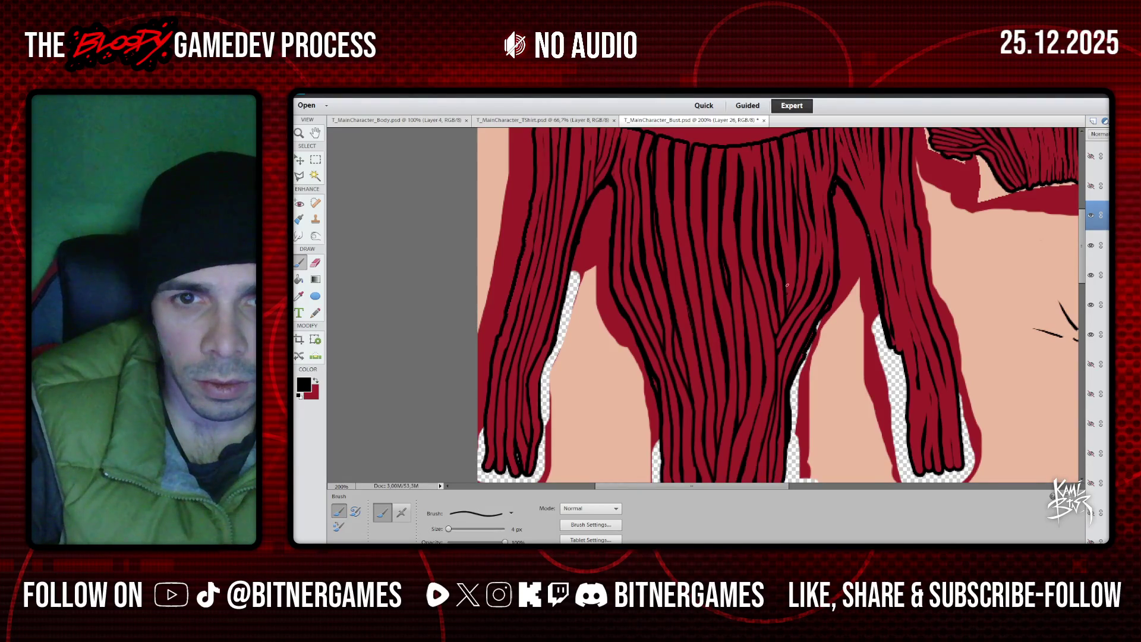
{"action": "left_click_drag", "start_coordinate": [790, 280], "coordinate": [788, 250]}
{"action": "scroll", "coordinate": [814, 285], "scroll_direction": "up", "scroll_amount": 1}
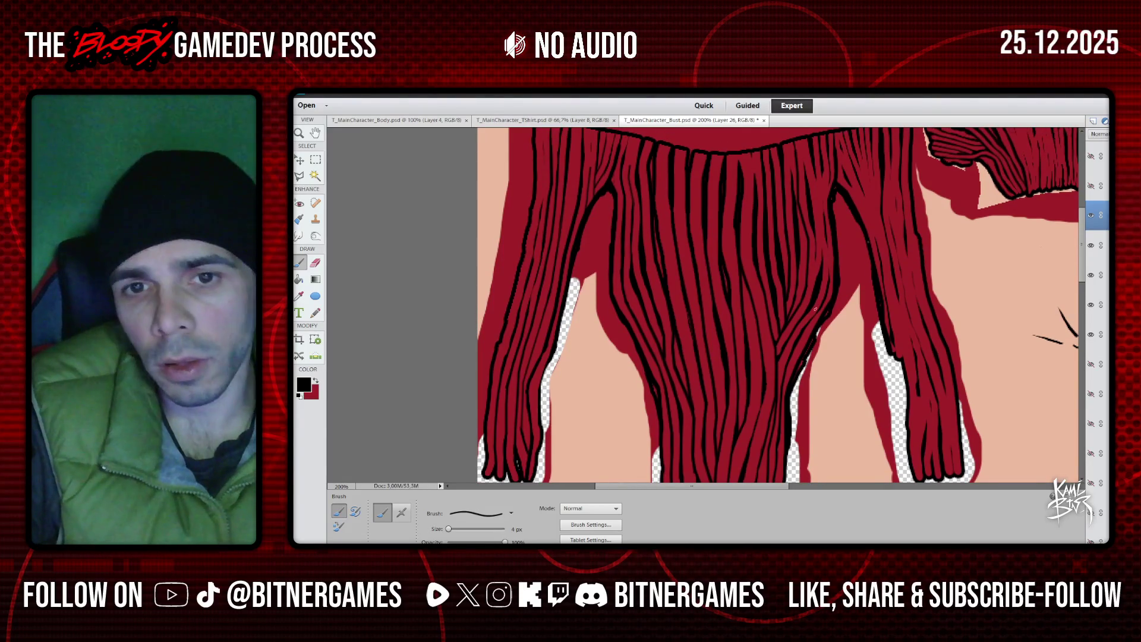
{"action": "left_click_drag", "start_coordinate": [814, 286], "coordinate": [811, 216]}
{"action": "left_click_drag", "start_coordinate": [804, 157], "coordinate": [803, 140]}
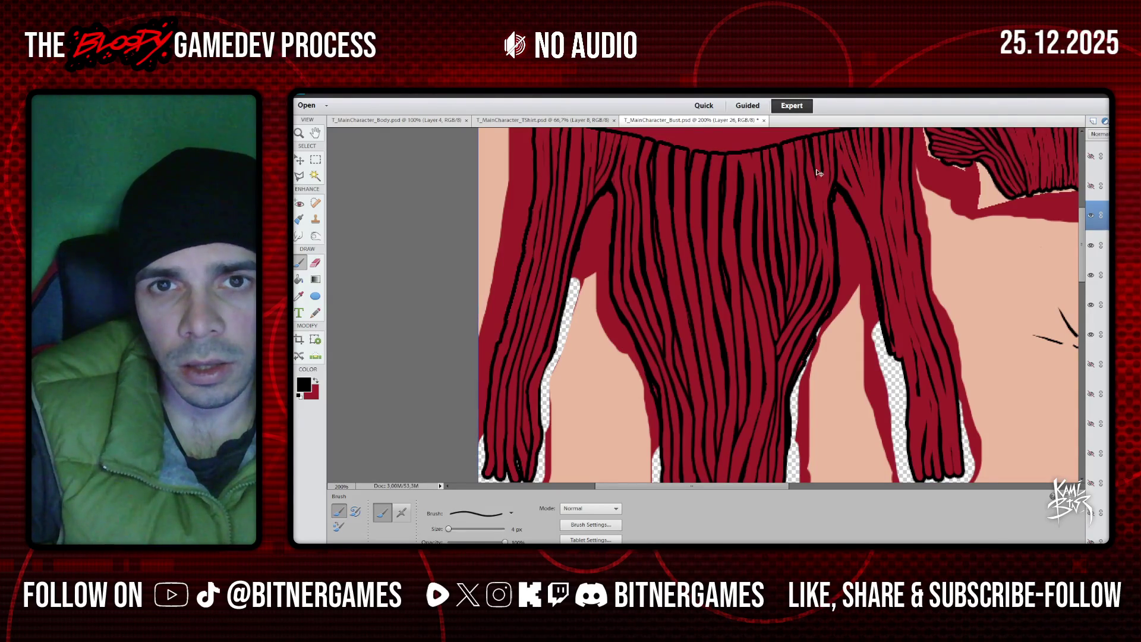
{"action": "key", "text": "ctrl+z"}
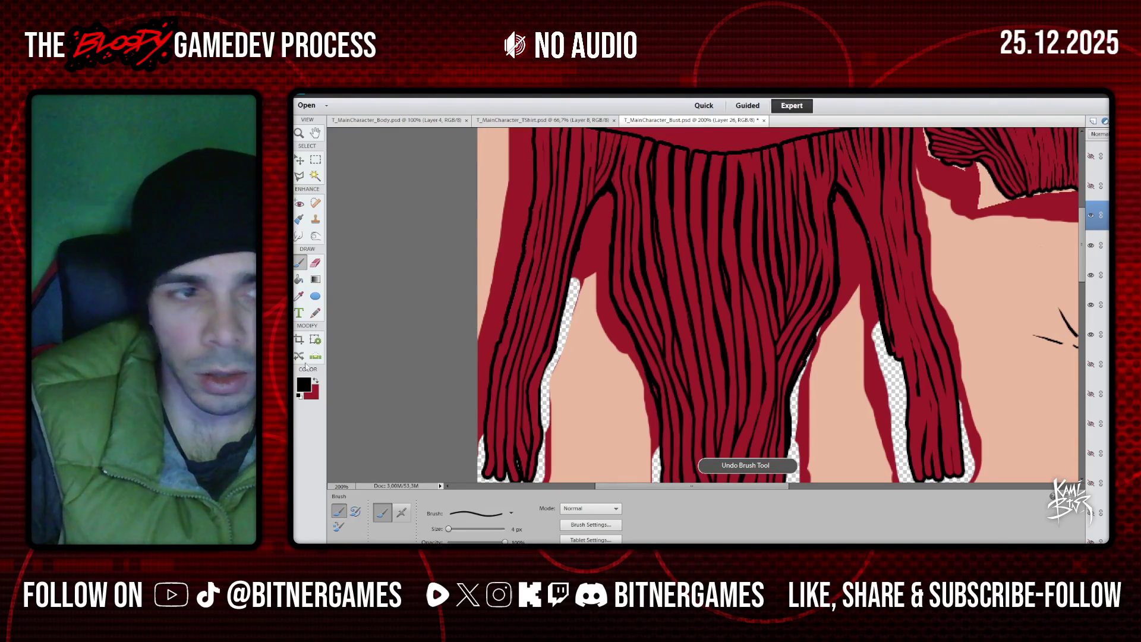
Reset black as the paint colour and trace strands along a hair fold
{"action": "key", "text": "x"}
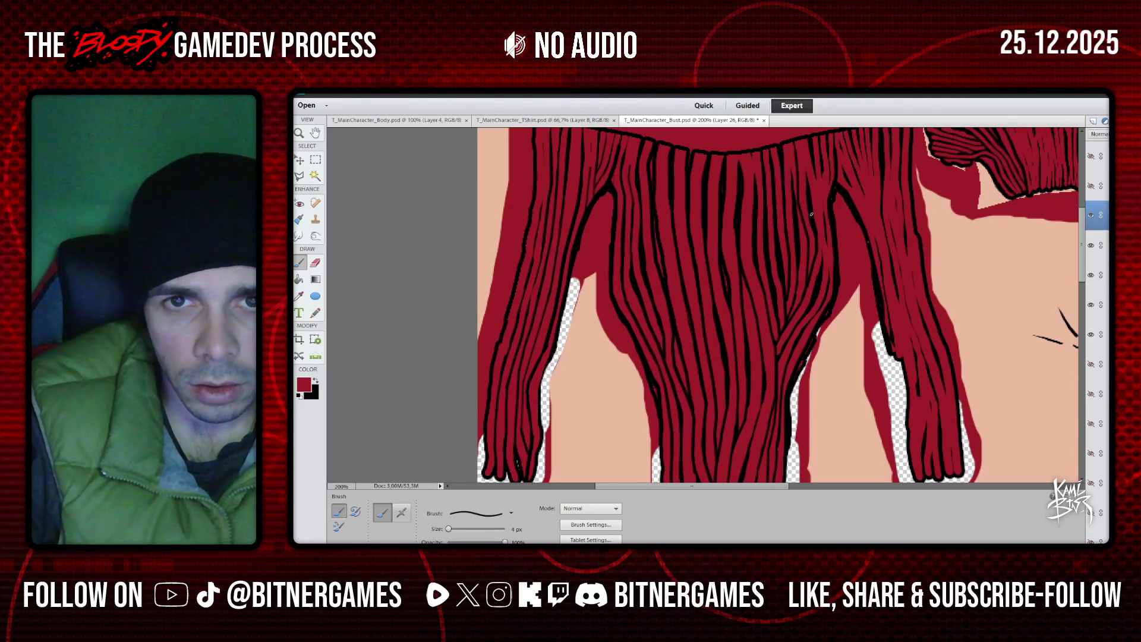
{"action": "scroll", "coordinate": [366, 387], "scroll_direction": "up", "scroll_amount": 1}
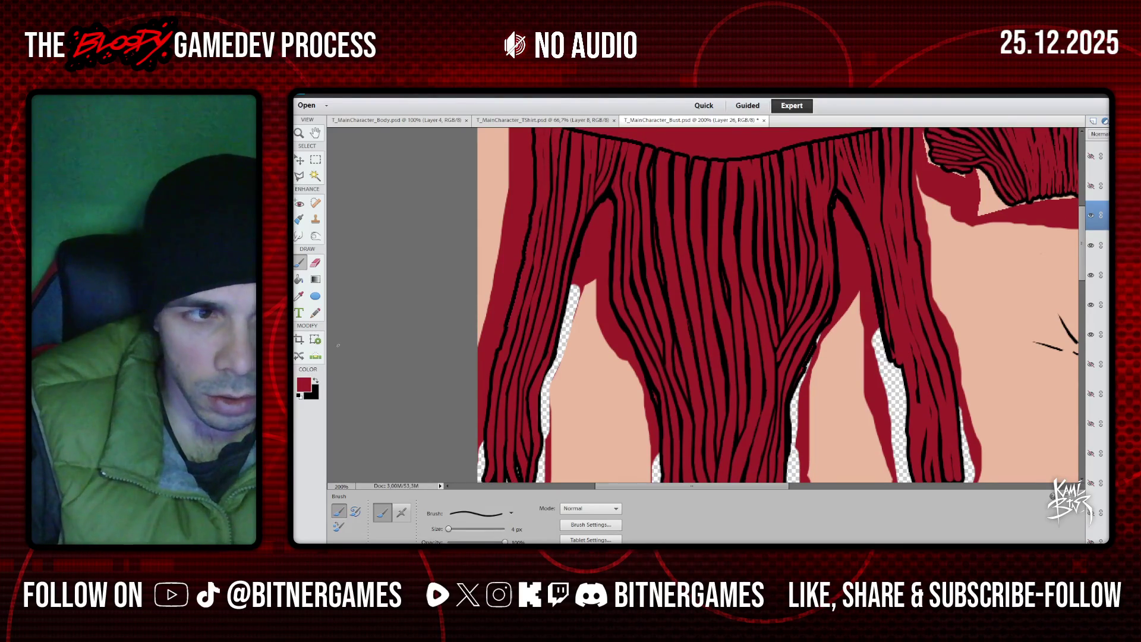
{"action": "left_click", "coordinate": [315, 381]}
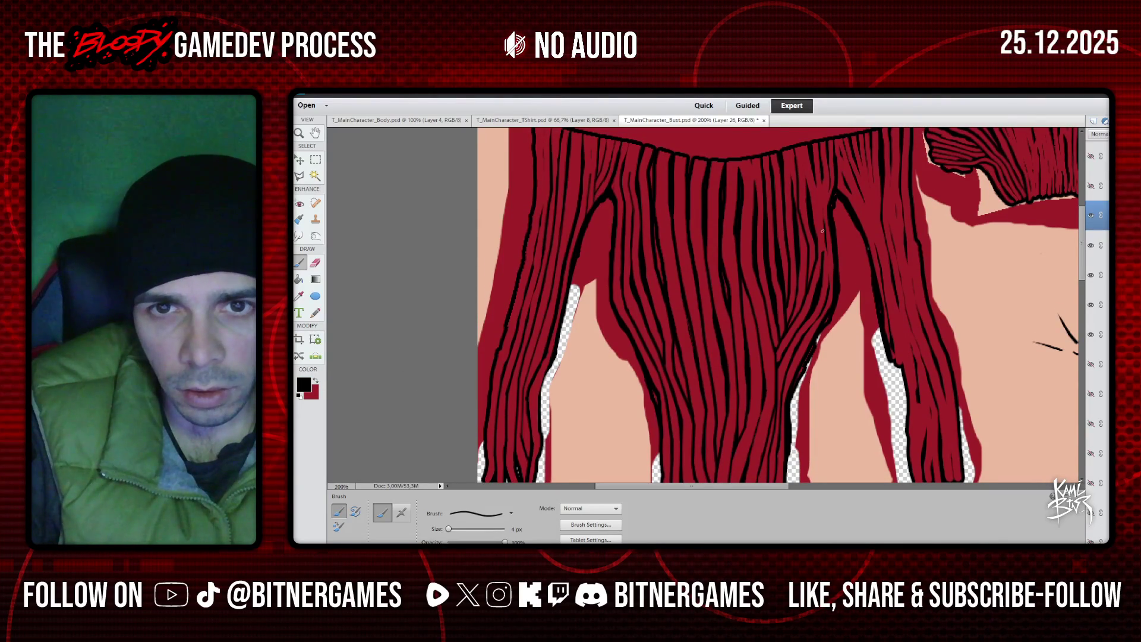
{"action": "left_click_drag", "start_coordinate": [816, 184], "coordinate": [814, 175]}
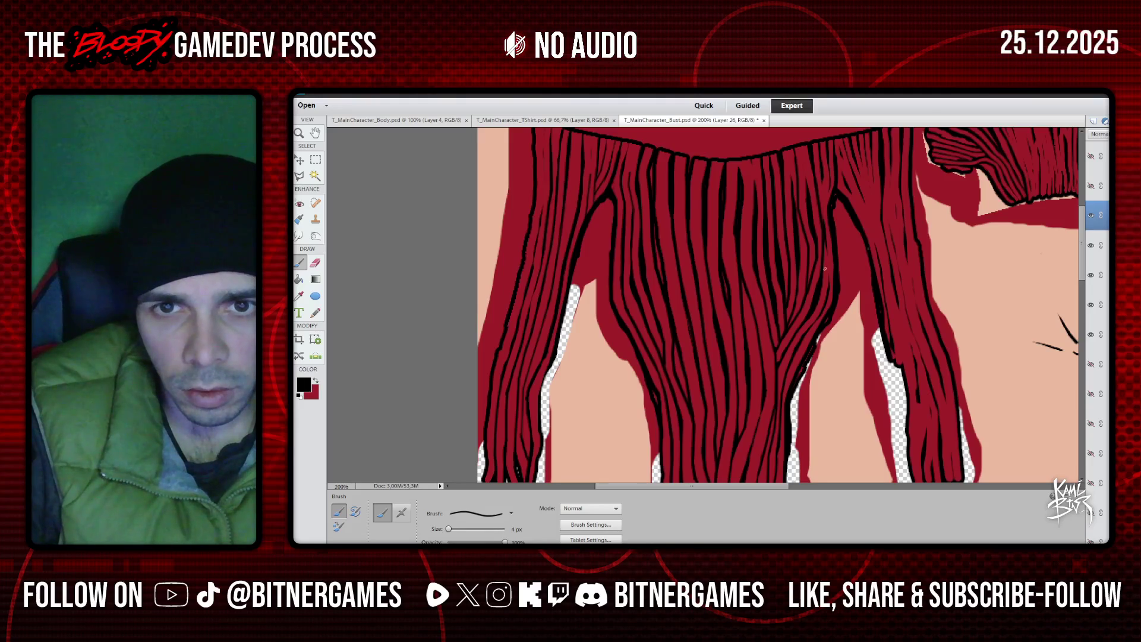
{"action": "left_click_drag", "start_coordinate": [830, 288], "coordinate": [825, 236]}
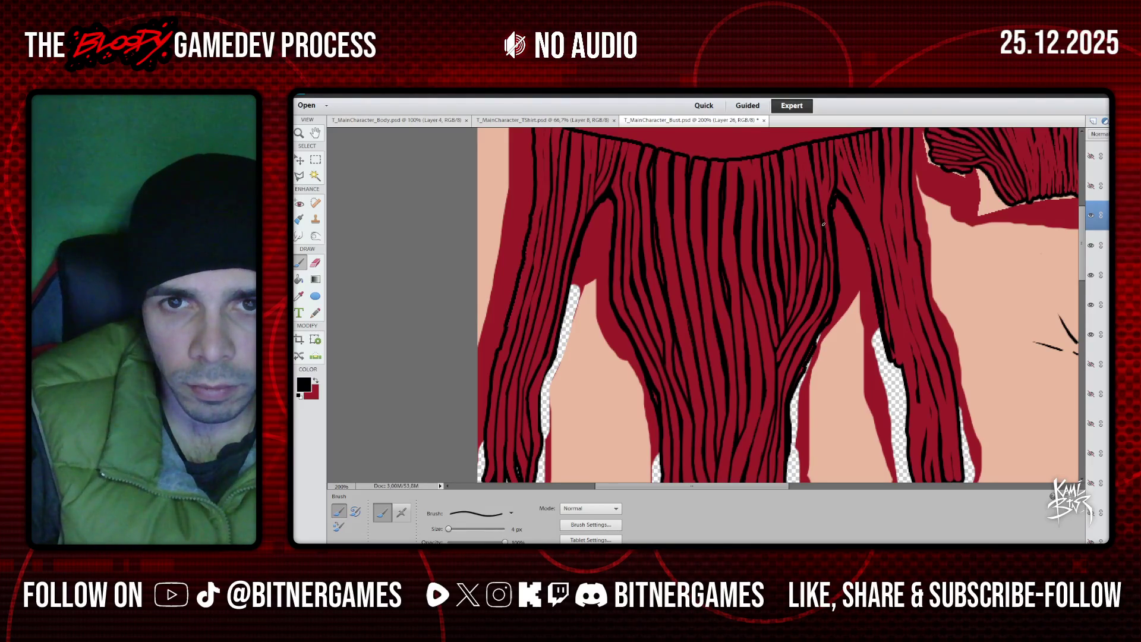
{"action": "left_click_drag", "start_coordinate": [823, 226], "coordinate": [823, 200]}
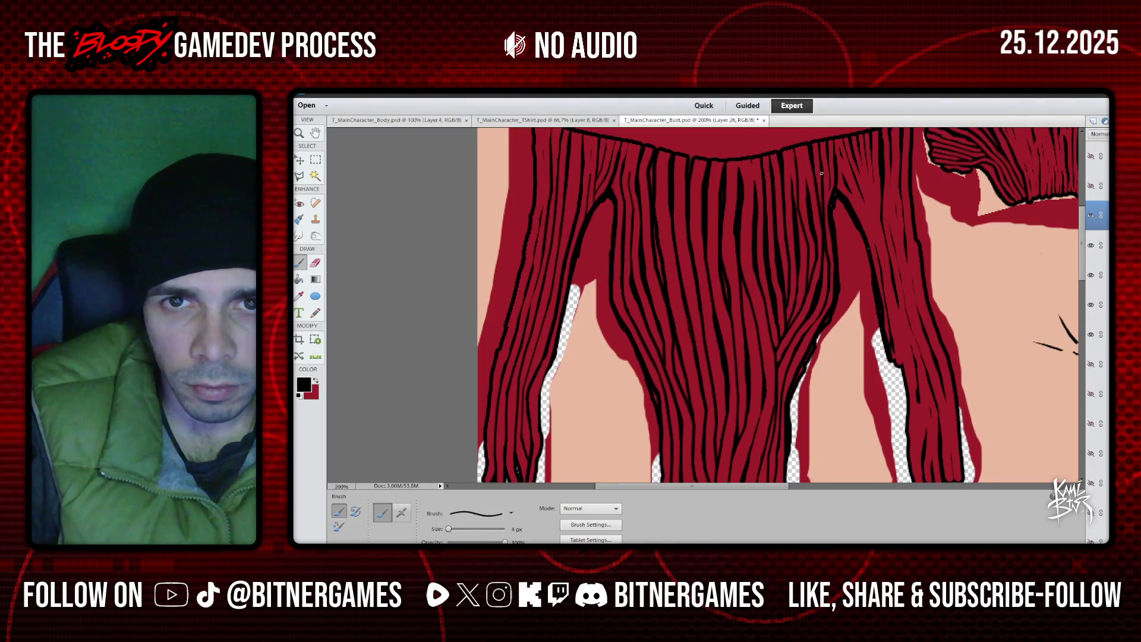
Stroke along the right lock's fold, undoing one misplaced strand line
{"action": "scroll", "coordinate": [824, 202], "scroll_direction": "up", "scroll_amount": 1}
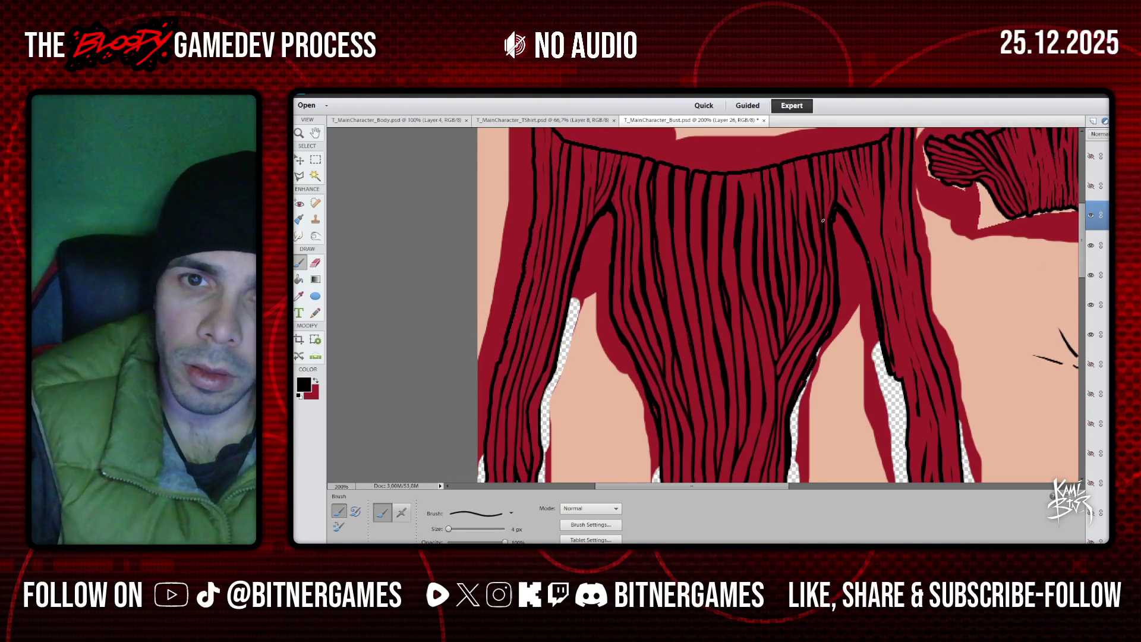
{"action": "left_click_drag", "start_coordinate": [825, 220], "coordinate": [828, 166]}
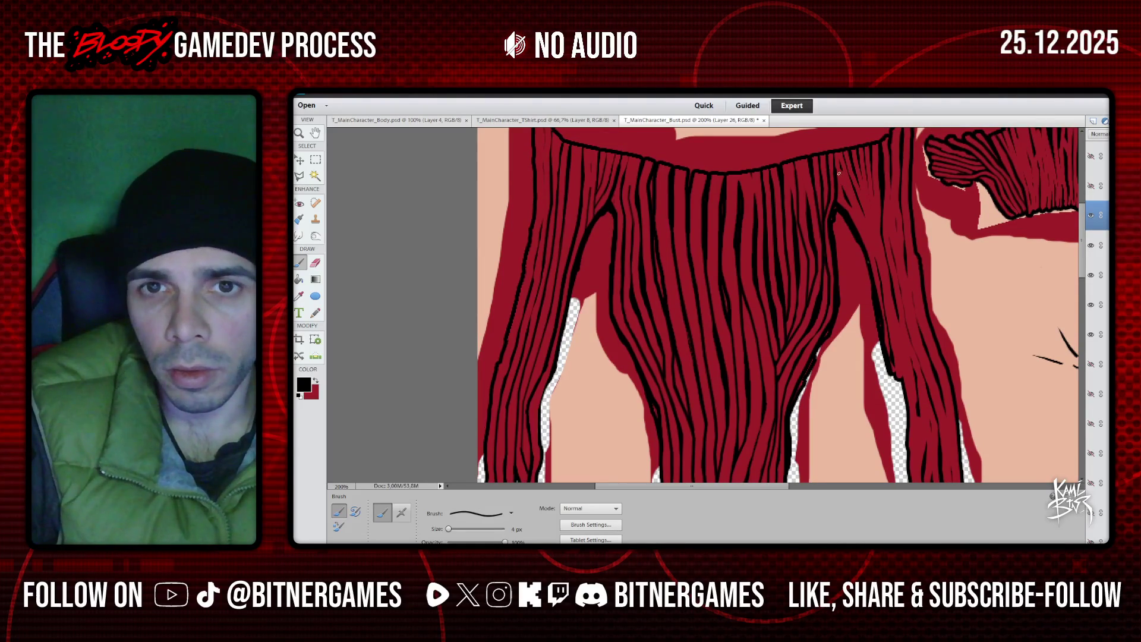
{"action": "left_click_drag", "start_coordinate": [838, 173], "coordinate": [884, 291]}
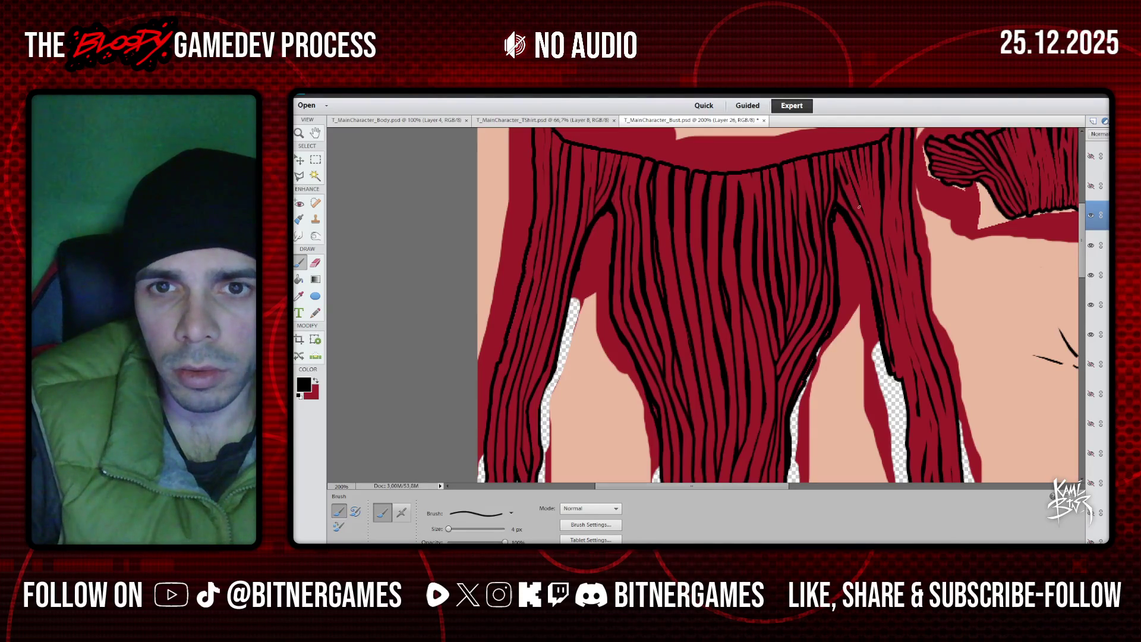
{"action": "key", "text": "ctrl+z"}
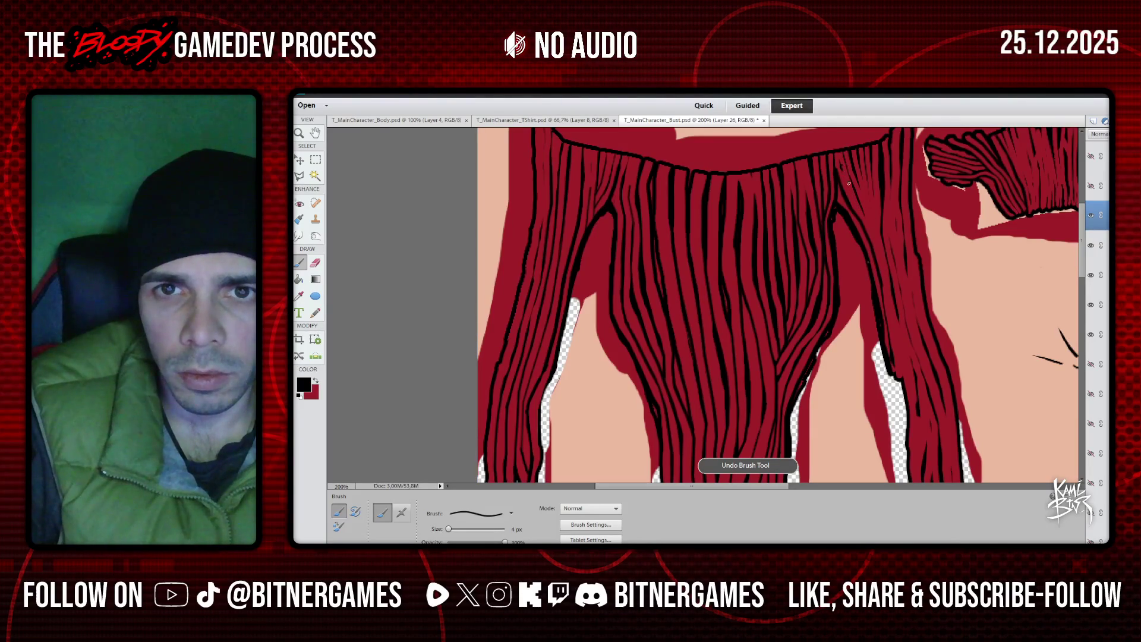
Trace the right lock's fold with strand lines down to its tip
{"action": "left_click_drag", "start_coordinate": [870, 226], "coordinate": [879, 236]}
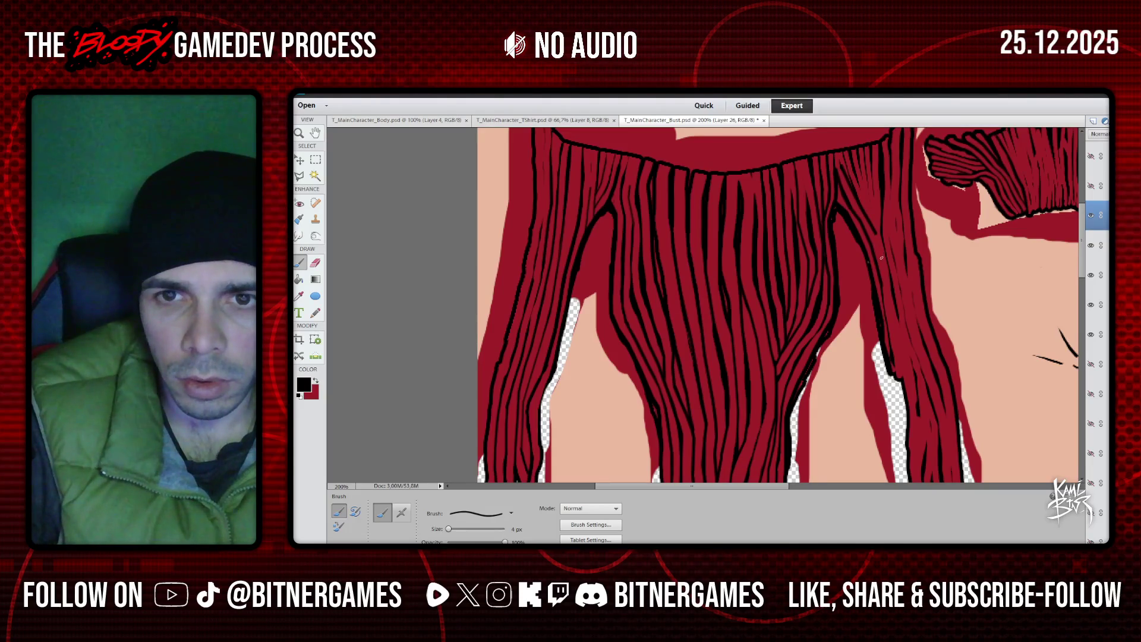
{"action": "left_click_drag", "start_coordinate": [890, 279], "coordinate": [877, 235]}
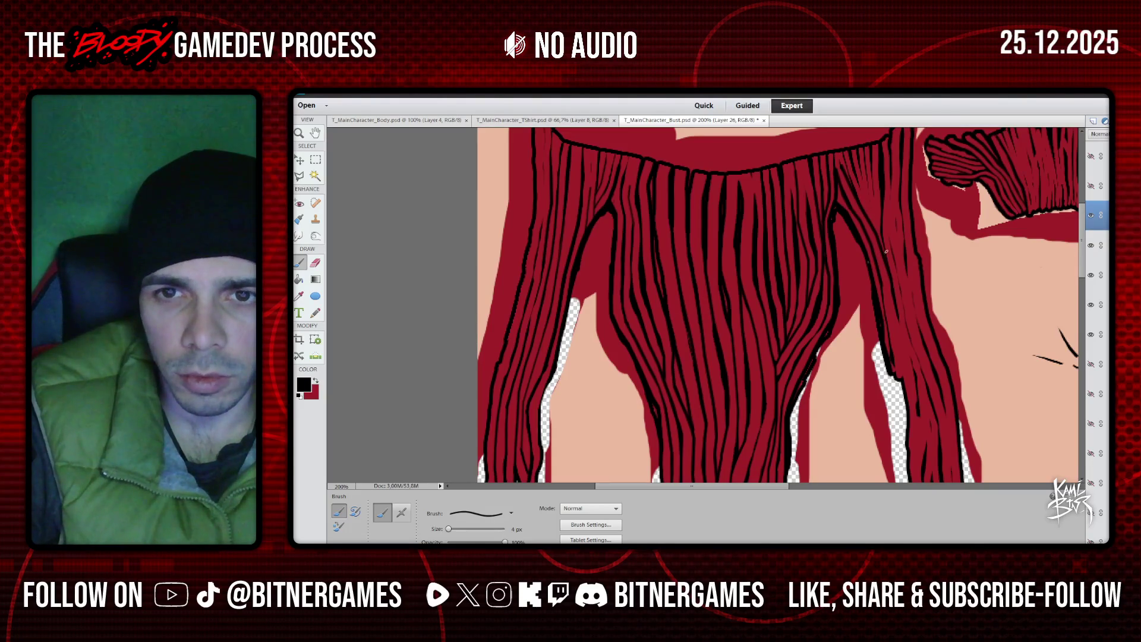
{"action": "left_click_drag", "start_coordinate": [880, 234], "coordinate": [858, 181]}
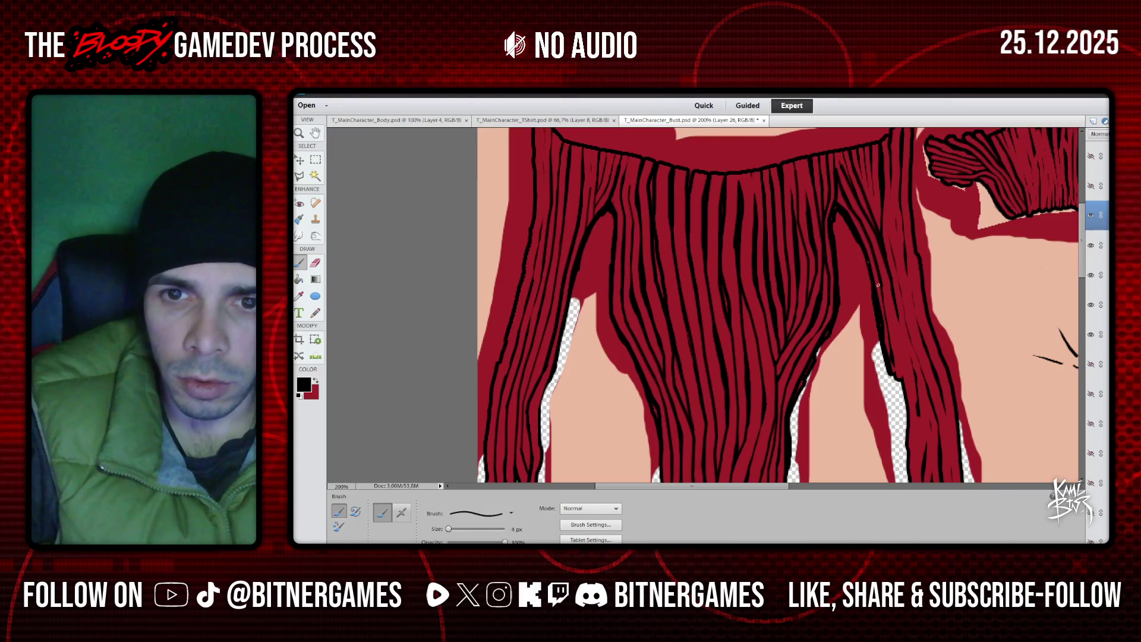
{"action": "left_click_drag", "start_coordinate": [878, 287], "coordinate": [903, 377]}
{"action": "left_click_drag", "start_coordinate": [899, 322], "coordinate": [903, 358]}
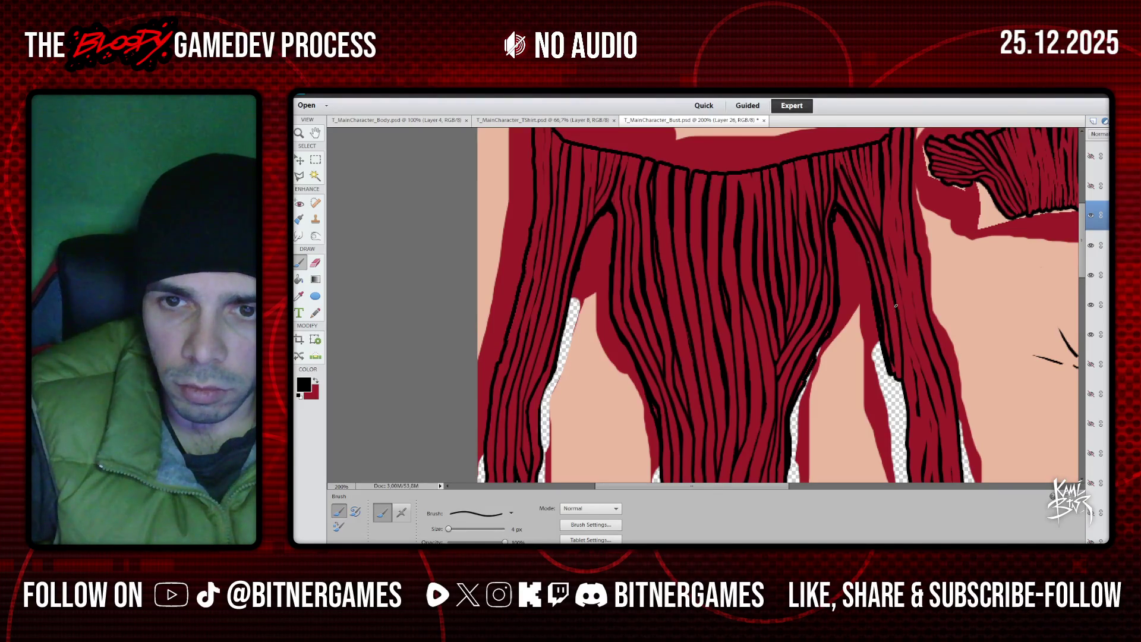
{"action": "scroll", "coordinate": [896, 305], "scroll_direction": "down", "scroll_amount": 3}
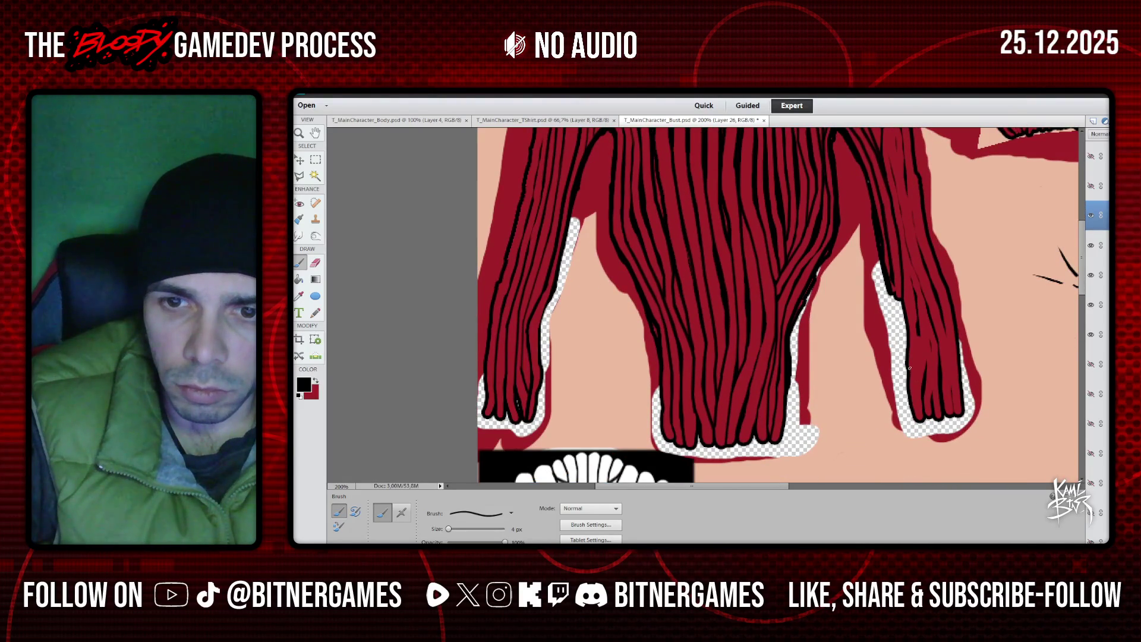
{"action": "mouse_move", "coordinate": [910, 373]}
{"action": "left_mouse_down"}
{"action": "mouse_move", "coordinate": [917, 322]}
{"action": "mouse_move", "coordinate": [902, 252]}
{"action": "left_mouse_up"}
{"action": "scroll", "coordinate": [901, 250], "scroll_direction": "up", "scroll_amount": 1}
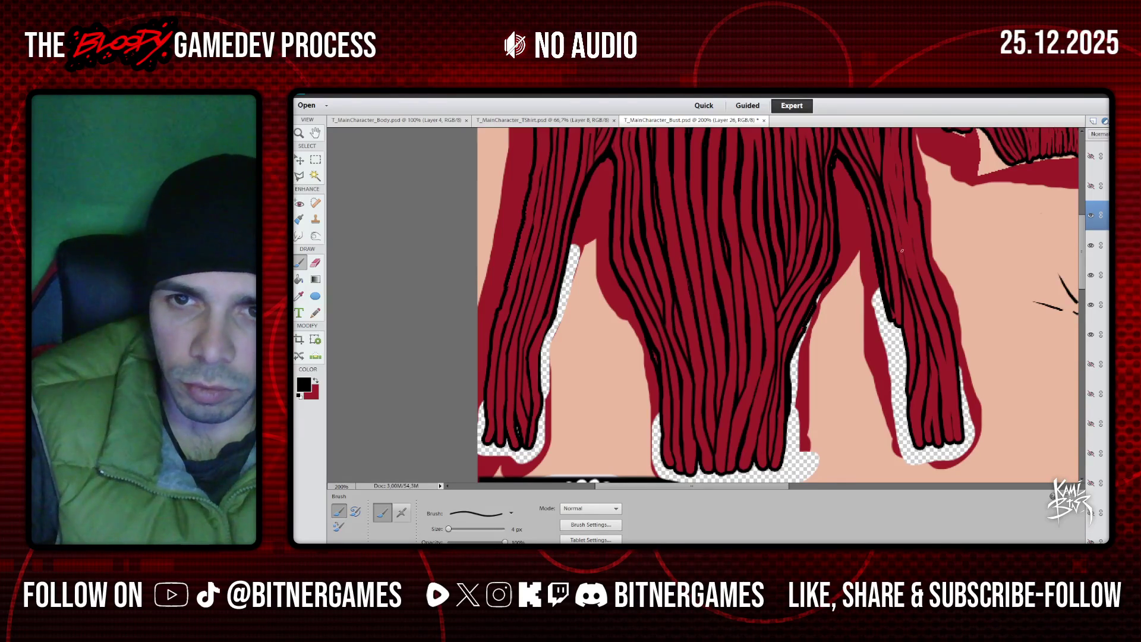
Paint black strand lines up the right lock's fold and down toward its tip, then swap to red
{"action": "scroll", "coordinate": [902, 241], "scroll_direction": "up", "scroll_amount": 3}
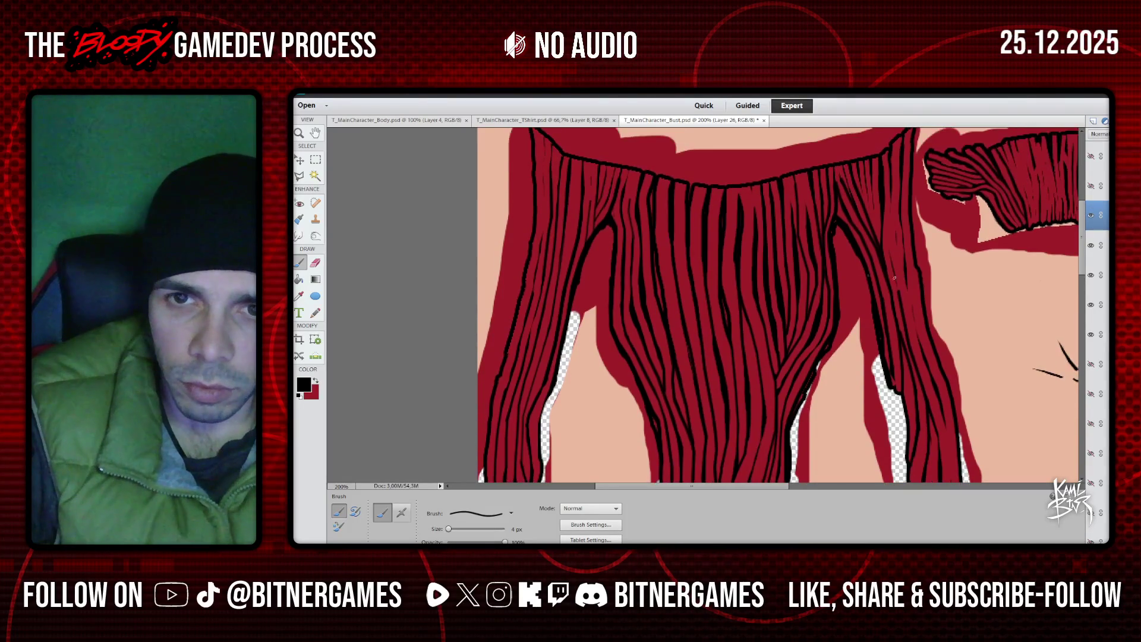
{"action": "left_click_drag", "start_coordinate": [891, 256], "coordinate": [898, 290]}
{"action": "left_click_drag", "start_coordinate": [888, 239], "coordinate": [892, 257]}
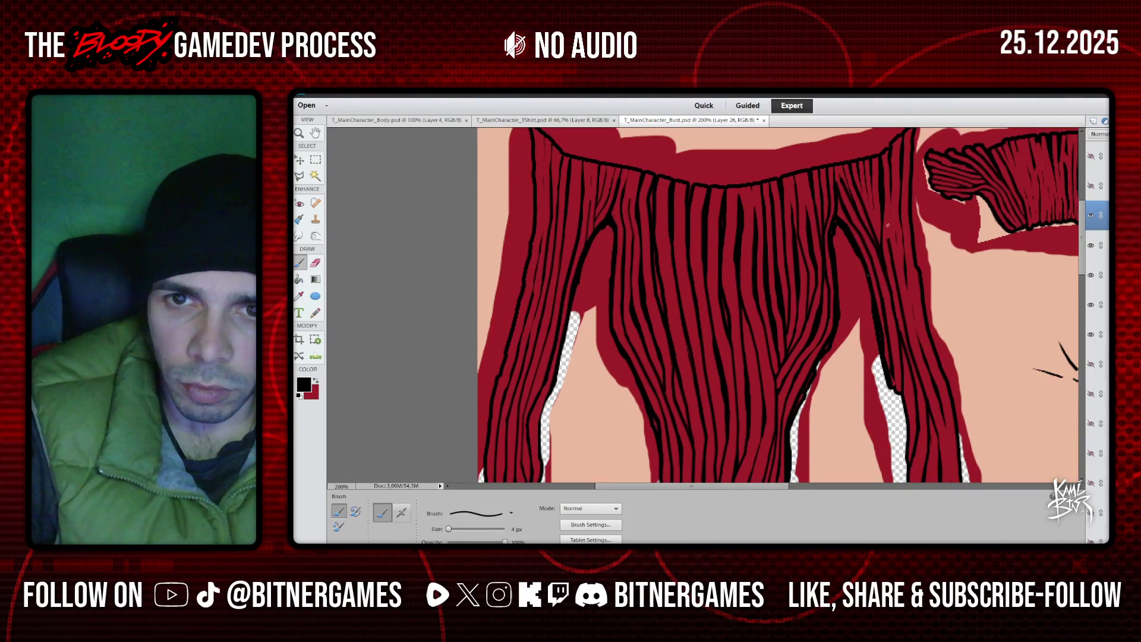
{"action": "left_click_drag", "start_coordinate": [889, 204], "coordinate": [892, 238]}
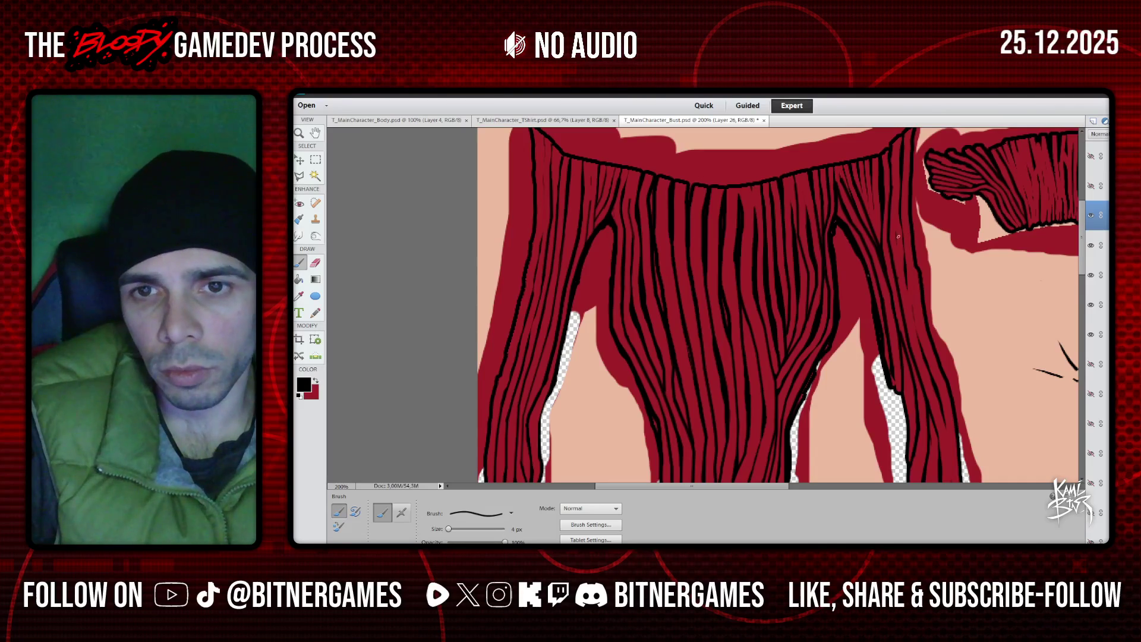
{"action": "left_click_drag", "start_coordinate": [896, 235], "coordinate": [898, 279]}
{"action": "mouse_move", "coordinate": [891, 208]}
{"action": "left_mouse_down"}
{"action": "mouse_move", "coordinate": [896, 235]}
{"action": "mouse_move", "coordinate": [892, 182]}
{"action": "left_mouse_up"}
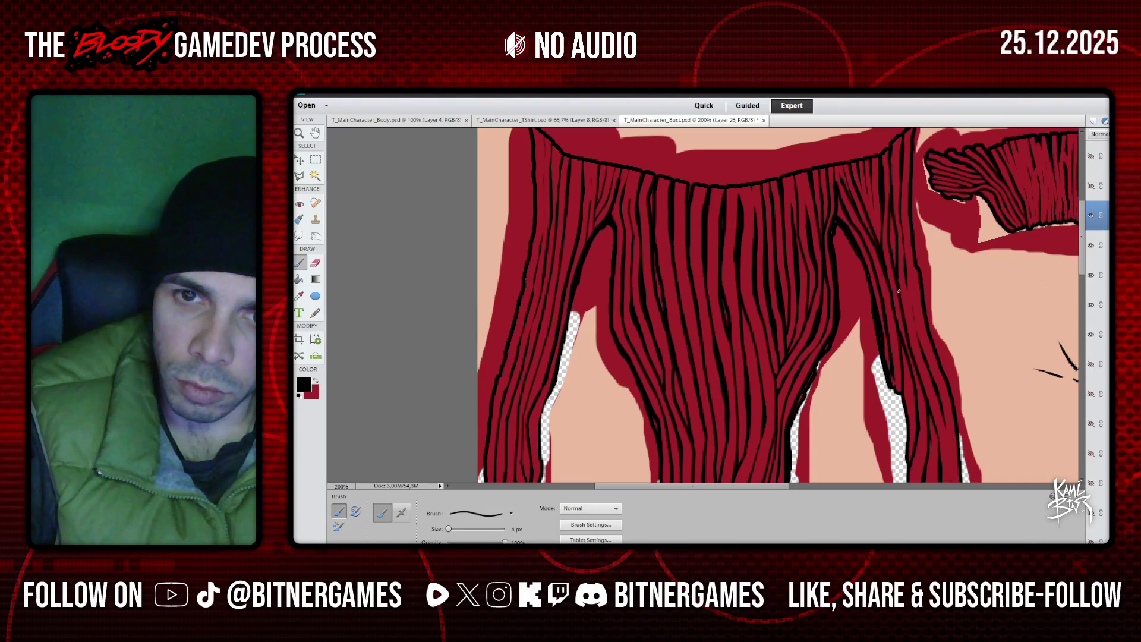
{"action": "left_click_drag", "start_coordinate": [900, 291], "coordinate": [912, 350]}
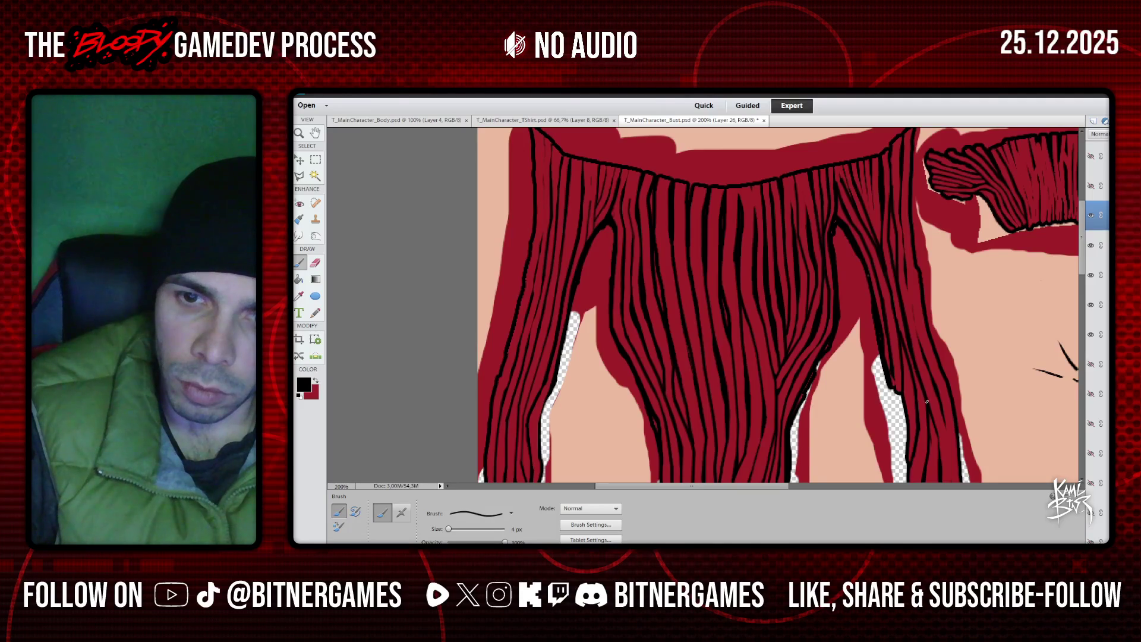
{"action": "key", "text": "x"}
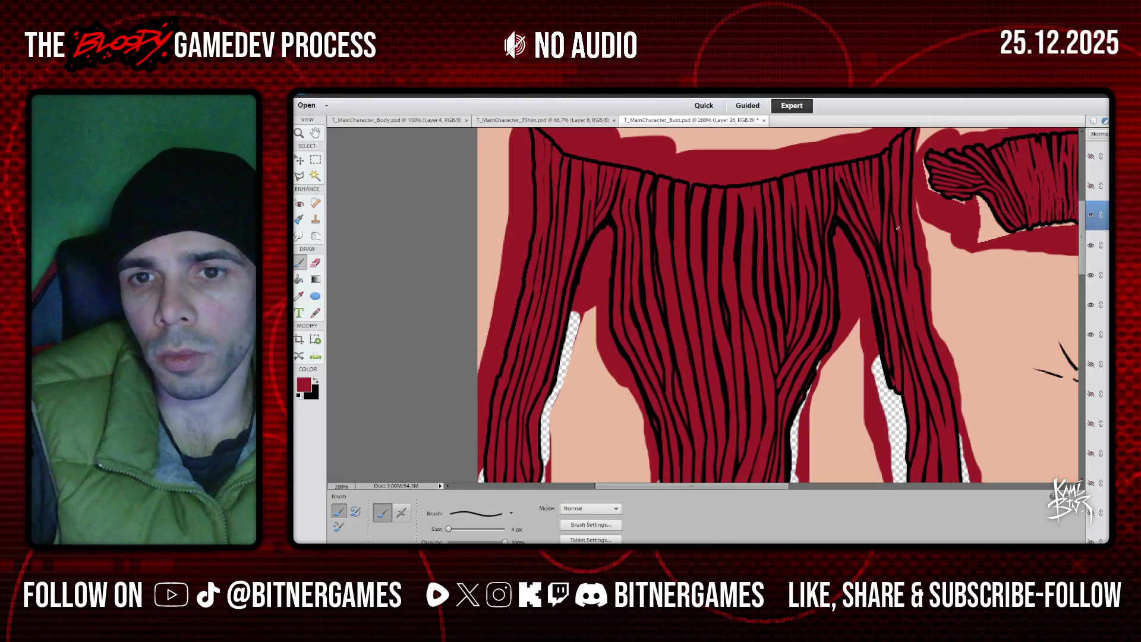
{"action": "scroll", "coordinate": [898, 222], "scroll_direction": "down", "scroll_amount": 2}
Switch to black and draw thin strands along the lower hair folds
{"action": "scroll", "coordinate": [778, 303], "scroll_direction": "down", "scroll_amount": 4}
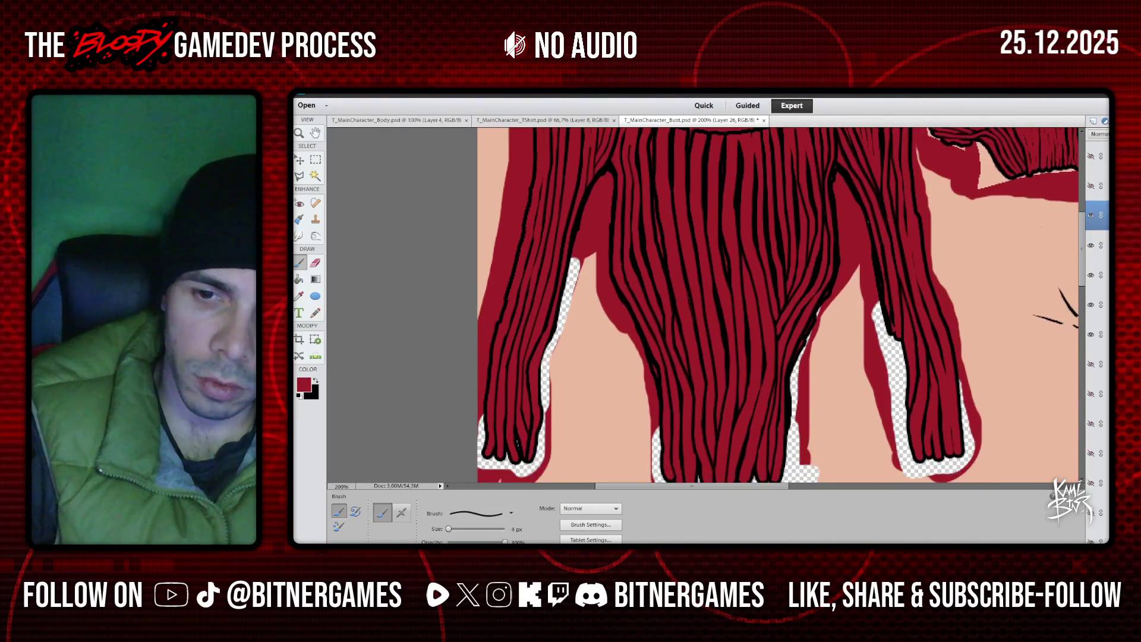
{"action": "left_click", "coordinate": [315, 380]}
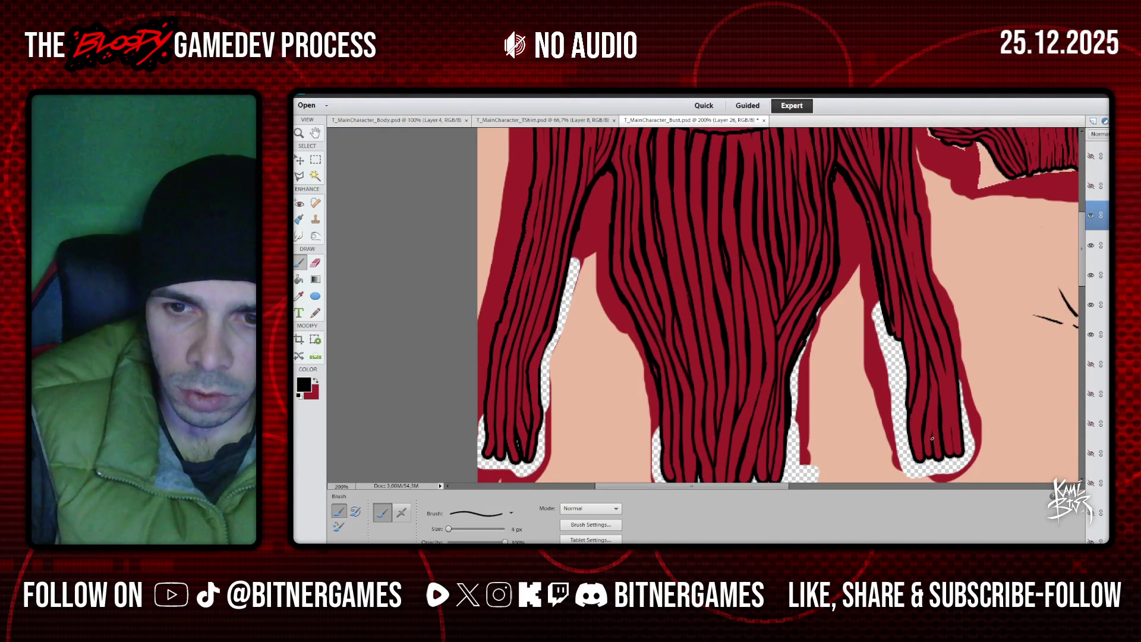
{"action": "left_click_drag", "start_coordinate": [933, 439], "coordinate": [929, 352]}
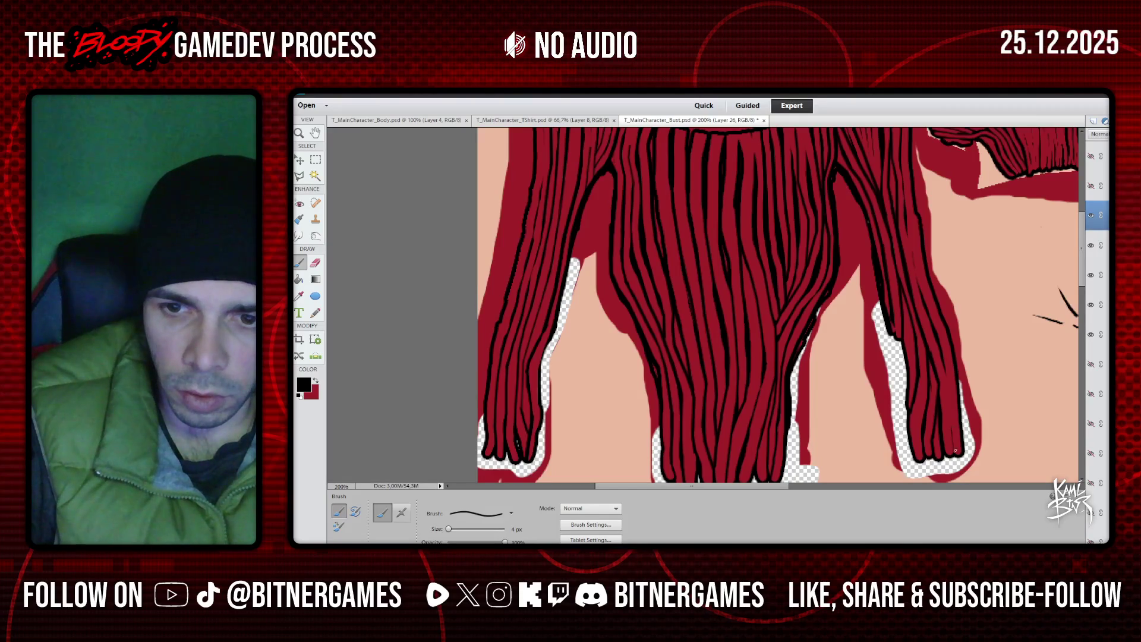
{"action": "left_click_drag", "start_coordinate": [949, 424], "coordinate": [954, 451]}
{"action": "mouse_move", "coordinate": [946, 377]}
{"action": "left_mouse_down"}
{"action": "mouse_move", "coordinate": [950, 421]}
{"action": "mouse_move", "coordinate": [940, 351]}
{"action": "left_mouse_up"}
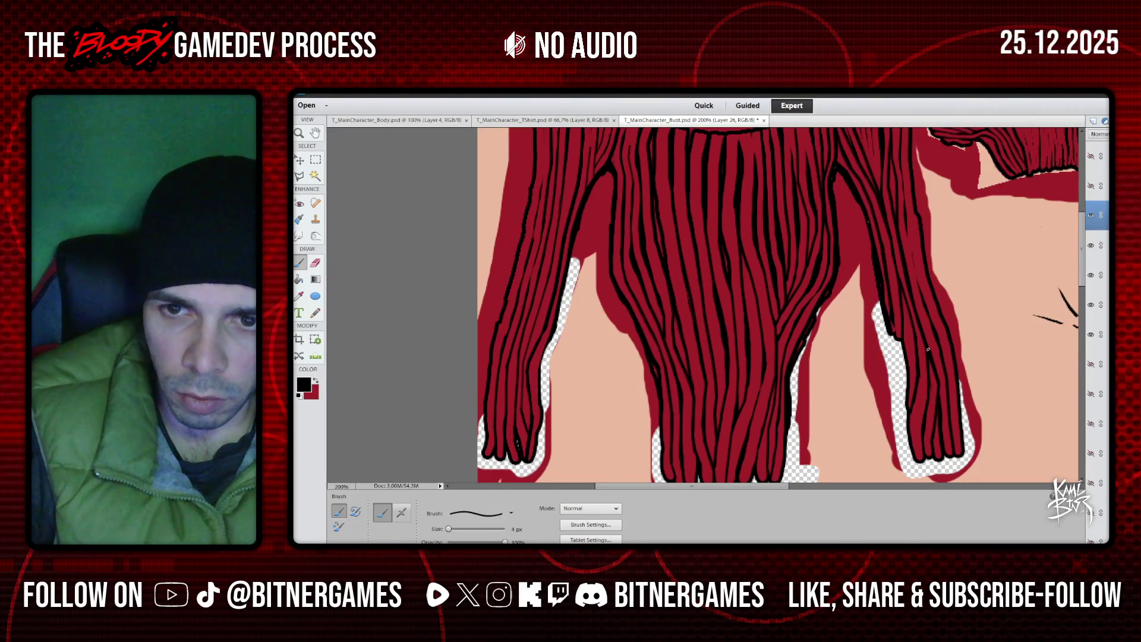
Continue a black strand line up the lock to near the top of the hair
{"action": "scroll", "coordinate": [928, 350], "scroll_direction": "up", "scroll_amount": 3}
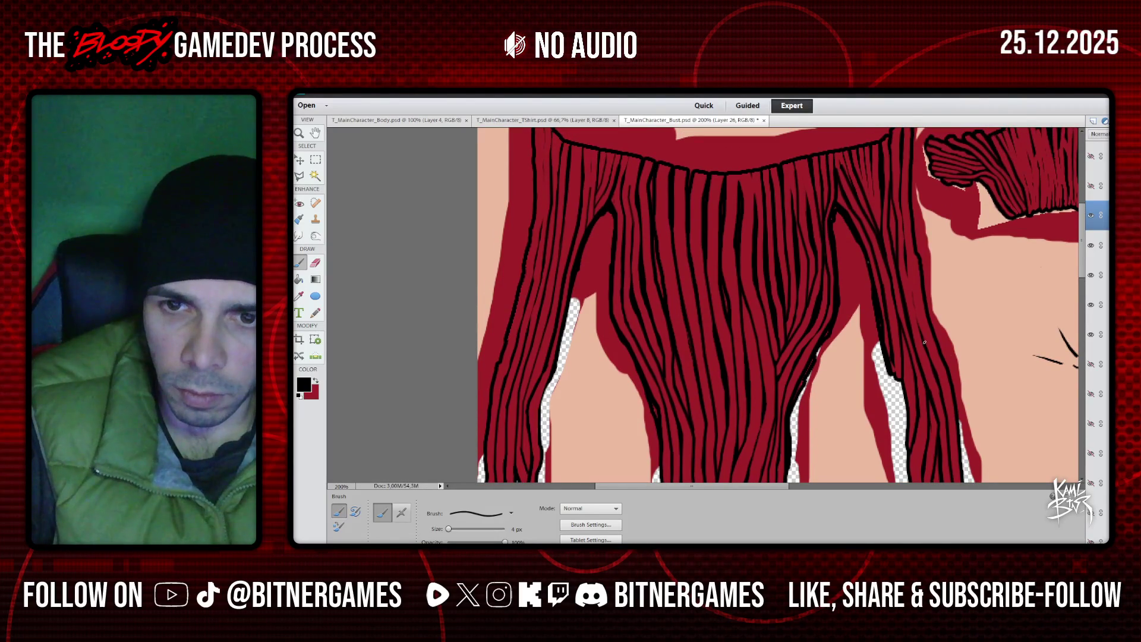
{"action": "left_click_drag", "start_coordinate": [918, 320], "coordinate": [921, 333]}
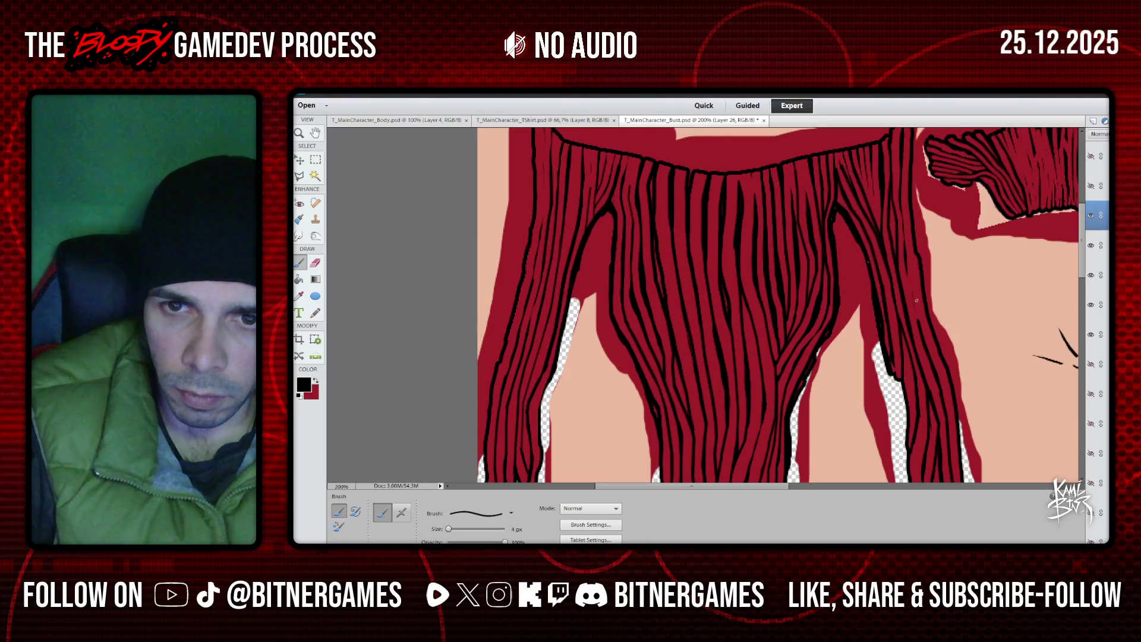
{"action": "left_click_drag", "start_coordinate": [913, 292], "coordinate": [919, 320]}
{"action": "left_click_drag", "start_coordinate": [906, 263], "coordinate": [912, 291]}
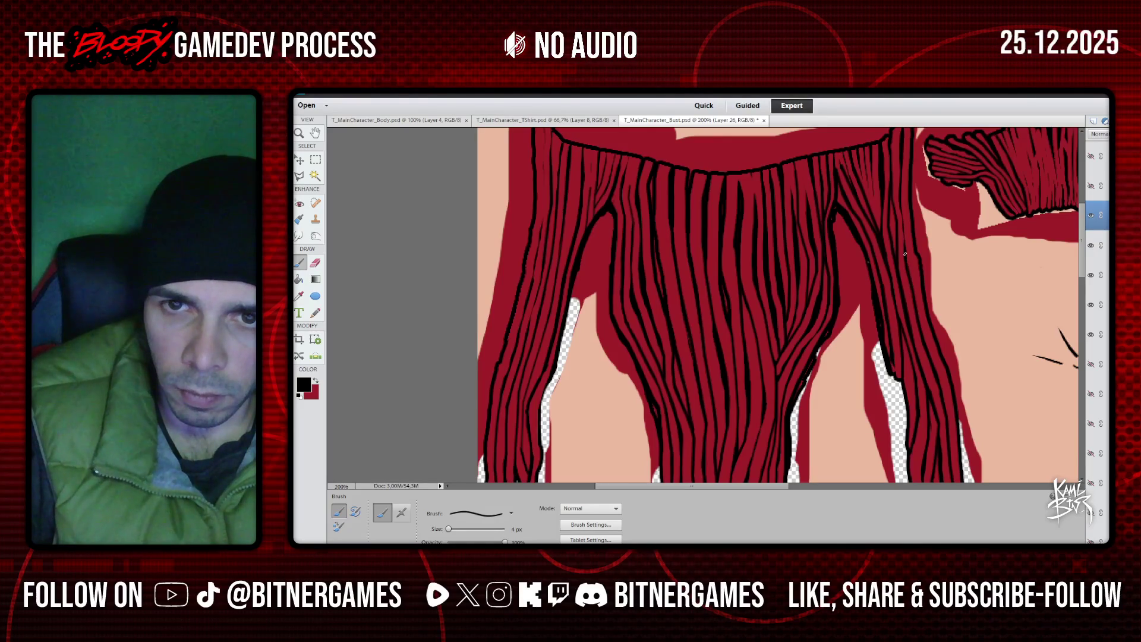
{"action": "left_click_drag", "start_coordinate": [906, 250], "coordinate": [900, 204]}
{"action": "scroll", "coordinate": [900, 194], "scroll_direction": "up", "scroll_amount": 2}
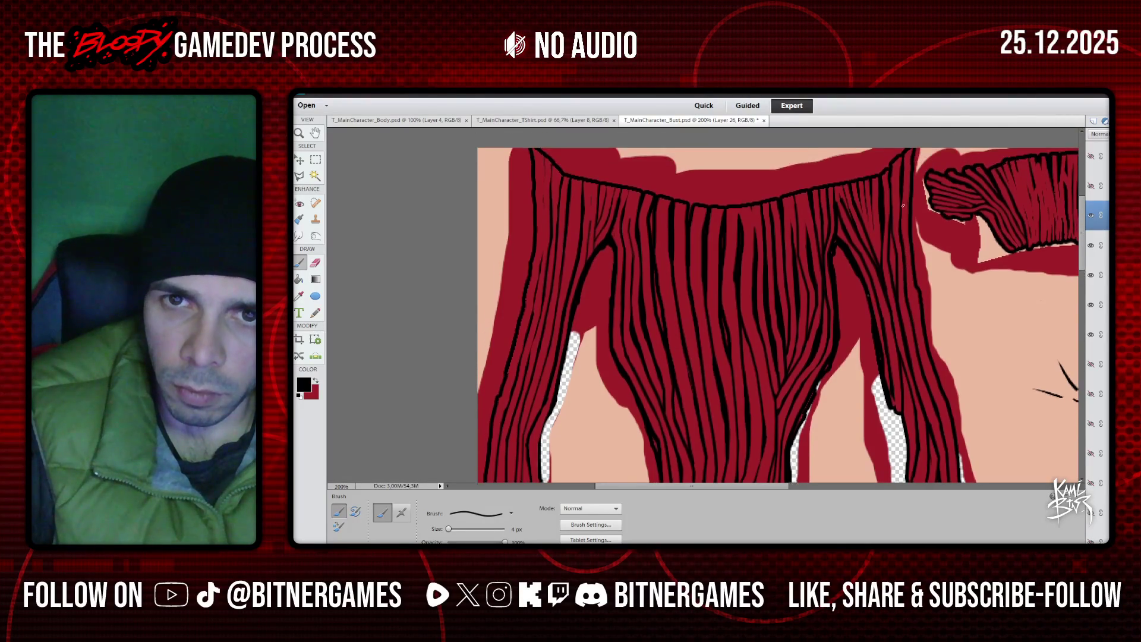
{"action": "scroll", "coordinate": [872, 251], "scroll_direction": "down", "scroll_amount": 1}
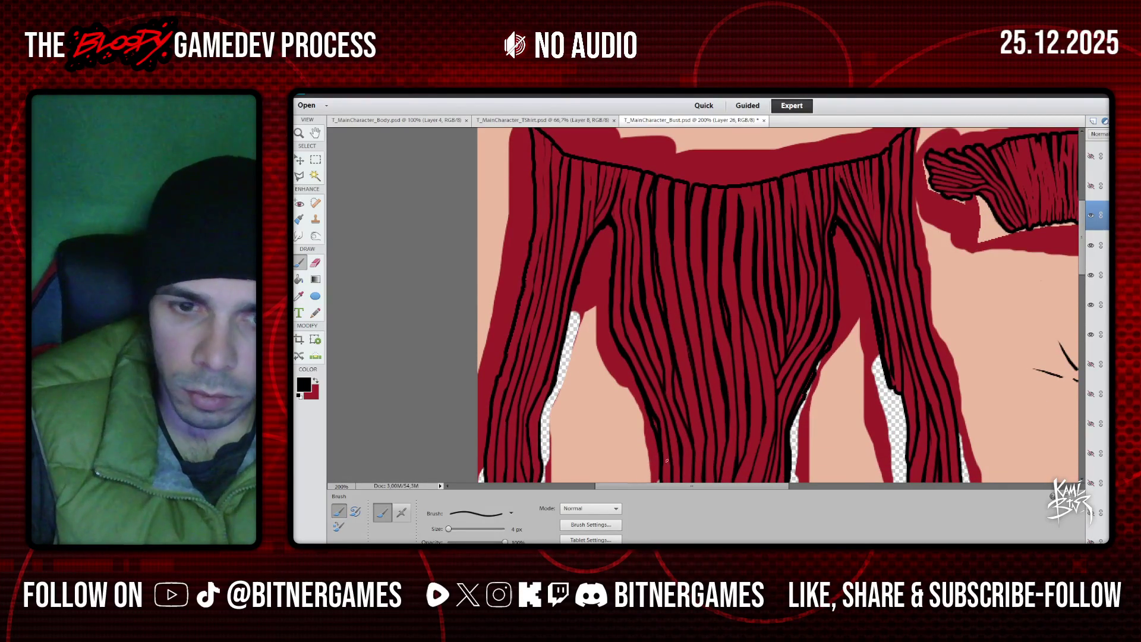
Shrink the brush to 2 px for fine strands on the upper hair, then swap back to red
{"action": "left_click_drag", "start_coordinate": [449, 528], "coordinate": [449, 529]}
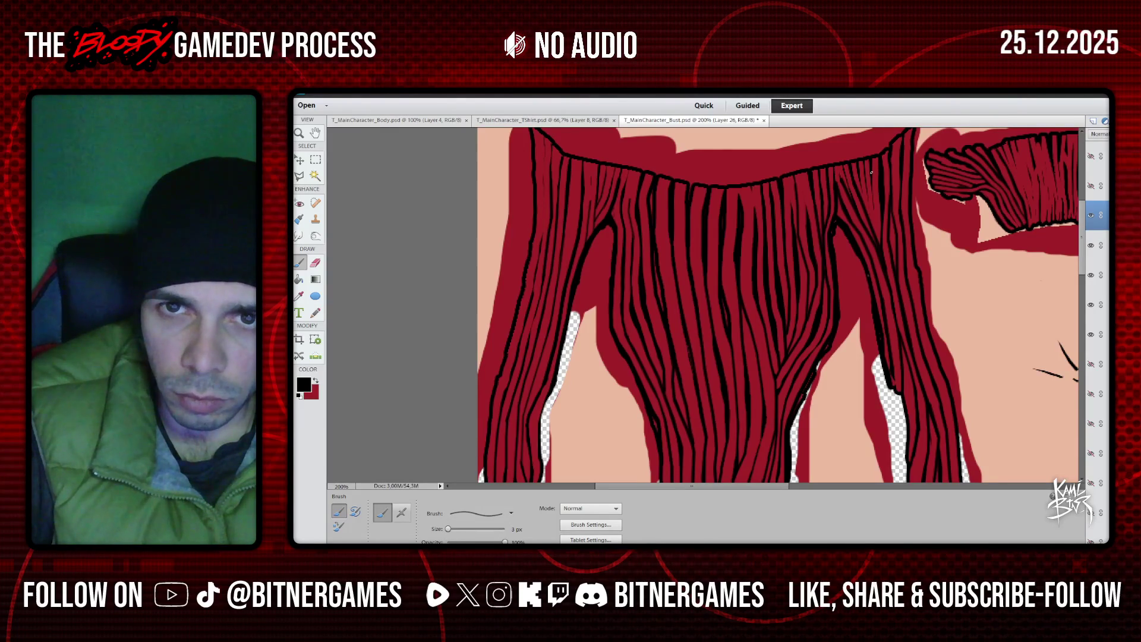
{"action": "left_click_drag", "start_coordinate": [871, 177], "coordinate": [872, 217]}
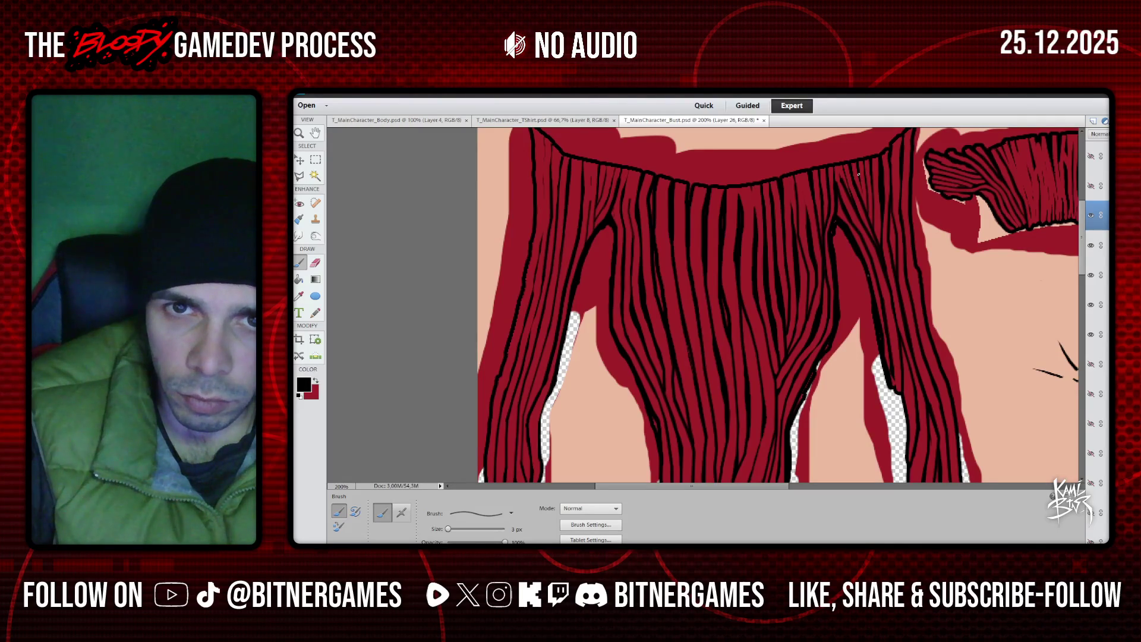
{"action": "left_click_drag", "start_coordinate": [862, 183], "coordinate": [862, 199]}
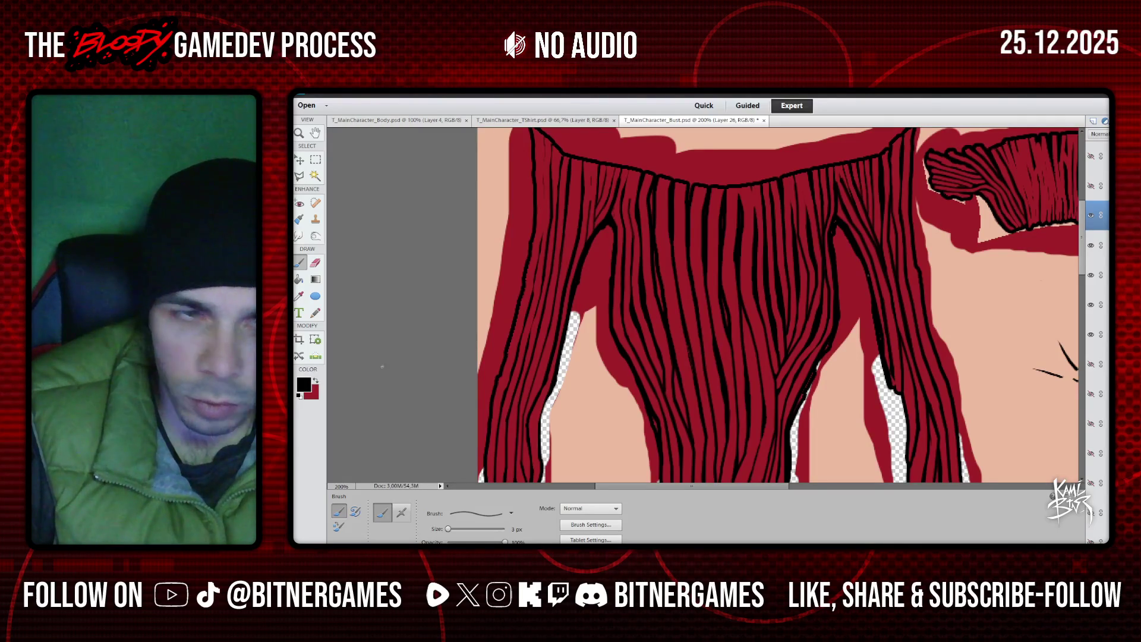
{"action": "left_click", "coordinate": [448, 529]}
{"action": "key", "text": "x"}
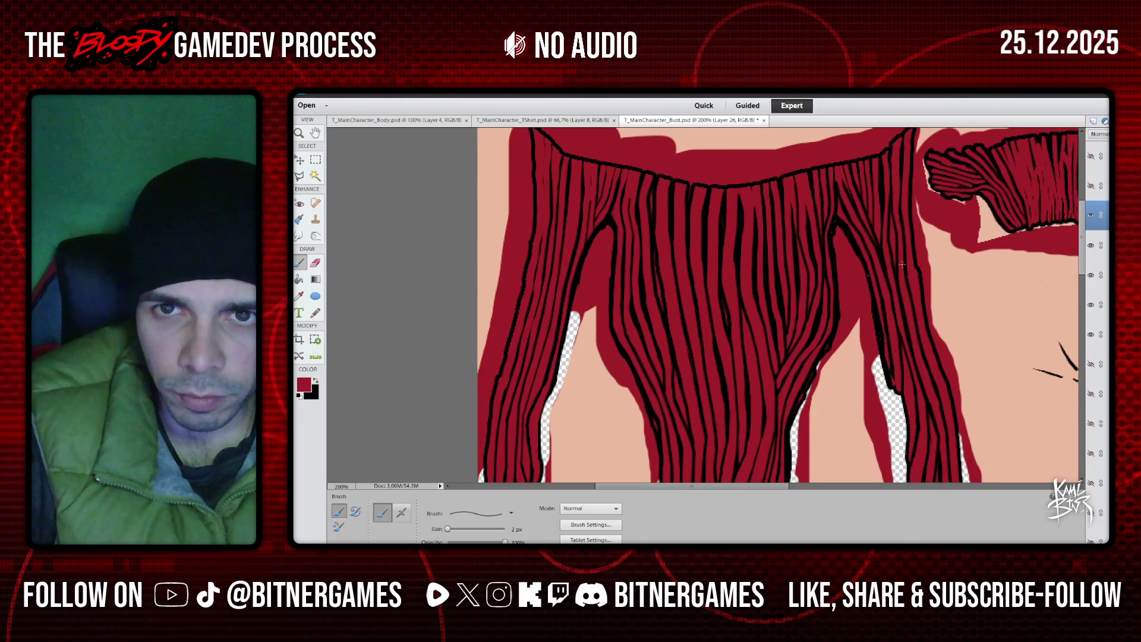
{"action": "left_click_drag", "start_coordinate": [710, 486], "coordinate": [839, 473]}
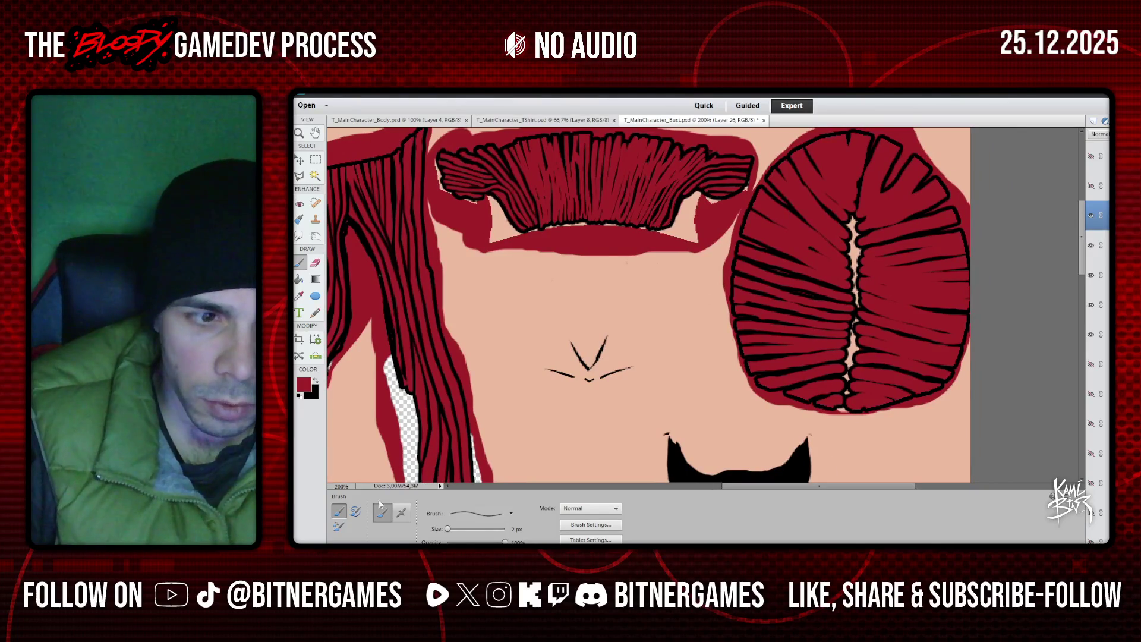
Make black the painting colour and set the brush size to 4 px
{"action": "left_click", "coordinate": [309, 383]}
{"action": "key", "text": "Return"}
{"action": "key", "text": "b"}
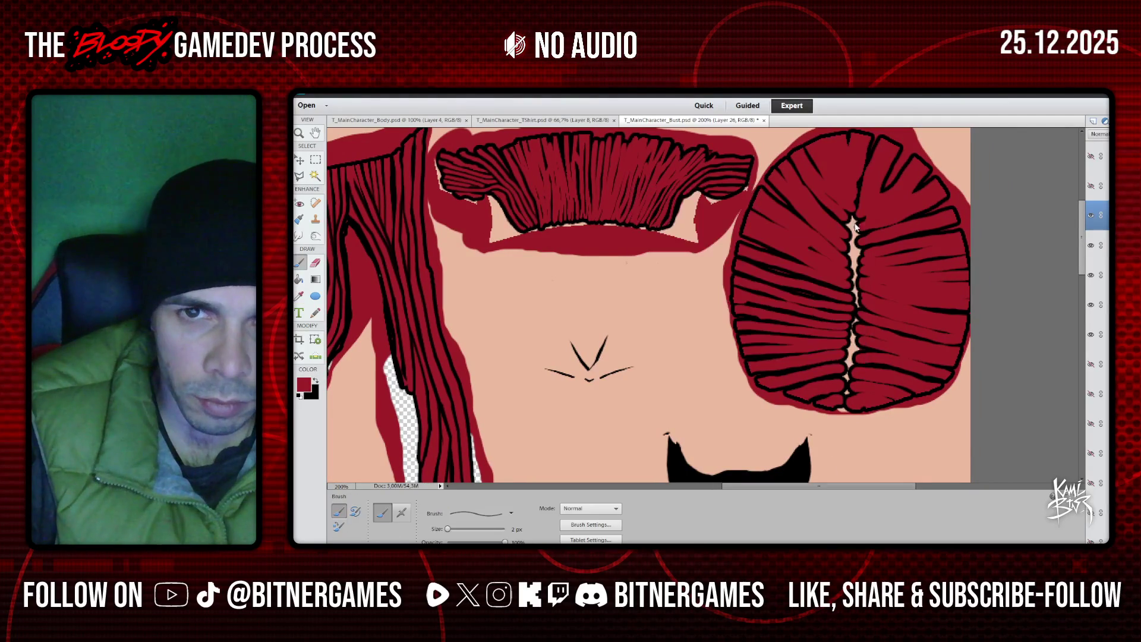
{"action": "left_click", "coordinate": [316, 380]}
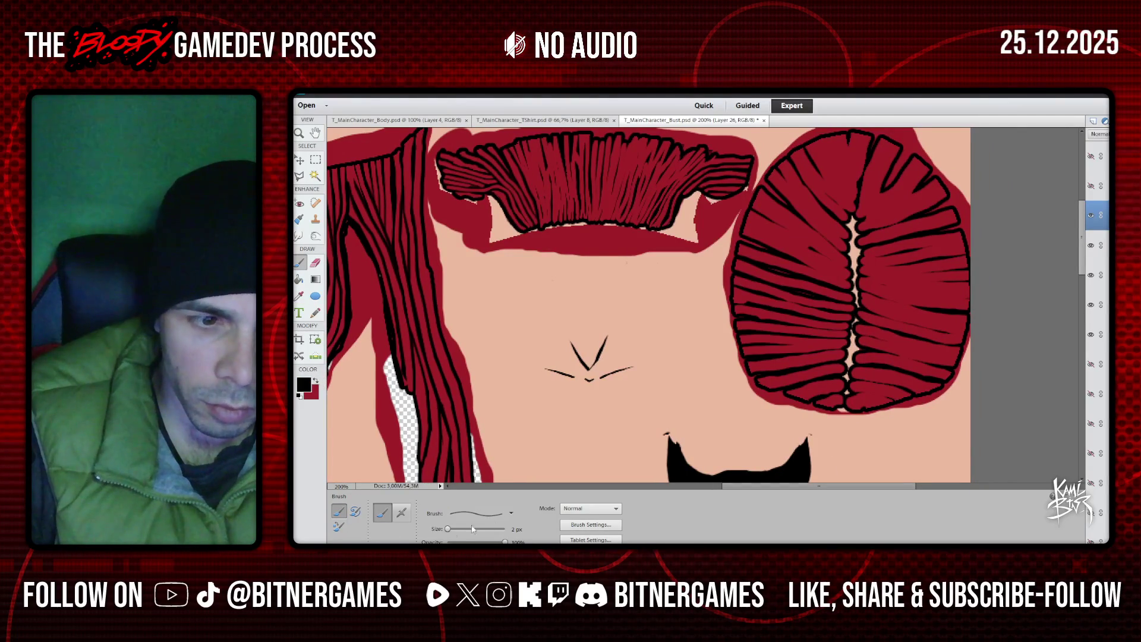
{"action": "left_click_drag", "start_coordinate": [448, 529], "coordinate": [449, 529]}
Draw a short black strand on the round hair piece and undo the bad stroke
{"action": "scroll", "coordinate": [809, 261], "scroll_direction": "up", "scroll_amount": 1}
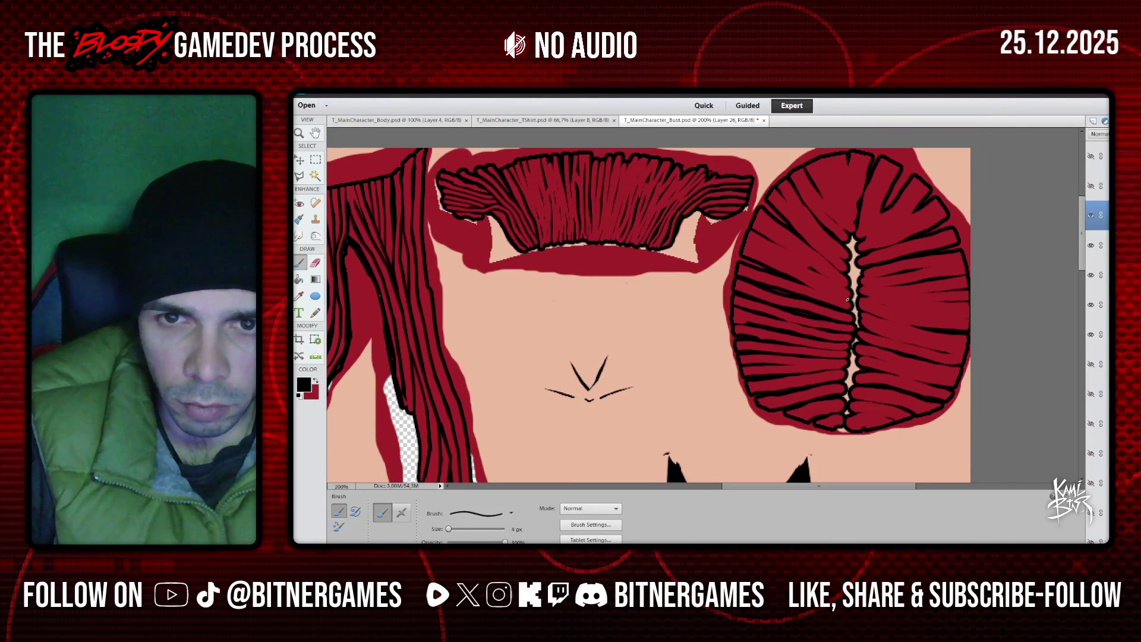
{"action": "left_click_drag", "start_coordinate": [847, 302], "coordinate": [804, 282]}
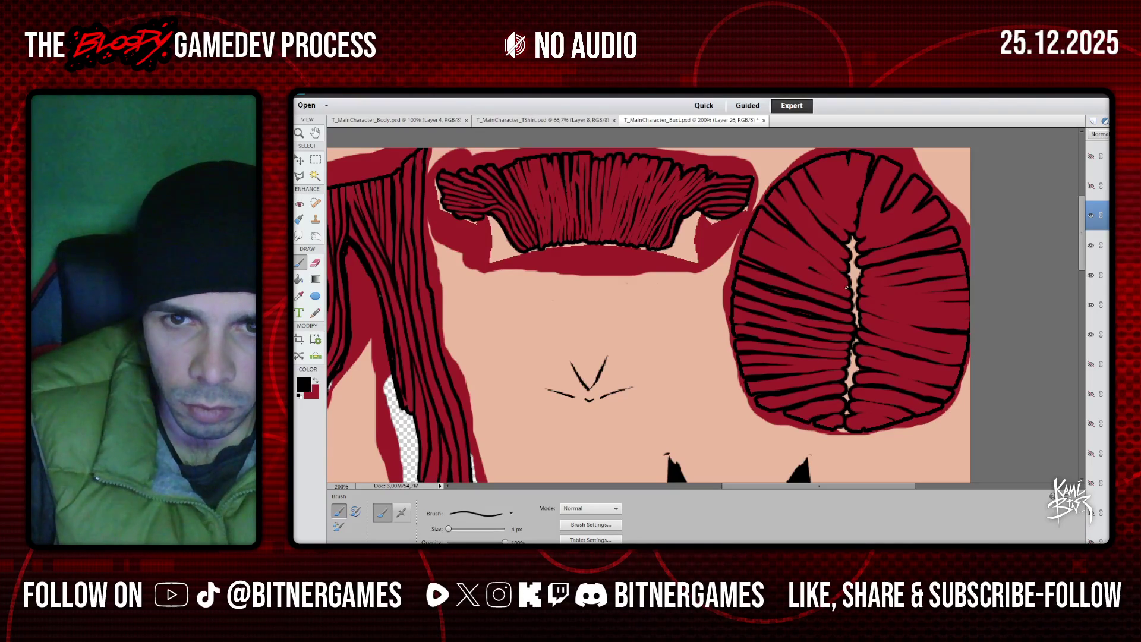
{"action": "left_click_drag", "start_coordinate": [847, 289], "coordinate": [808, 267]}
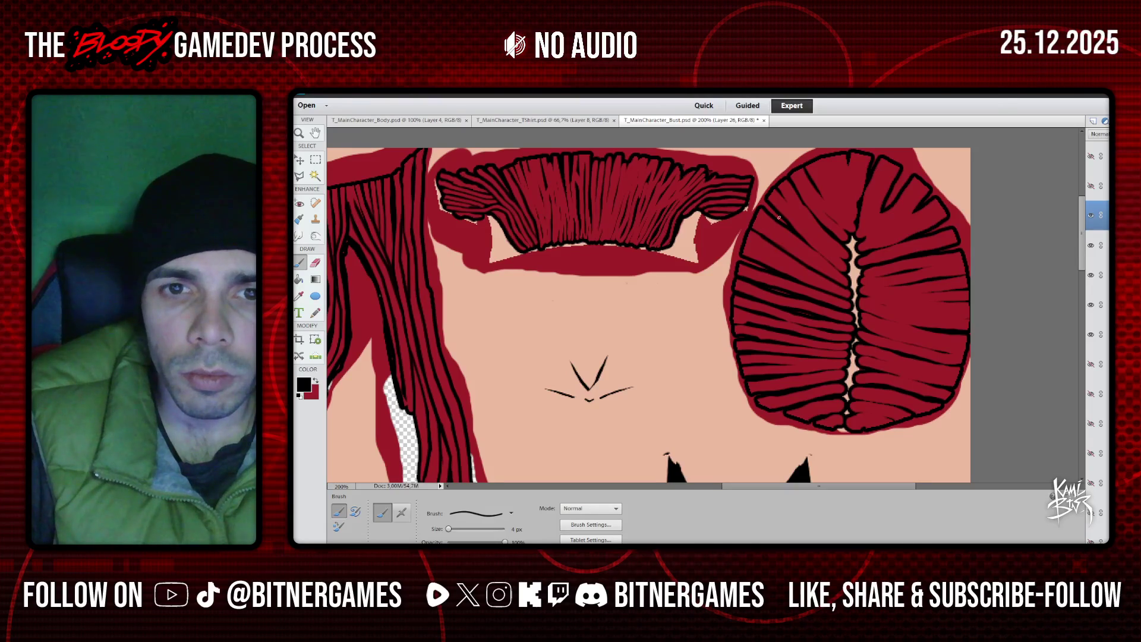
{"action": "key", "text": "ctrl+z"}
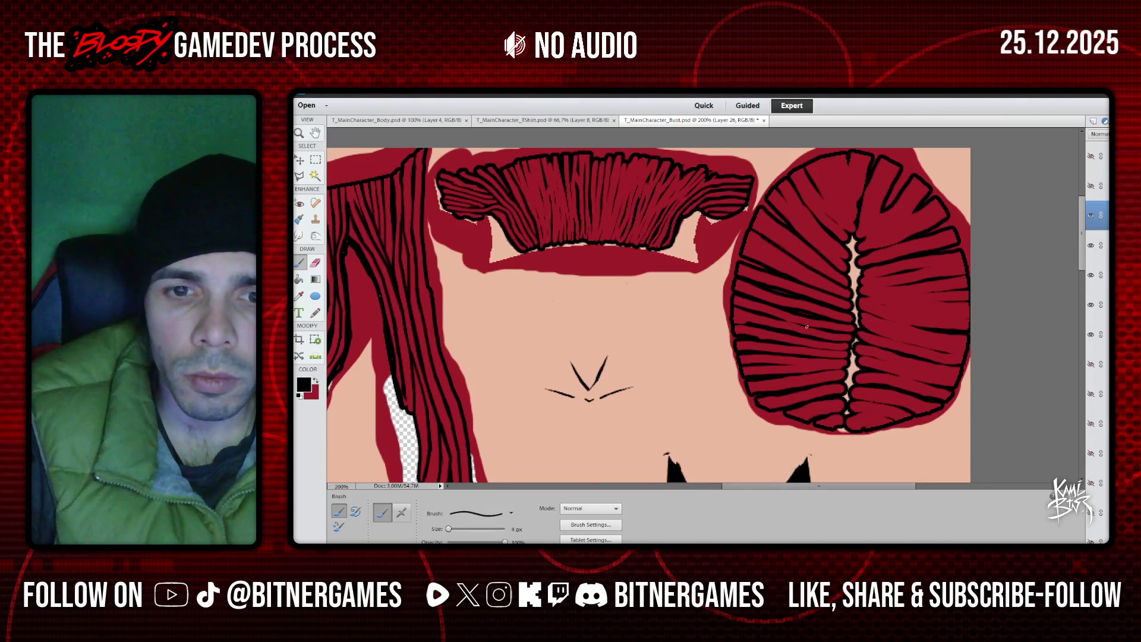
Add two black strand lines near the top of the round hair piece, then swap to red
{"action": "scroll", "coordinate": [779, 355], "scroll_direction": "up", "scroll_amount": 1}
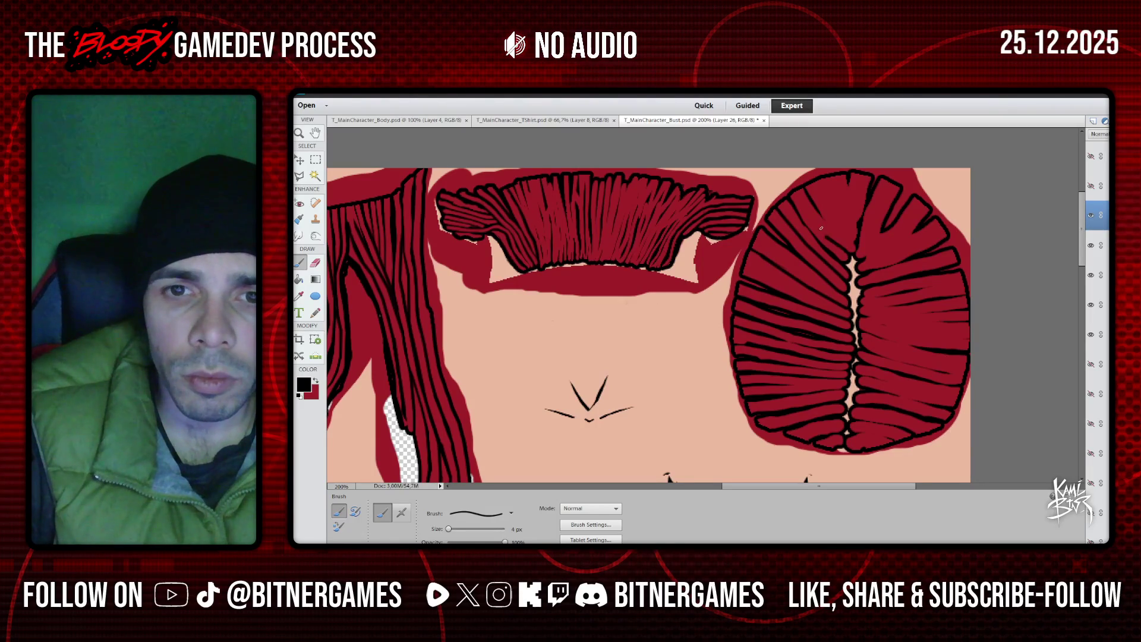
{"action": "mouse_move", "coordinate": [816, 221]}
{"action": "left_mouse_down"}
{"action": "mouse_move", "coordinate": [808, 196]}
{"action": "mouse_move", "coordinate": [854, 243]}
{"action": "mouse_move", "coordinate": [836, 200]}
{"action": "left_mouse_up"}
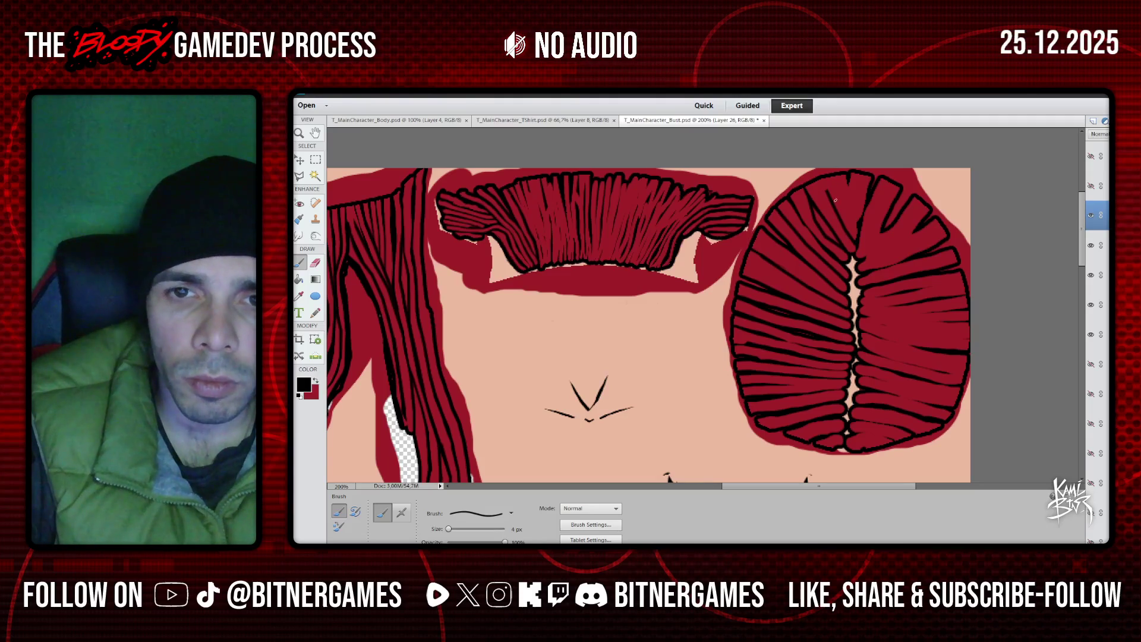
{"action": "left_click_drag", "start_coordinate": [858, 226], "coordinate": [847, 180]}
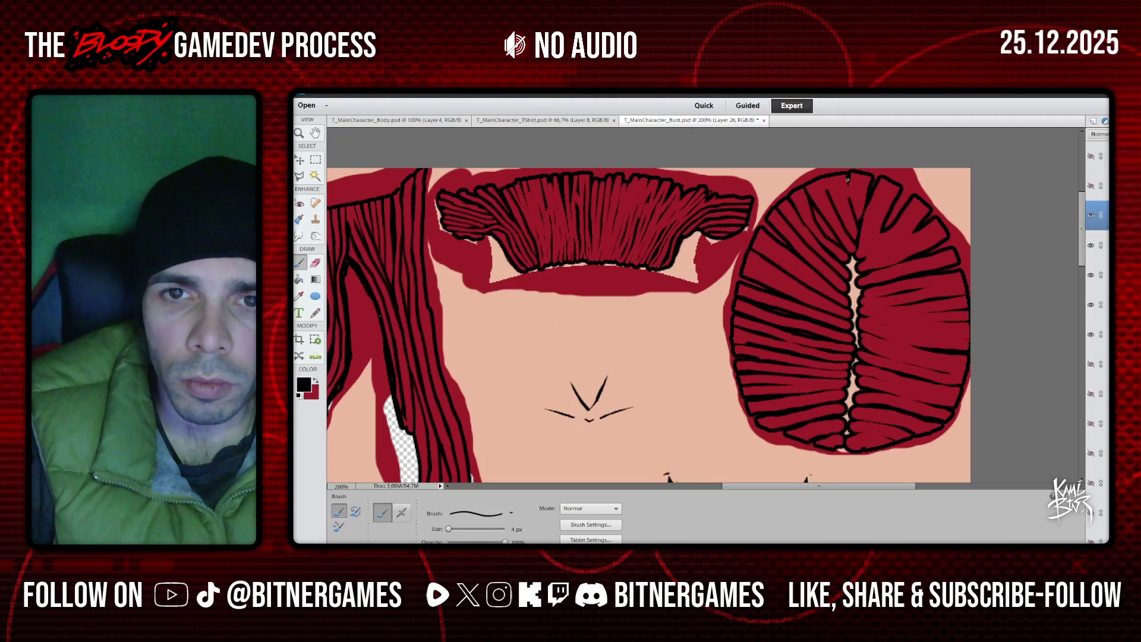
{"action": "key", "text": "x"}
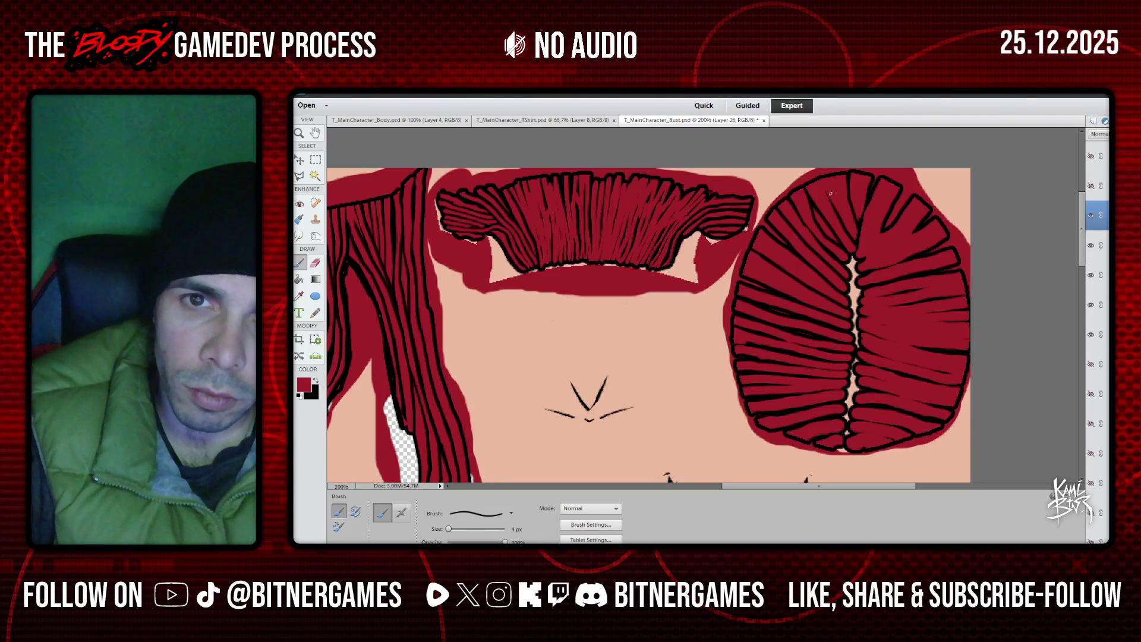
{"action": "scroll", "coordinate": [836, 202], "scroll_direction": "up", "scroll_amount": 1}
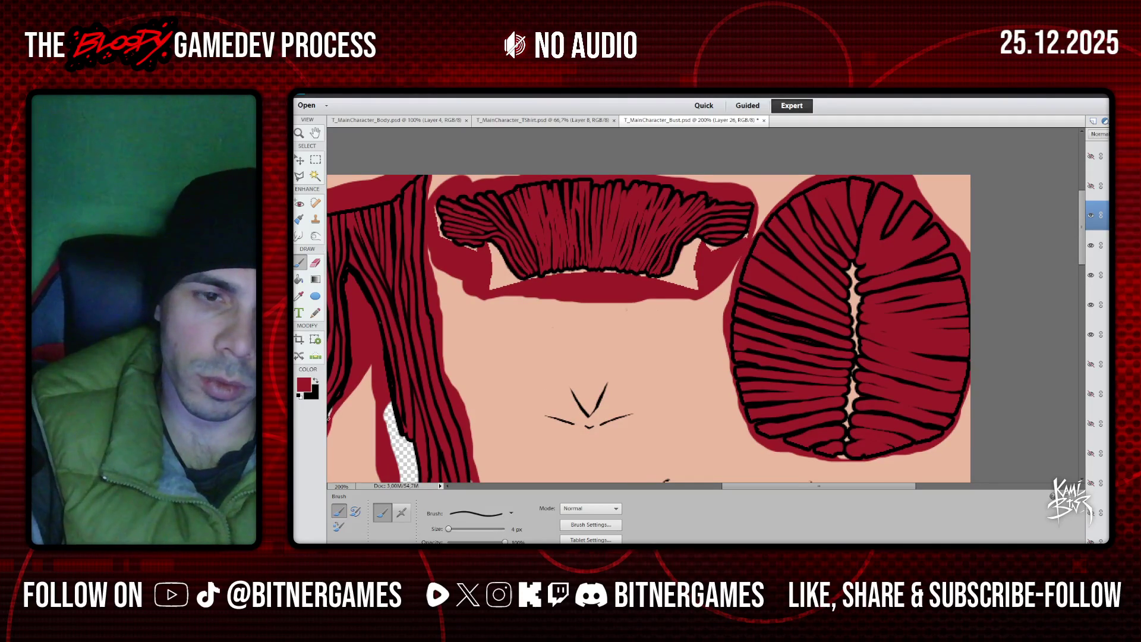
In black, darken the outline along the bust's lower edge, redoing one stroke
{"action": "left_click", "coordinate": [316, 380]}
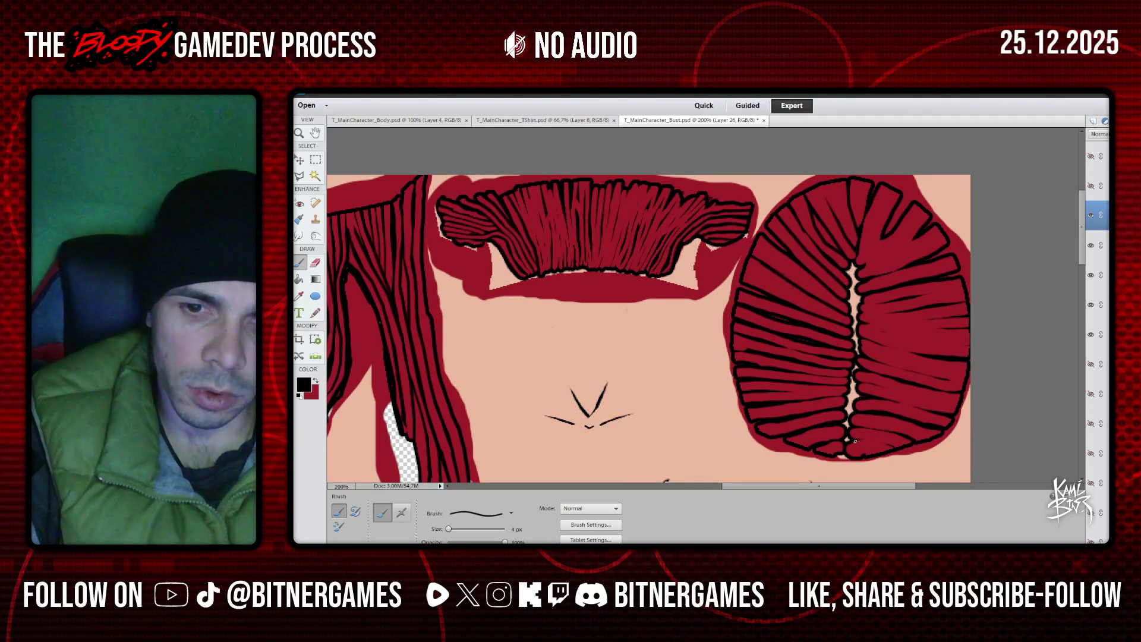
{"action": "left_click_drag", "start_coordinate": [865, 441], "coordinate": [885, 444]}
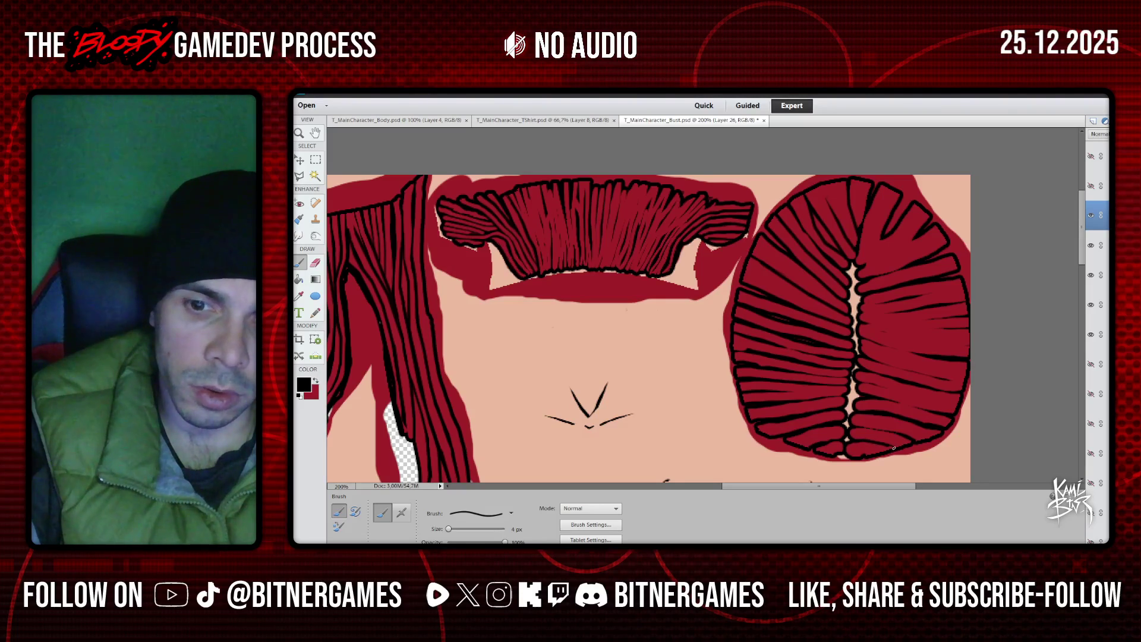
{"action": "key", "text": "ctrl+z"}
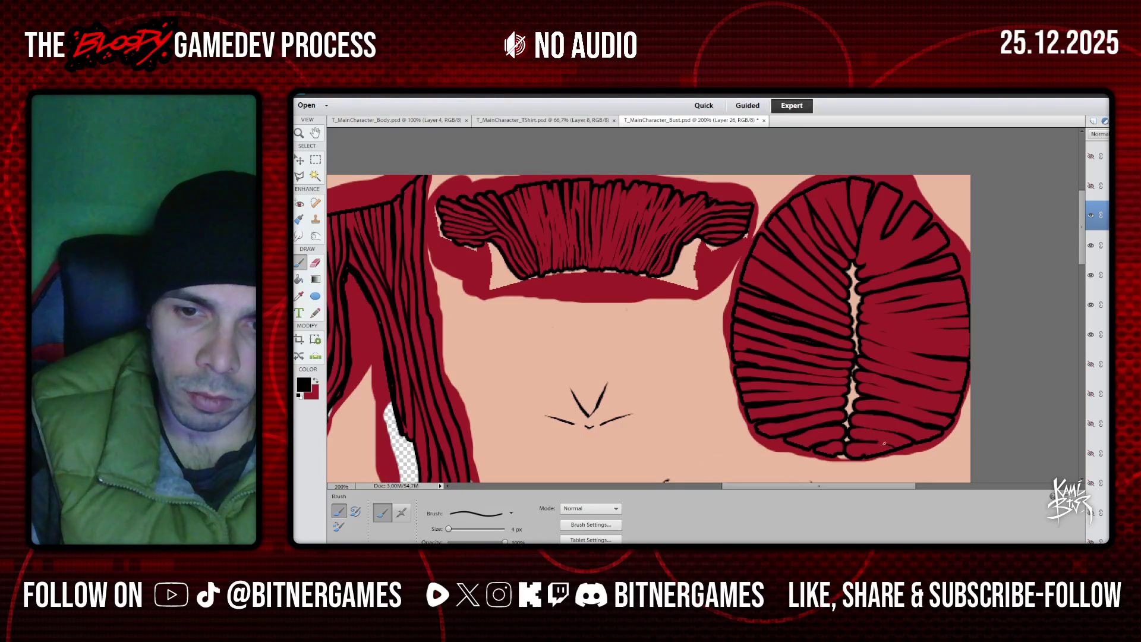
{"action": "left_click_drag", "start_coordinate": [889, 444], "coordinate": [897, 447]}
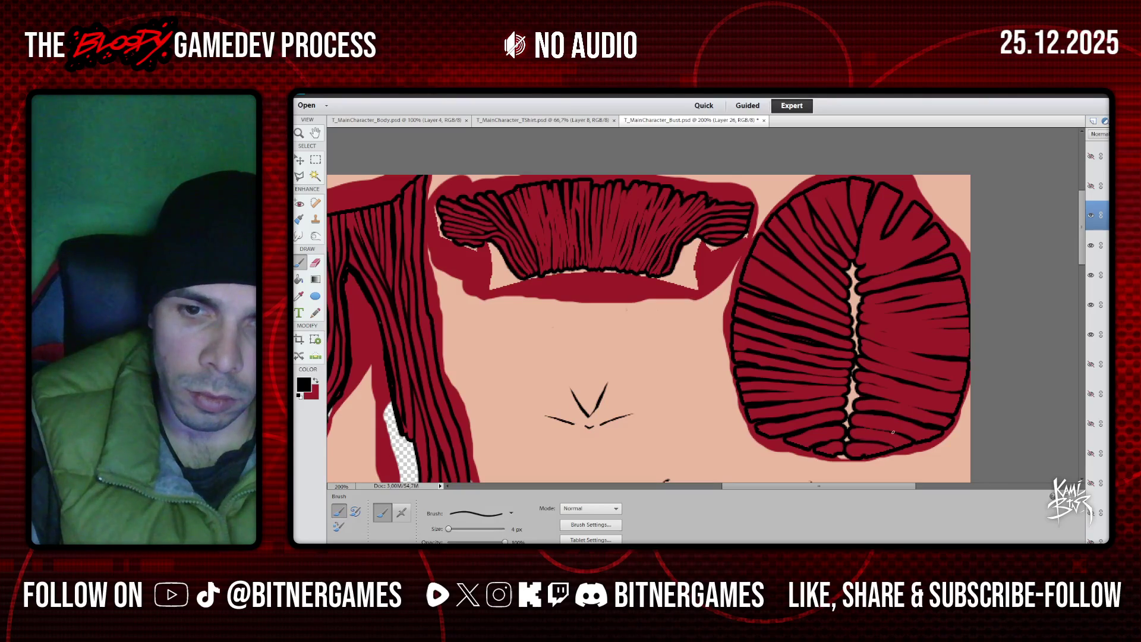
{"action": "left_click_drag", "start_coordinate": [856, 430], "coordinate": [887, 435]}
Add two black strand lines inside the right hair piece, toggling between red and black
{"action": "mouse_move", "coordinate": [891, 402]}
{"action": "left_mouse_down"}
{"action": "mouse_move", "coordinate": [871, 402]}
{"action": "mouse_move", "coordinate": [892, 402]}
{"action": "mouse_move", "coordinate": [886, 387]}
{"action": "mouse_move", "coordinate": [944, 402]}
{"action": "left_mouse_up"}
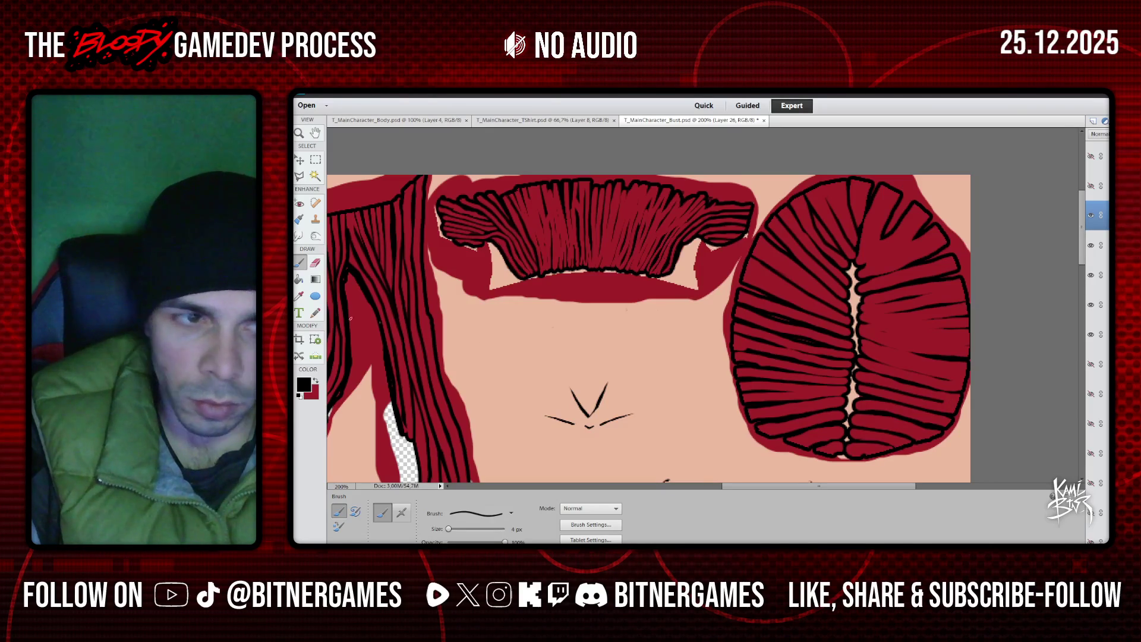
{"action": "key", "text": "x"}
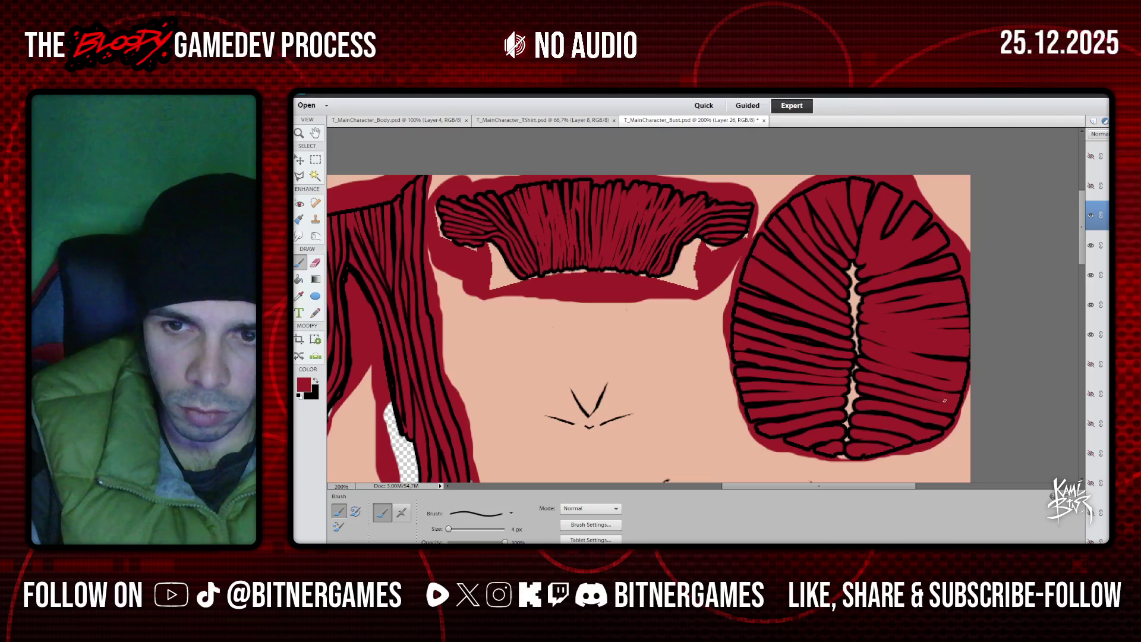
{"action": "left_click", "coordinate": [316, 380]}
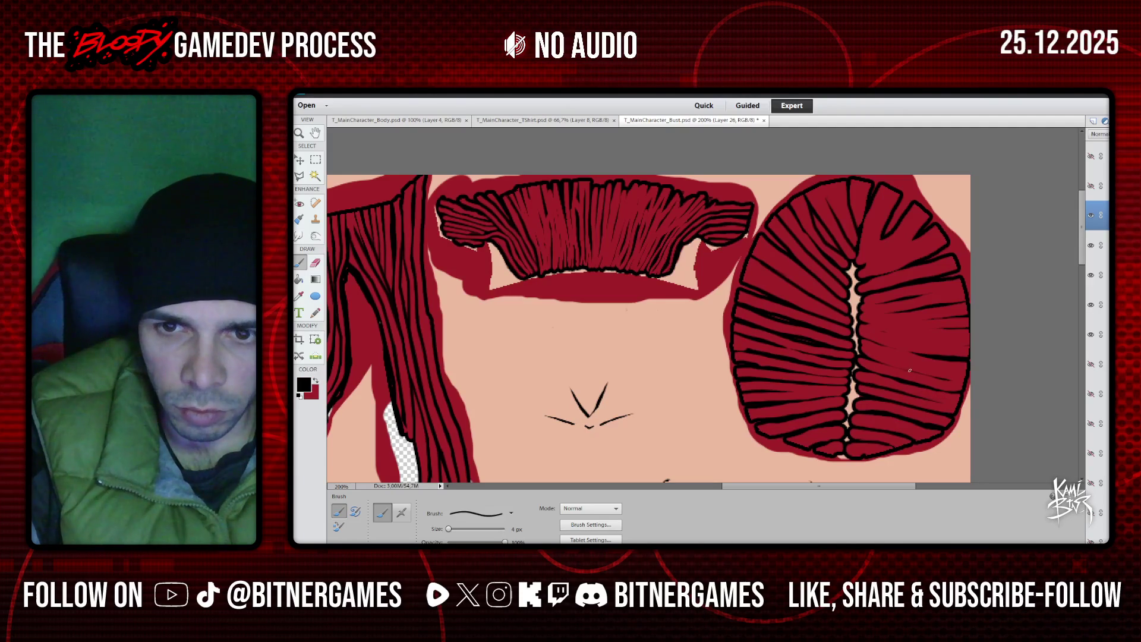
{"action": "left_click_drag", "start_coordinate": [910, 370], "coordinate": [945, 379]}
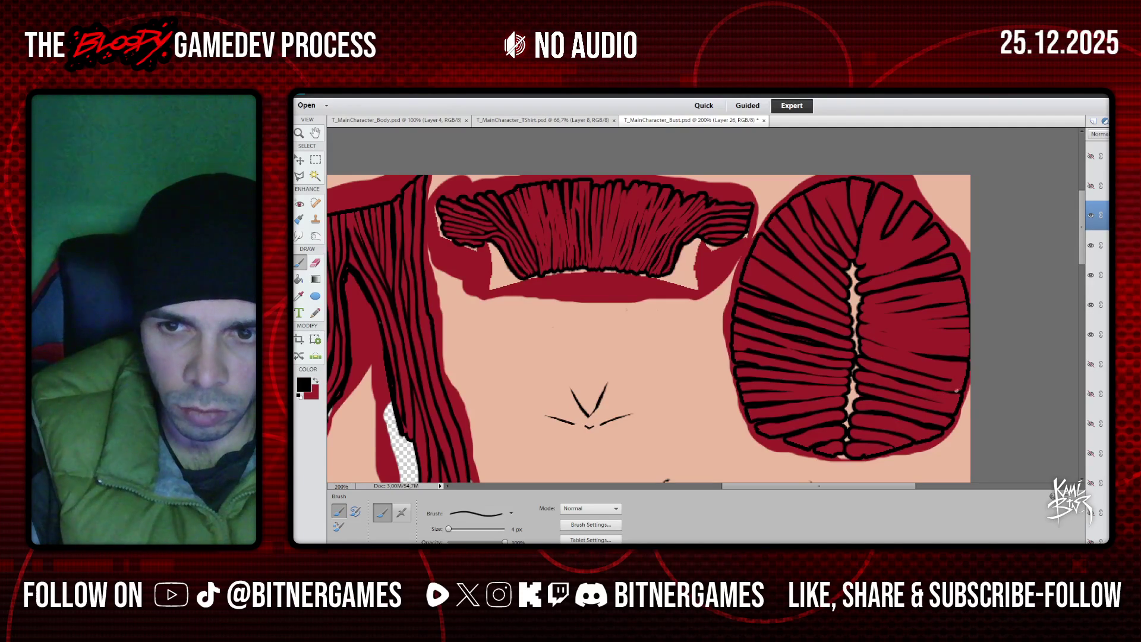
{"action": "key", "text": "x"}
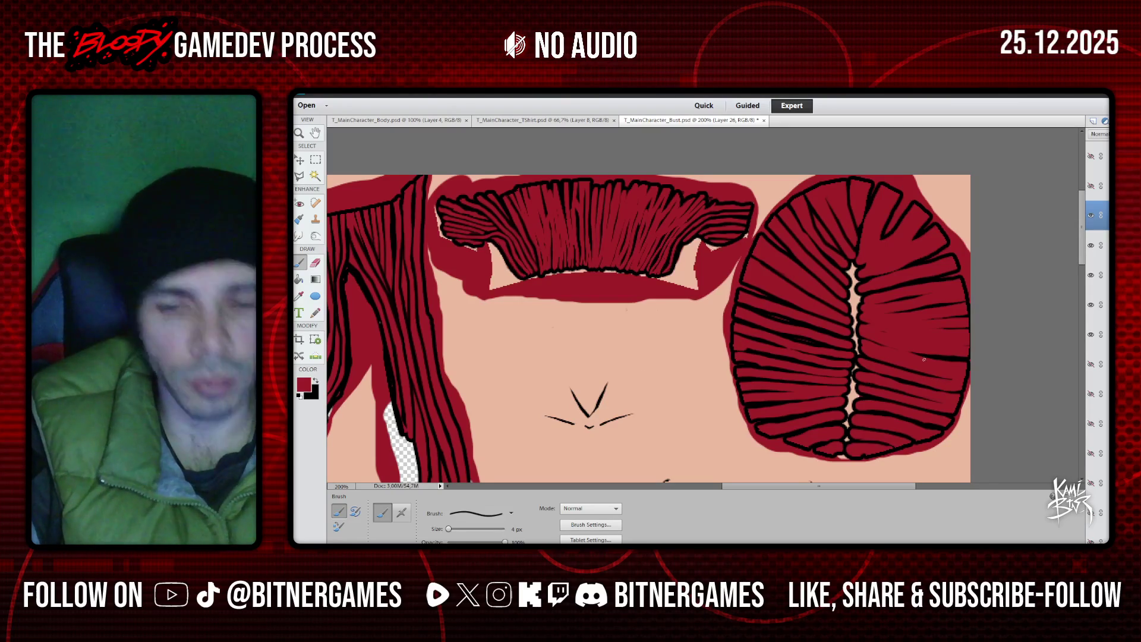
{"action": "left_click", "coordinate": [317, 380]}
Try a long strand across the right hair piece, undoing the unwanted strokes, ending on black
{"action": "left_click_drag", "start_coordinate": [861, 345], "coordinate": [938, 359]}
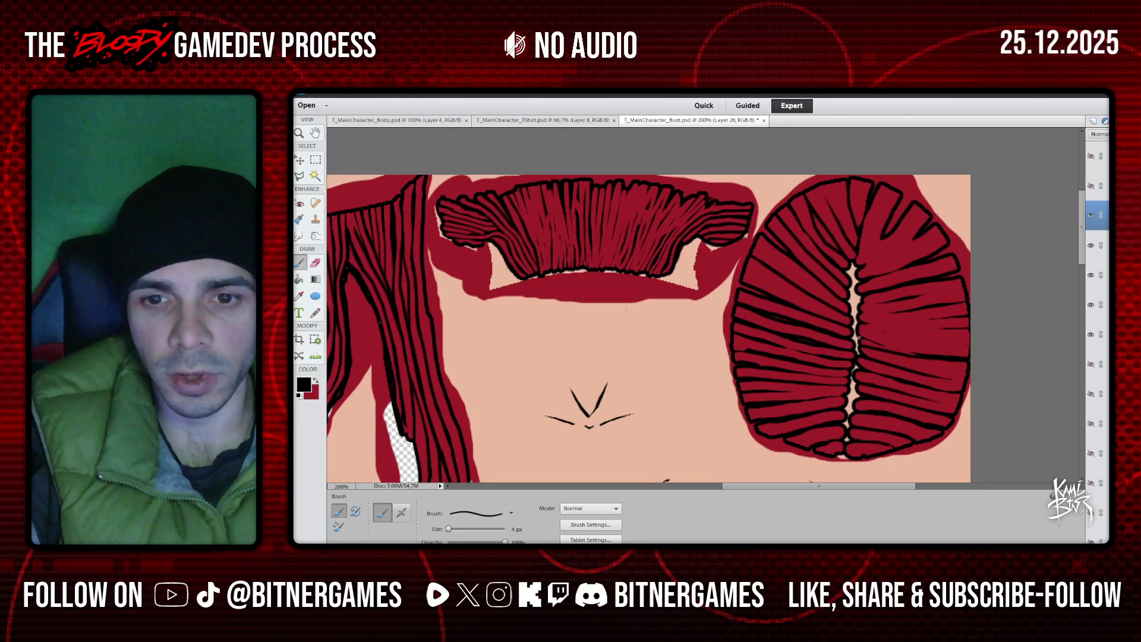
{"action": "key", "text": "ctrl+z"}
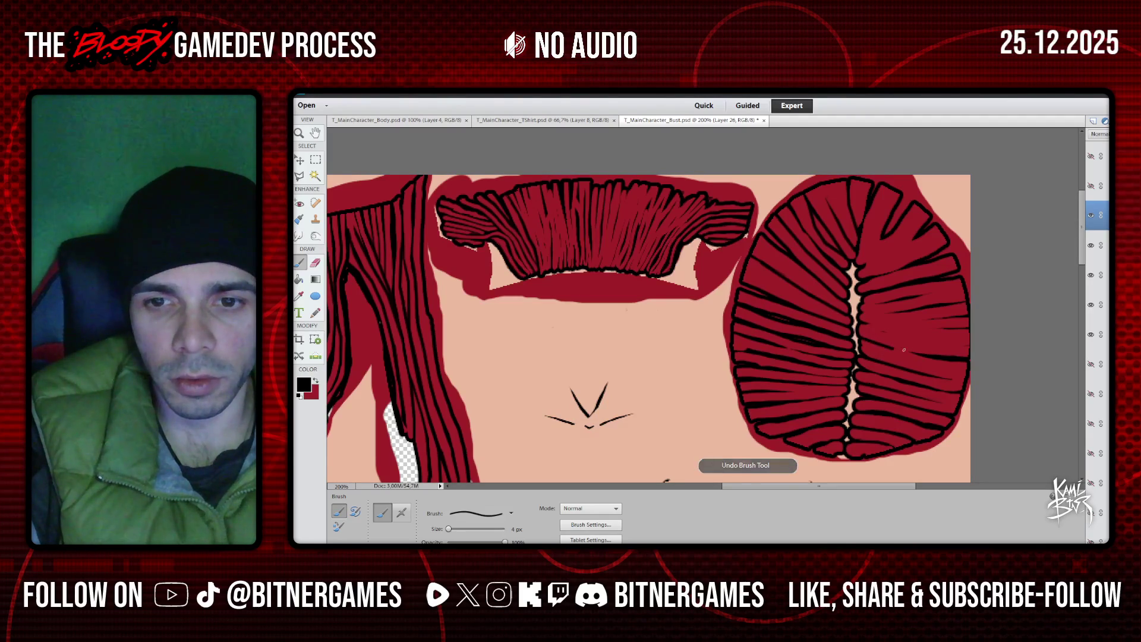
{"action": "left_click_drag", "start_coordinate": [931, 357], "coordinate": [862, 347]}
{"action": "key", "text": "ctrl+z"}
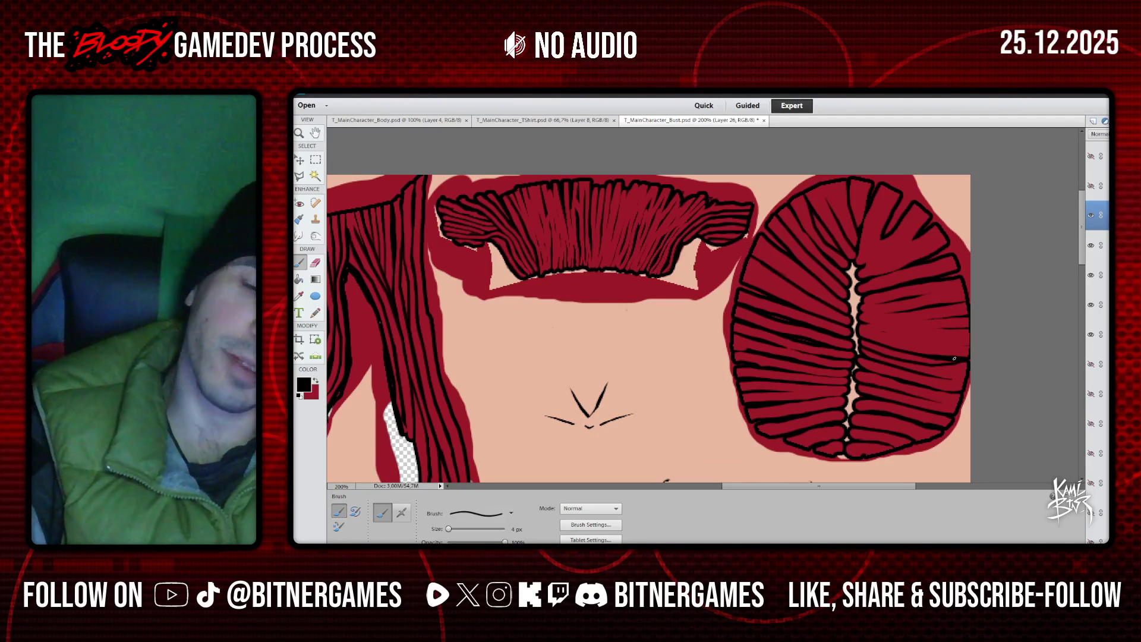
{"action": "key", "text": "ctrl+z"}
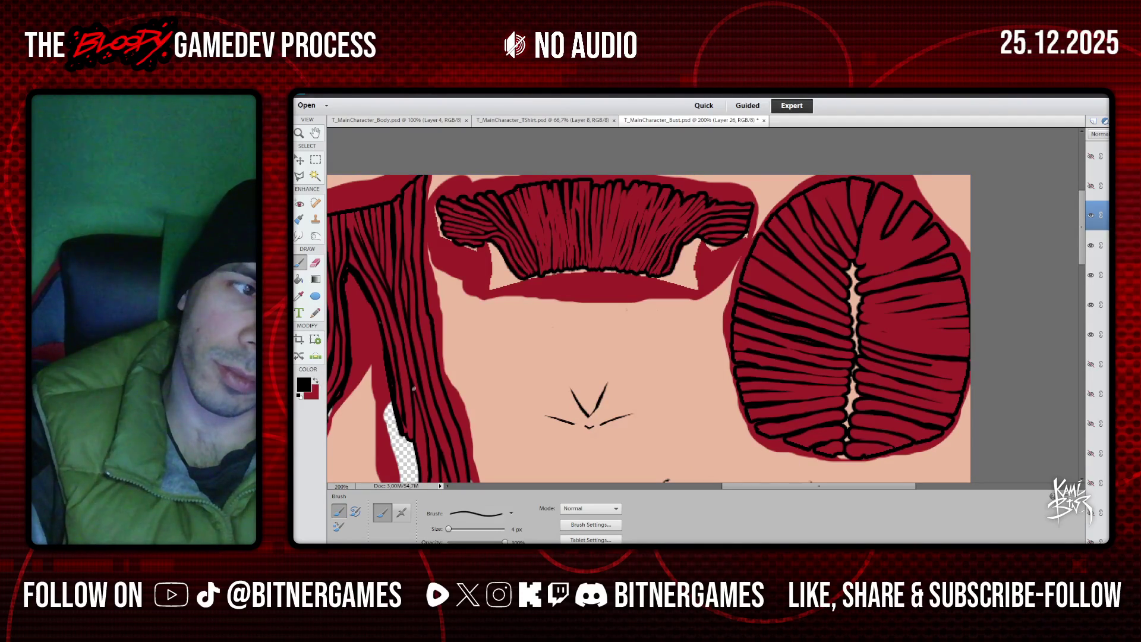
{"action": "left_click", "coordinate": [316, 380]}
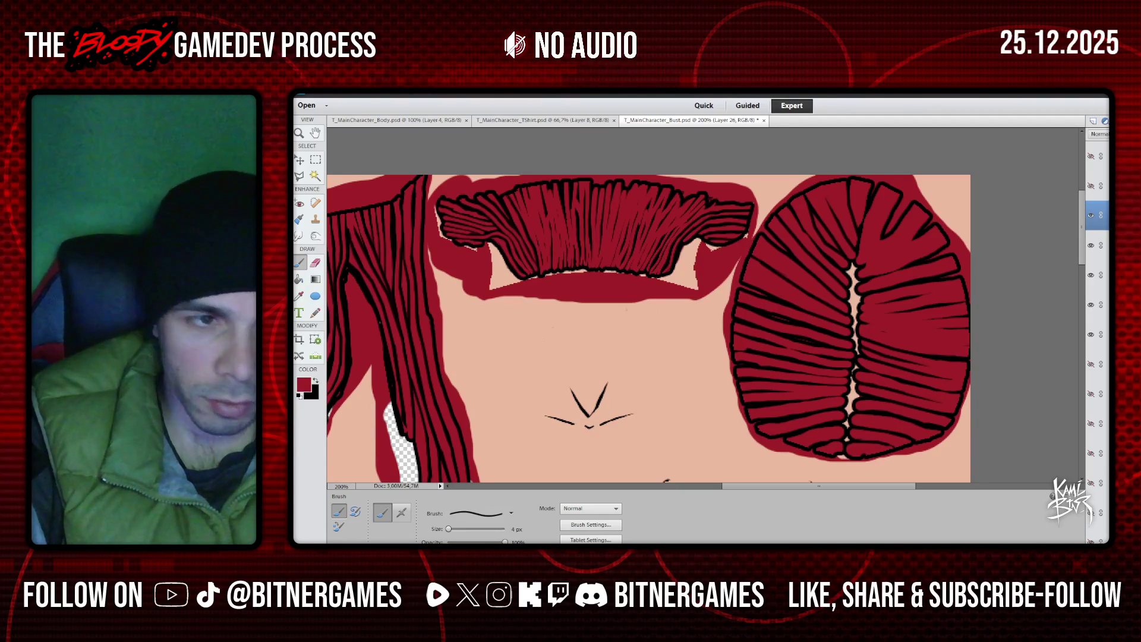
{"action": "left_click", "coordinate": [316, 381]}
{"action": "scroll", "coordinate": [854, 255], "scroll_direction": "up", "scroll_amount": 1}
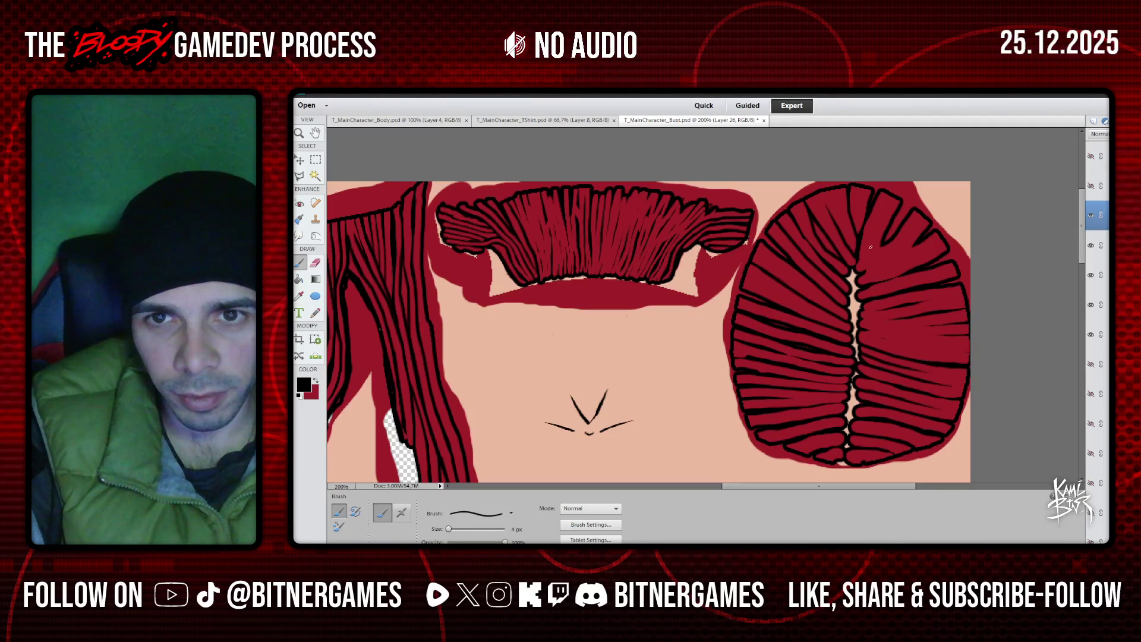
Add seven more thin black strand lines across the right hair piece
{"action": "left_click_drag", "start_coordinate": [876, 247], "coordinate": [860, 259]}
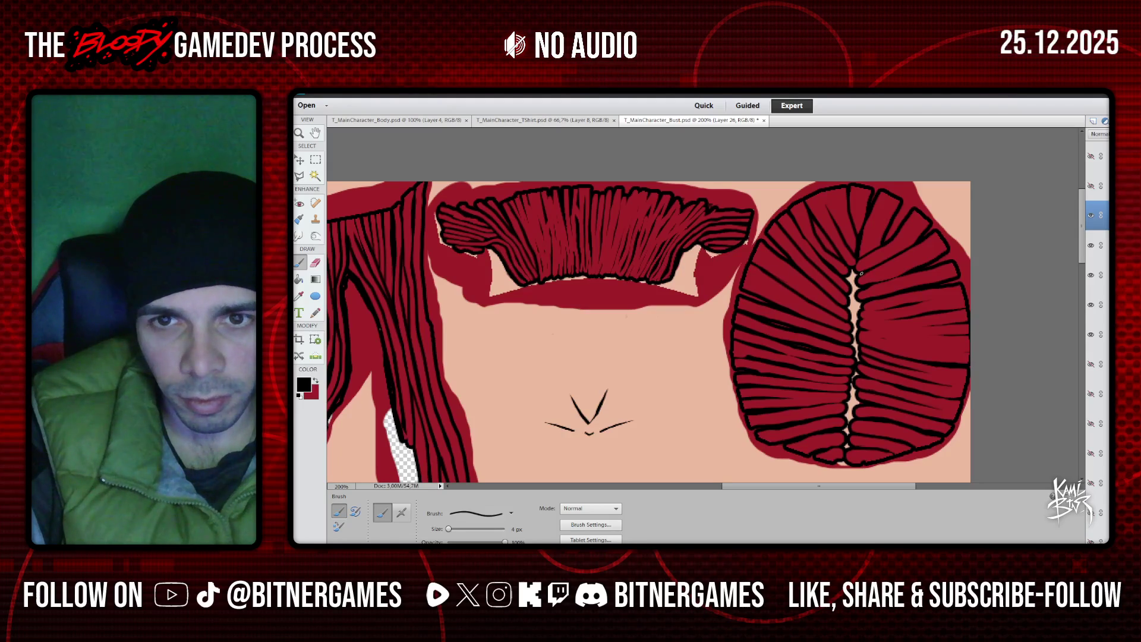
{"action": "mouse_move", "coordinate": [866, 282]}
{"action": "left_mouse_down"}
{"action": "mouse_move", "coordinate": [940, 255]}
{"action": "mouse_move", "coordinate": [877, 279]}
{"action": "left_mouse_up"}
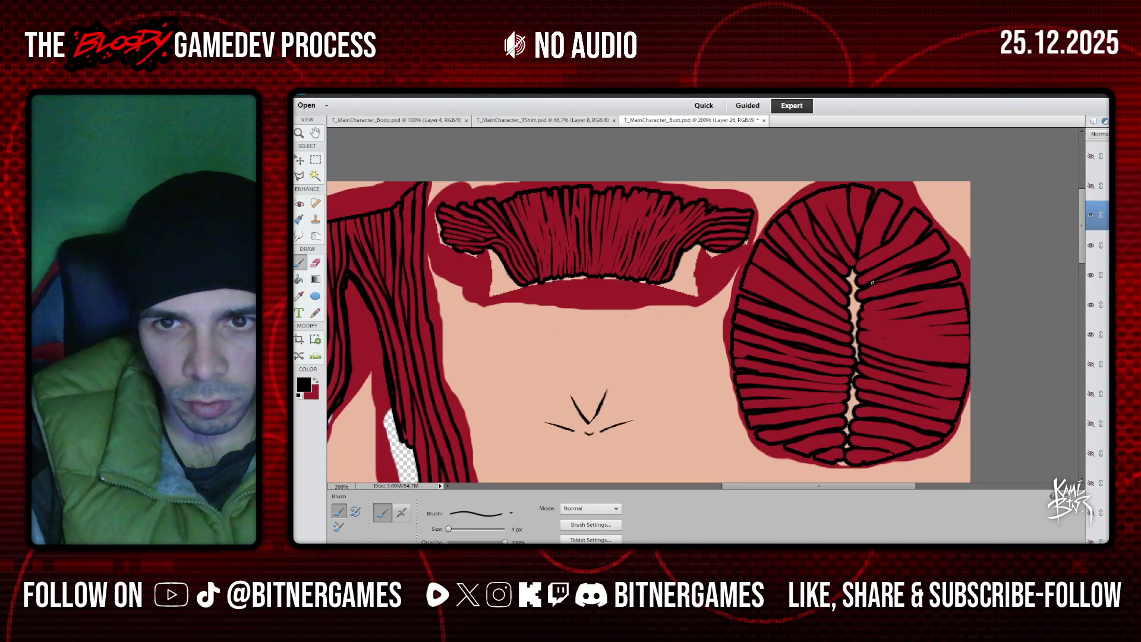
{"action": "left_click_drag", "start_coordinate": [904, 273], "coordinate": [891, 282]}
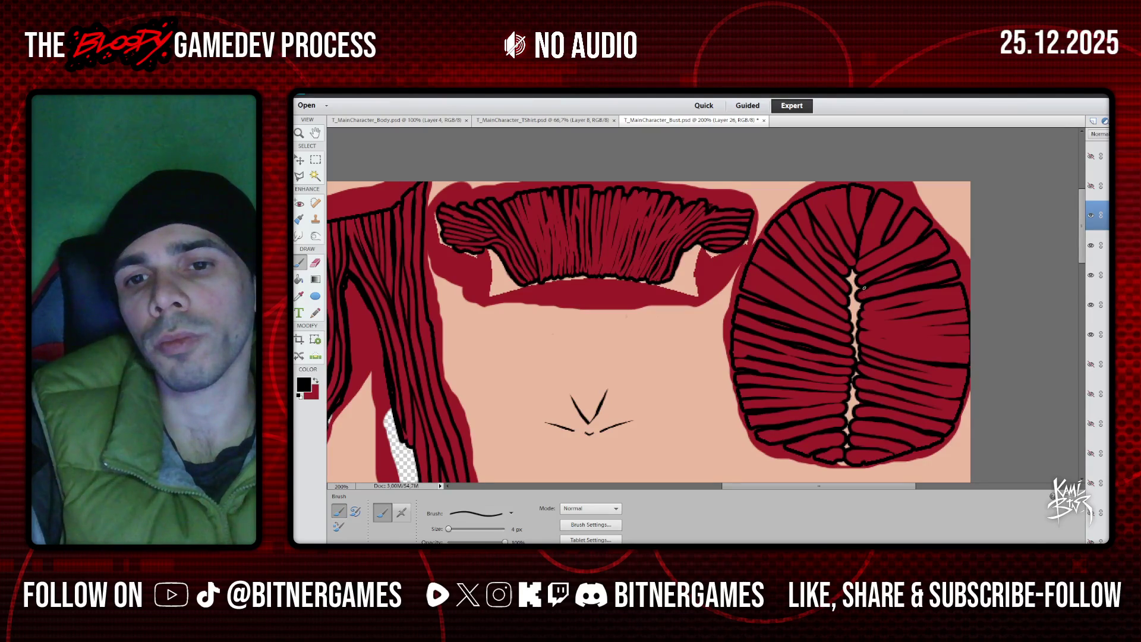
{"action": "left_click_drag", "start_coordinate": [869, 289], "coordinate": [887, 282]}
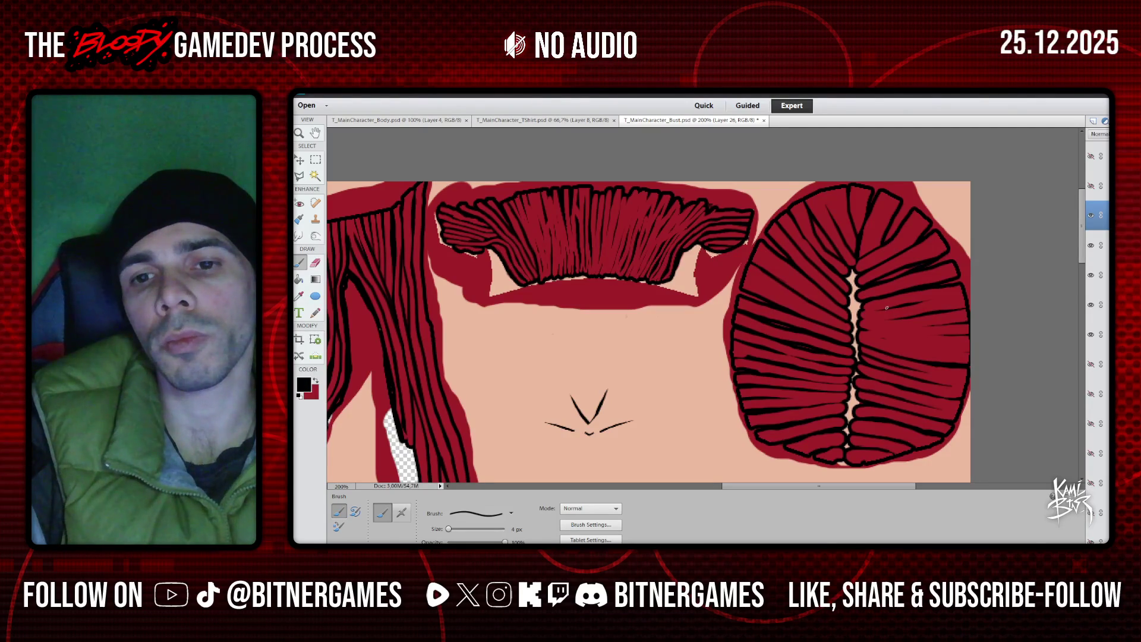
{"action": "left_click_drag", "start_coordinate": [863, 310], "coordinate": [892, 307]}
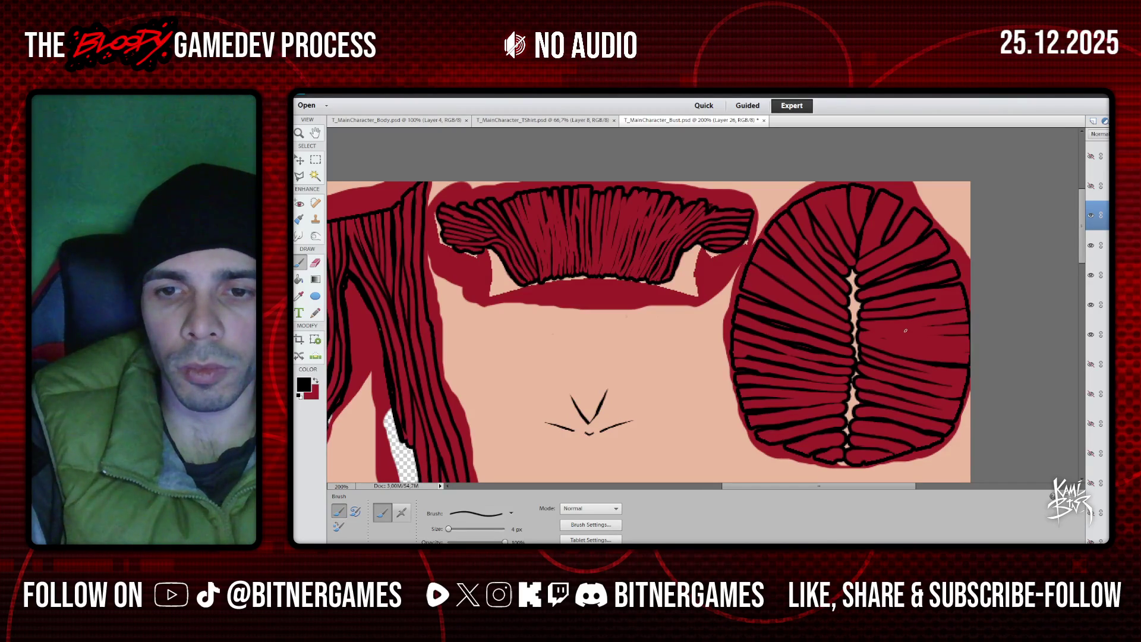
{"action": "left_click_drag", "start_coordinate": [928, 326], "coordinate": [943, 325]}
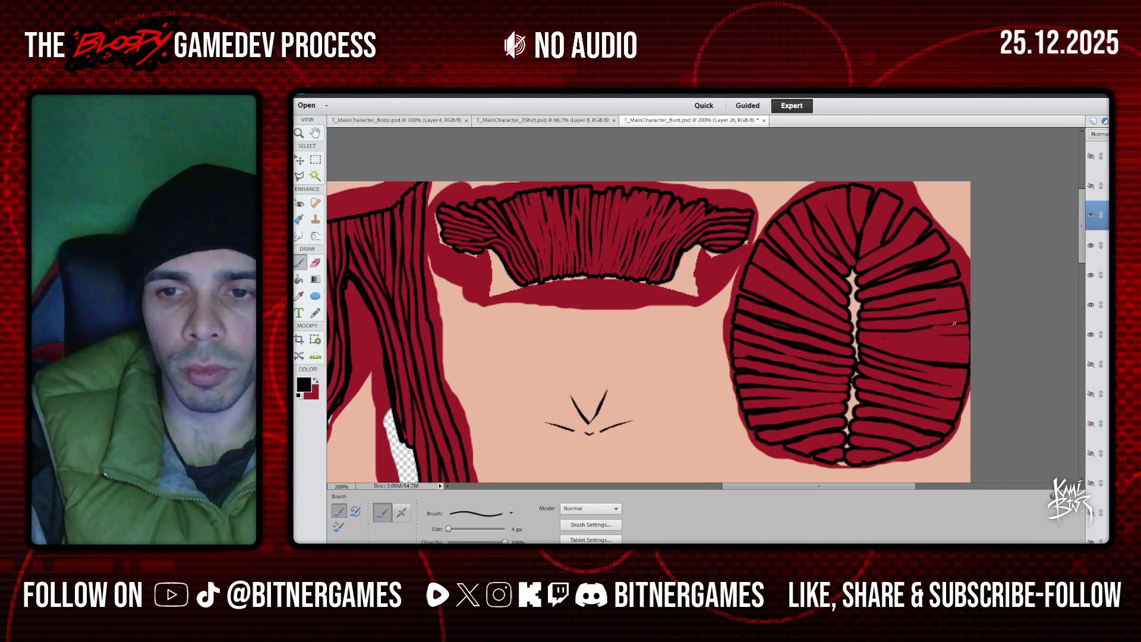
{"action": "left_click_drag", "start_coordinate": [950, 336], "coordinate": [879, 332]}
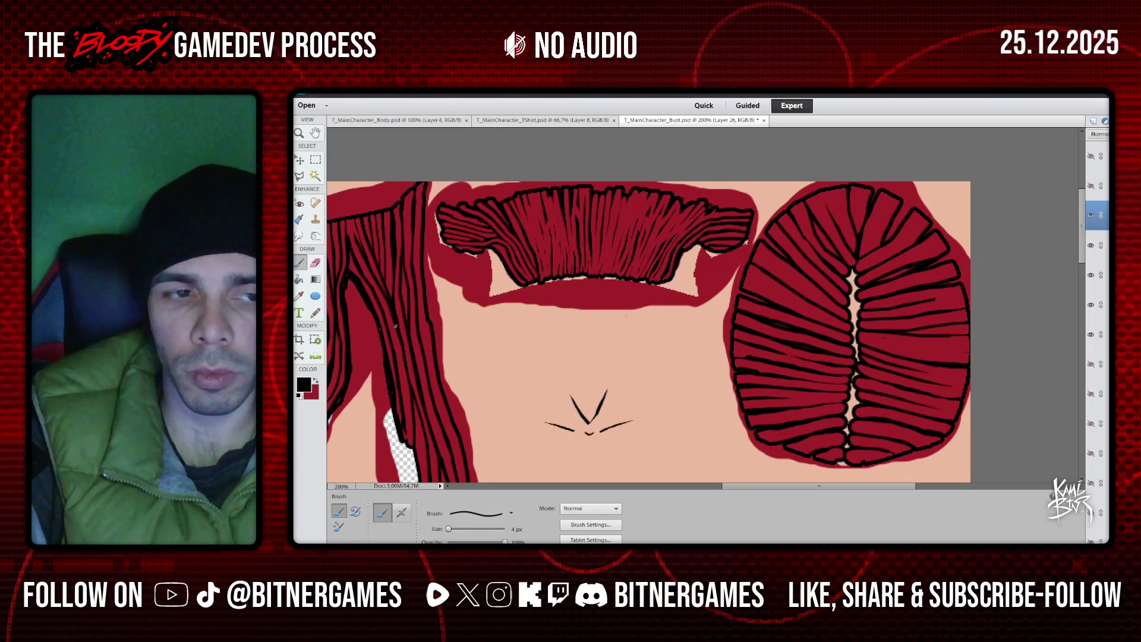
Switch to red and paint over the stray dark stroke
{"action": "key", "text": "x"}
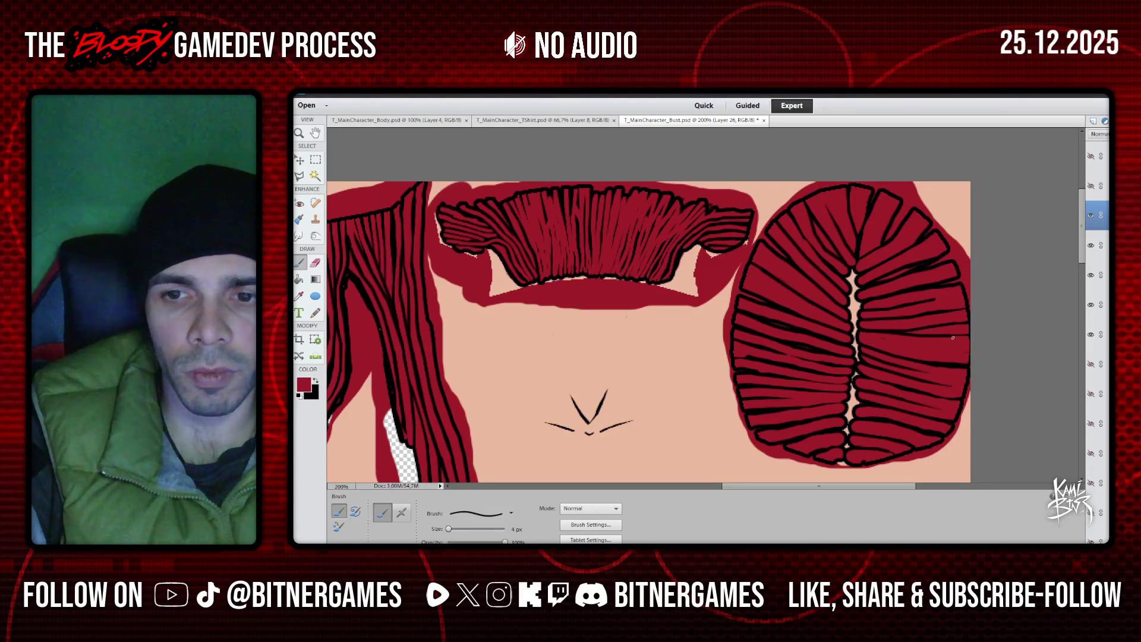
{"action": "left_click_drag", "start_coordinate": [940, 340], "coordinate": [909, 337]}
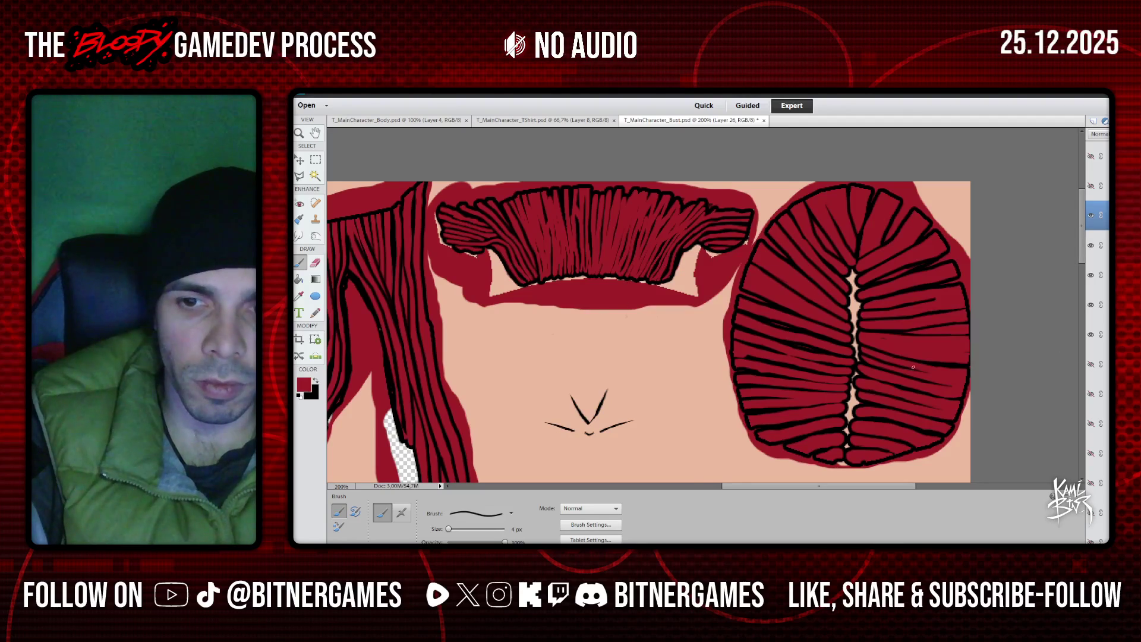
{"action": "scroll", "coordinate": [899, 359], "scroll_direction": "down", "scroll_amount": 1}
{"action": "scroll", "coordinate": [899, 359], "scroll_direction": "up", "scroll_amount": 1}
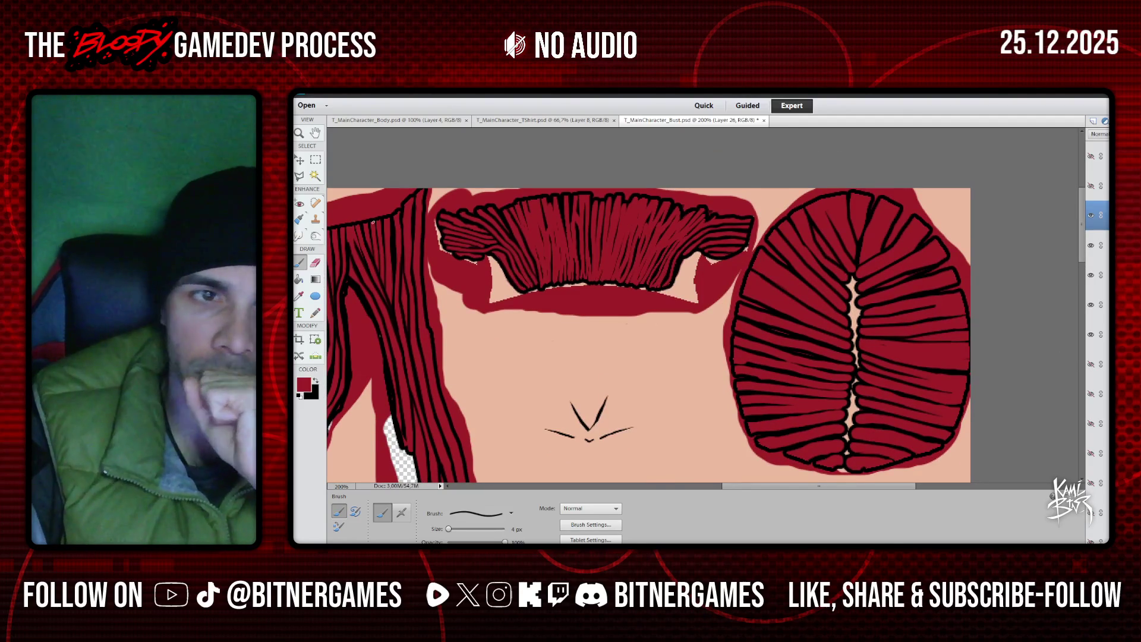
Zoom out, save the texture over T_MainCharacter_Bust.png, then save the layered bust file
{"action": "key", "text": "z"}
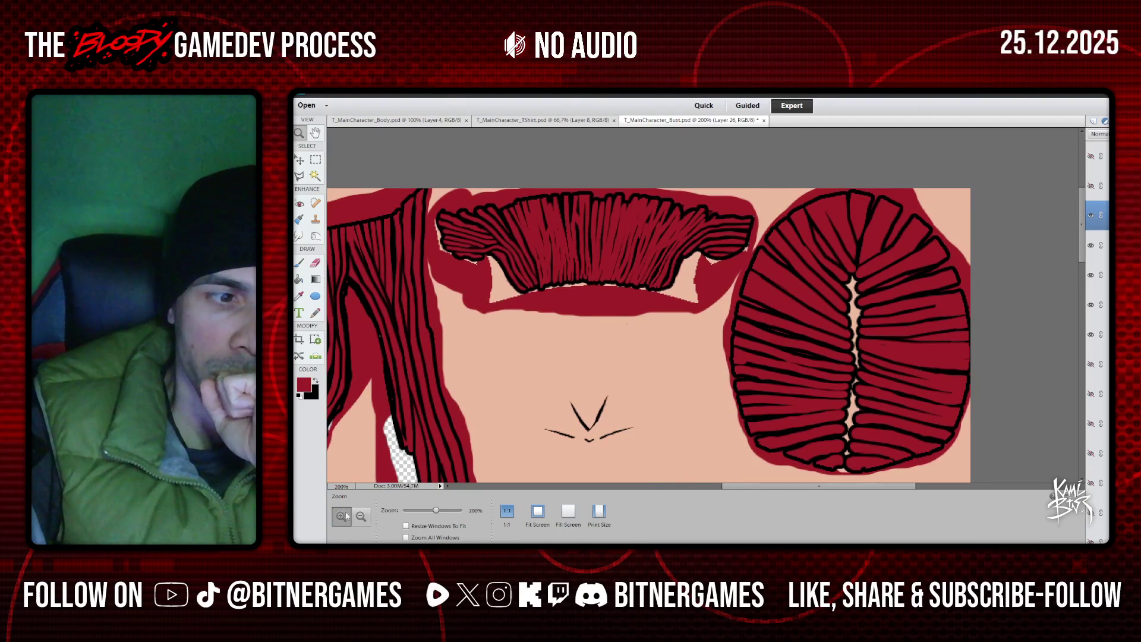
{"action": "left_click", "coordinate": [361, 516]}
{"action": "left_click", "coordinate": [585, 367]}
{"action": "left_click", "coordinate": [584, 367]}
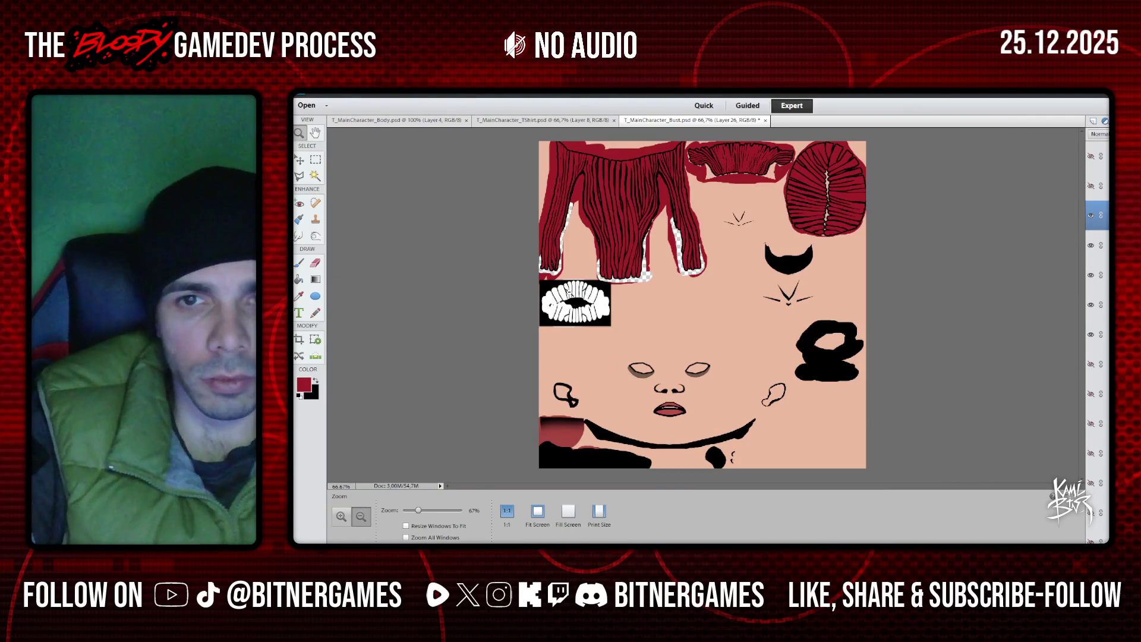
{"action": "left_click", "coordinate": [304, 89]}
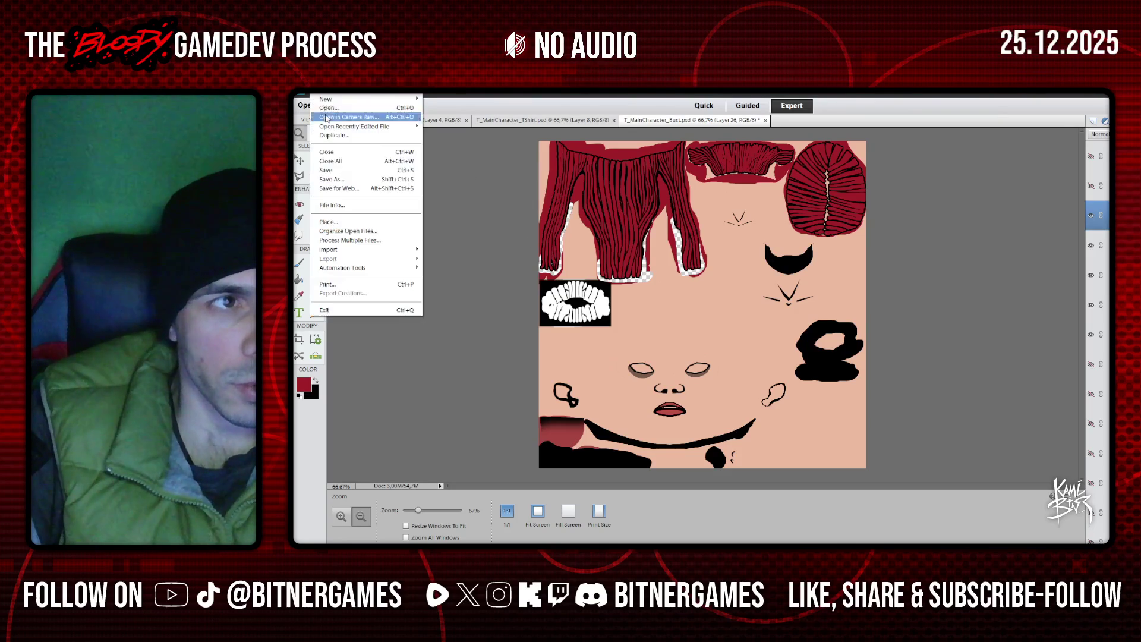
{"action": "left_click", "coordinate": [357, 179]}
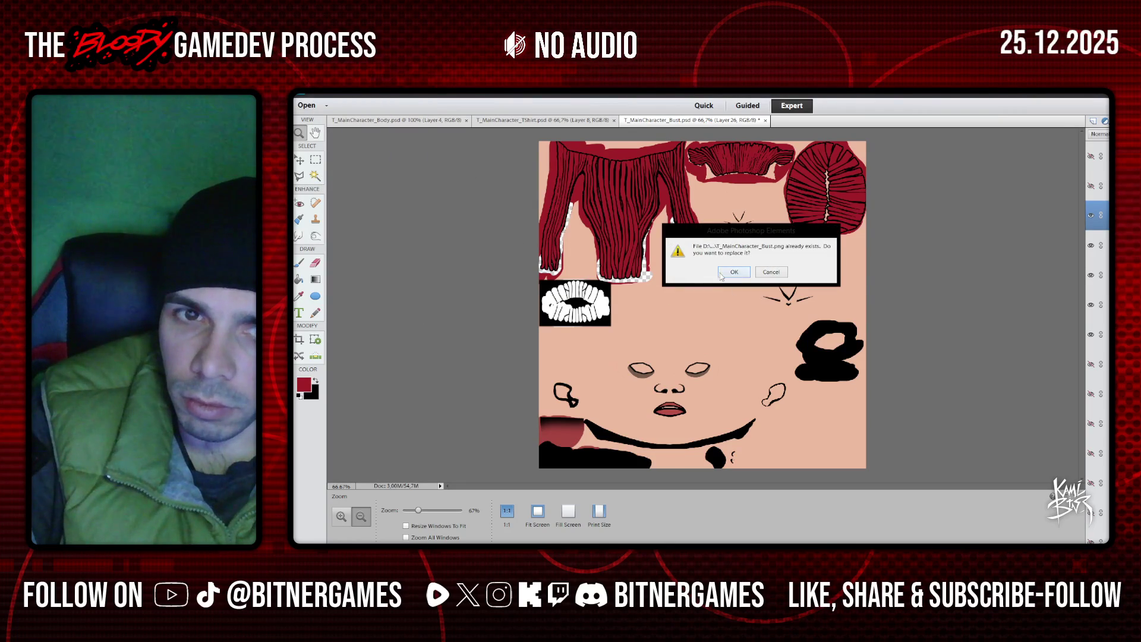
{"action": "key", "text": "Return"}
{"action": "left_click", "coordinate": [872, 256]}
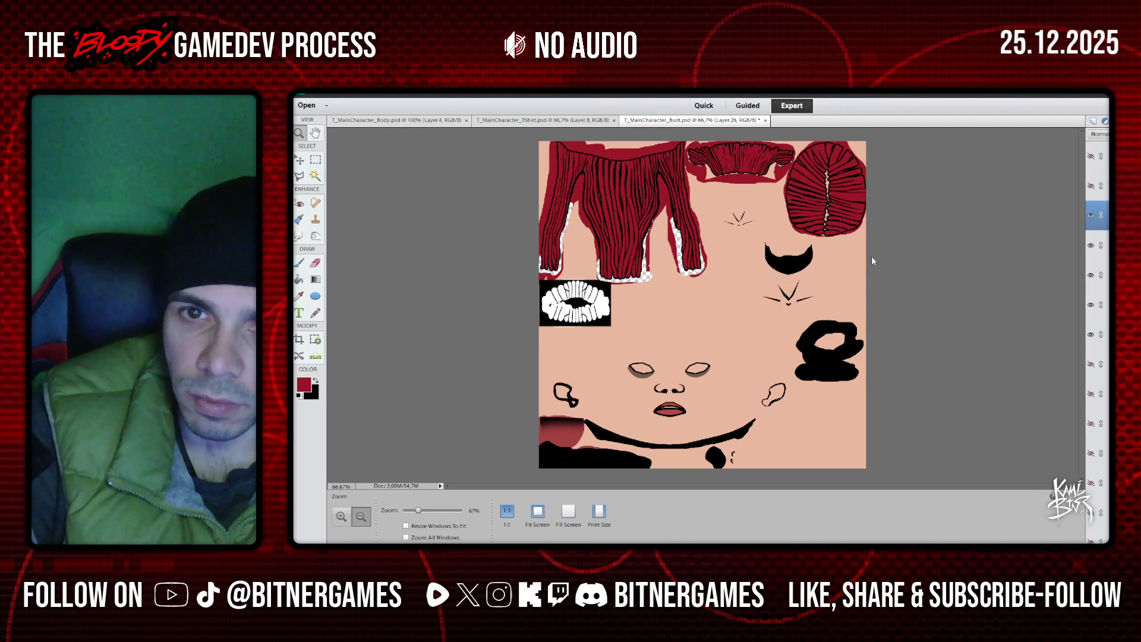
{"action": "left_click", "coordinate": [322, 99]}
{"action": "left_click", "coordinate": [357, 169]}
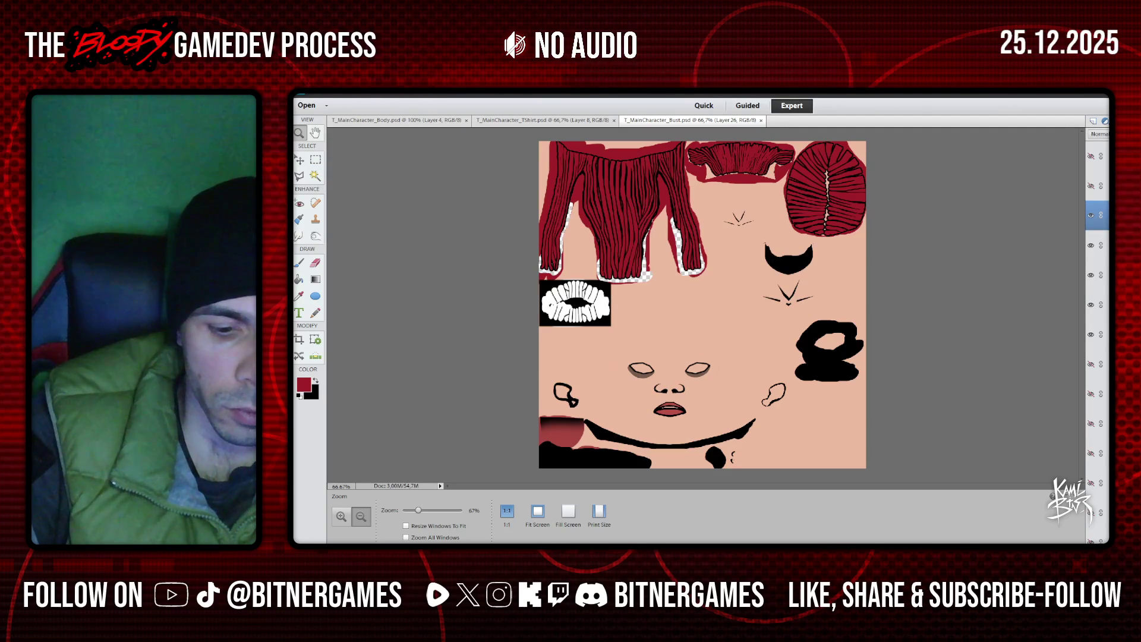
In Blender, cancel the Open Image browser and orbit around the textured character, ending in front view
{"action": "left_click", "coordinate": [585, 520]}
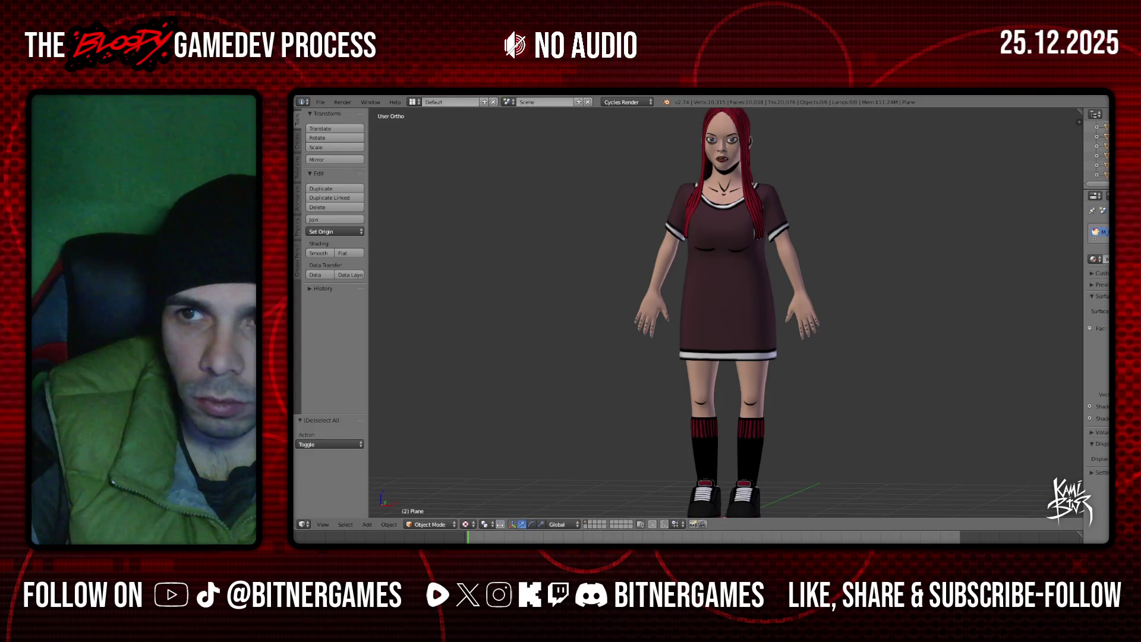
{"action": "key", "text": "ctrl+o"}
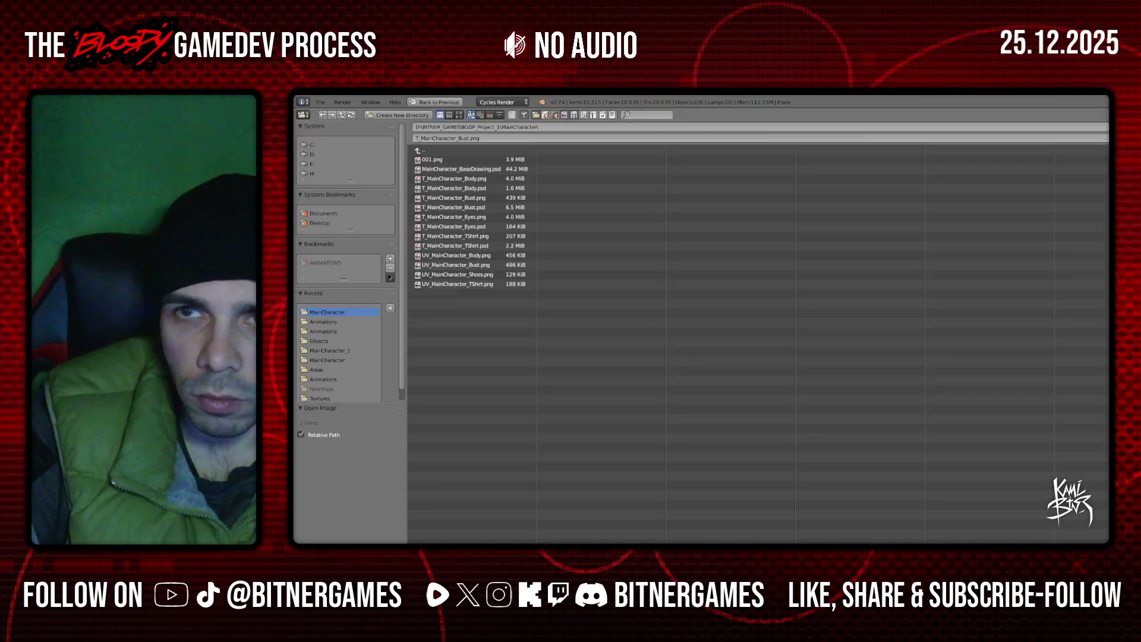
{"action": "key", "text": "Escape"}
{"action": "mouse_move", "coordinate": [816, 210]}
{"action": "middle_mouse_down"}
{"action": "mouse_move", "coordinate": [748, 258]}
{"action": "mouse_move", "coordinate": [706, 198]}
{"action": "mouse_move", "coordinate": [699, 208]}
{"action": "mouse_move", "coordinate": [594, 181]}
{"action": "mouse_move", "coordinate": [787, 211]}
{"action": "mouse_move", "coordinate": [693, 198]}
{"action": "mouse_move", "coordinate": [730, 207]}
{"action": "mouse_move", "coordinate": [860, 180]}
{"action": "mouse_move", "coordinate": [919, 207]}
{"action": "middle_mouse_up"}
{"action": "scroll", "coordinate": [732, 232], "scroll_direction": "up", "scroll_amount": 3}
{"action": "scroll", "coordinate": [729, 207], "scroll_direction": "down", "scroll_amount": 4}
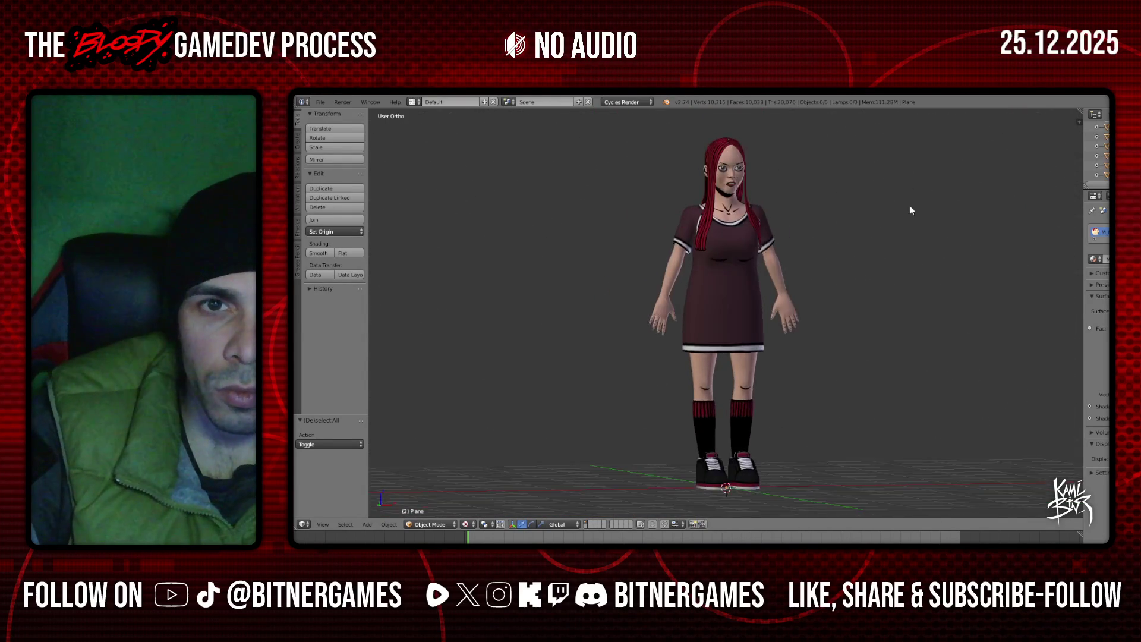
{"action": "scroll", "coordinate": [862, 229], "scroll_direction": "up", "scroll_amount": 3}
{"action": "middle_click_drag", "start_coordinate": [861, 229], "coordinate": [907, 229]}
{"action": "scroll", "coordinate": [807, 236], "scroll_direction": "down", "scroll_amount": 5}
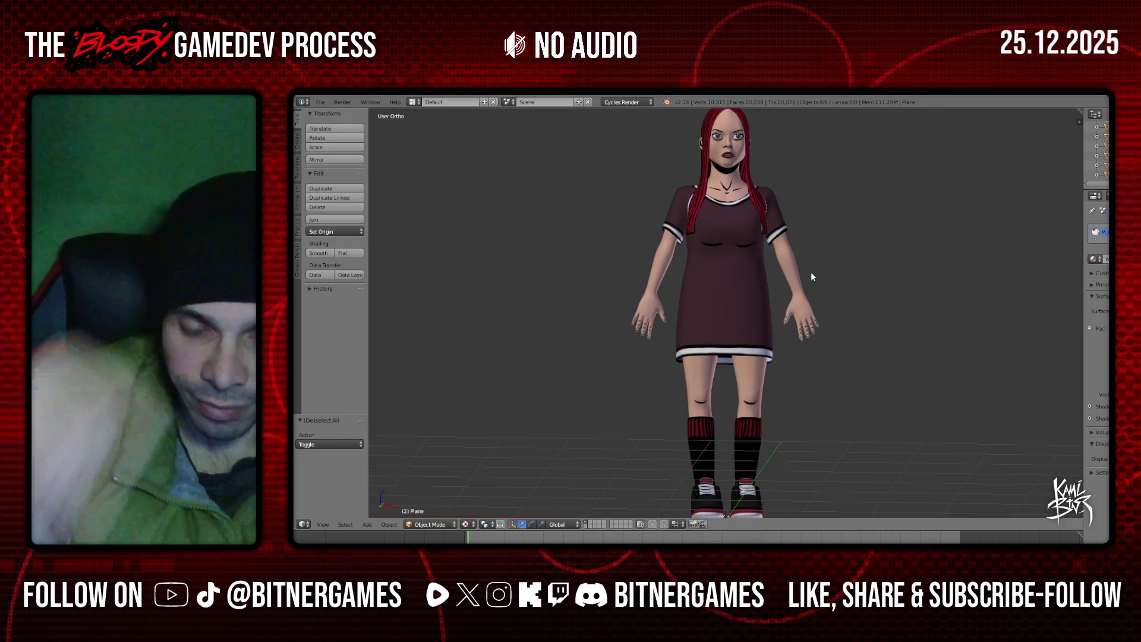
{"action": "key", "text": "KP_1"}
Hide the Tool Shelf and orbit around the character to check the hair texture from behind
{"action": "key", "text": "t"}
{"action": "scroll", "coordinate": [813, 277], "scroll_direction": "down", "scroll_amount": 2}
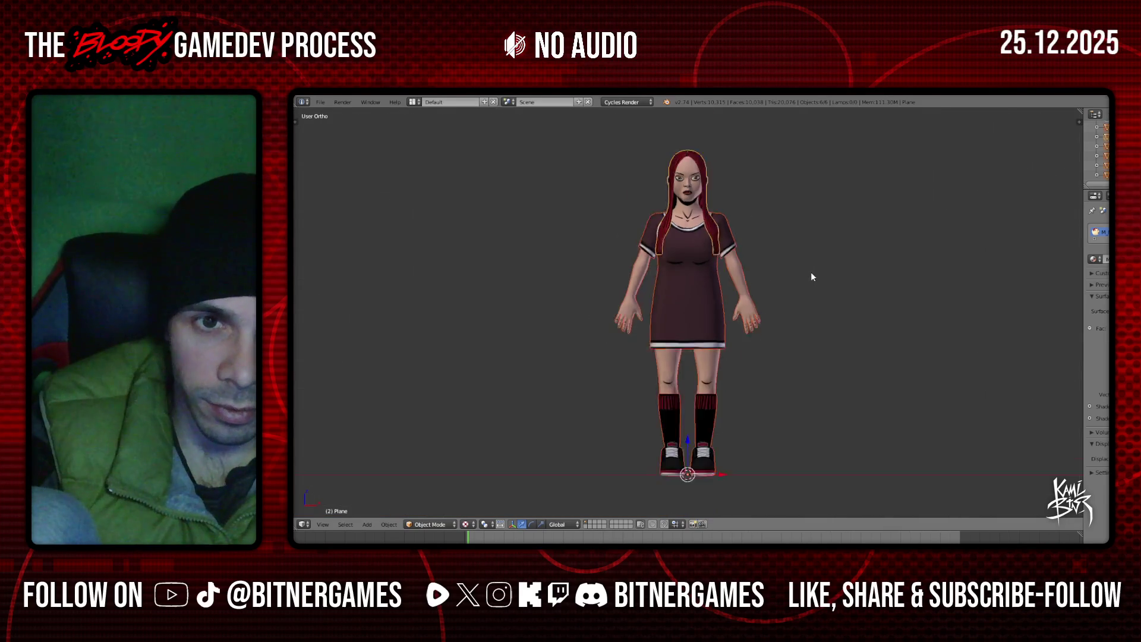
{"action": "mouse_move", "coordinate": [811, 272]}
{"action": "middle_mouse_down"}
{"action": "mouse_move", "coordinate": [773, 311]}
{"action": "mouse_move", "coordinate": [853, 320]}
{"action": "mouse_move", "coordinate": [765, 331]}
{"action": "mouse_move", "coordinate": [846, 342]}
{"action": "mouse_move", "coordinate": [981, 321]}
{"action": "mouse_move", "coordinate": [936, 318]}
{"action": "middle_mouse_up"}
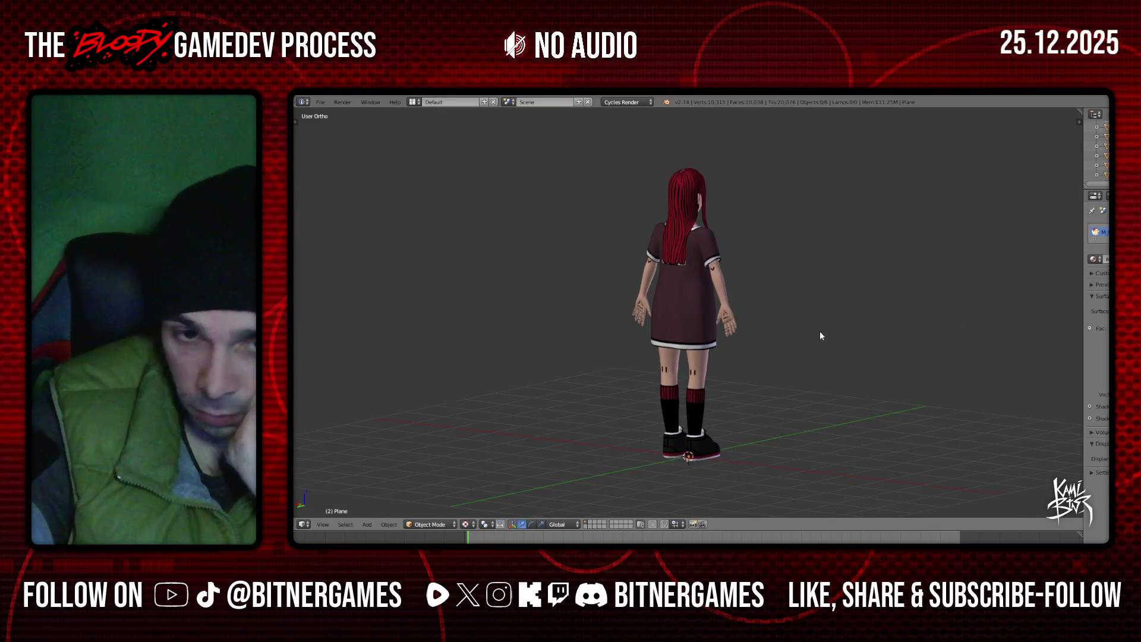
{"action": "scroll", "coordinate": [822, 337], "scroll_direction": "up", "scroll_amount": 2}
{"action": "mouse_move", "coordinate": [824, 343]}
{"action": "middle_mouse_down"}
{"action": "mouse_move", "coordinate": [818, 328]}
{"action": "mouse_move", "coordinate": [683, 327]}
{"action": "mouse_move", "coordinate": [658, 315]}
{"action": "mouse_move", "coordinate": [685, 321]}
{"action": "middle_mouse_up"}
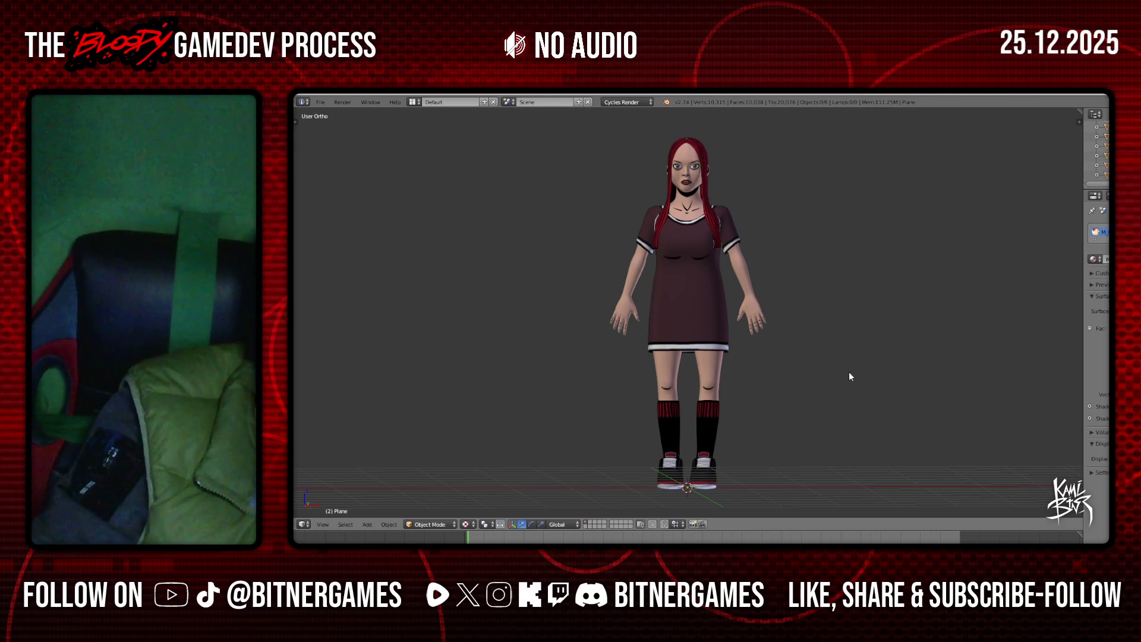
{"action": "mouse_move", "coordinate": [821, 392]}
{"action": "middle_mouse_down"}
{"action": "mouse_move", "coordinate": [793, 405]}
{"action": "mouse_move", "coordinate": [1011, 385]}
{"action": "mouse_move", "coordinate": [886, 392]}
{"action": "mouse_move", "coordinate": [1038, 416]}
{"action": "middle_mouse_up"}
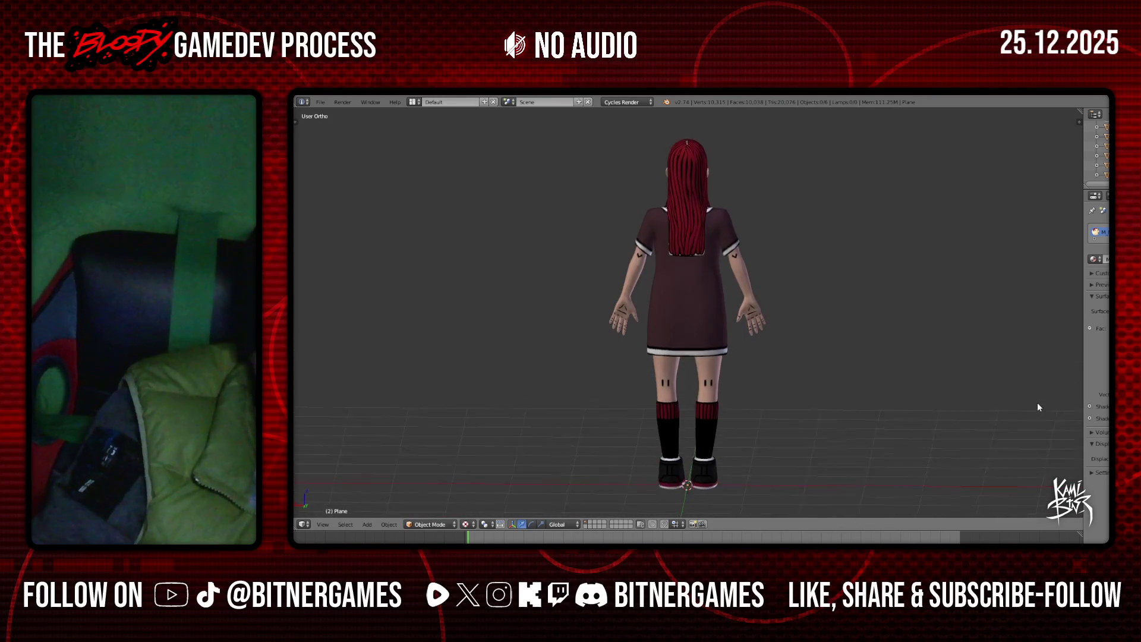
{"action": "scroll", "coordinate": [785, 336], "scroll_direction": "up", "scroll_amount": 5}
{"action": "scroll", "coordinate": [840, 344], "scroll_direction": "down", "scroll_amount": 5}
{"action": "middle_click_drag", "start_coordinate": [839, 352], "coordinate": [654, 365]}
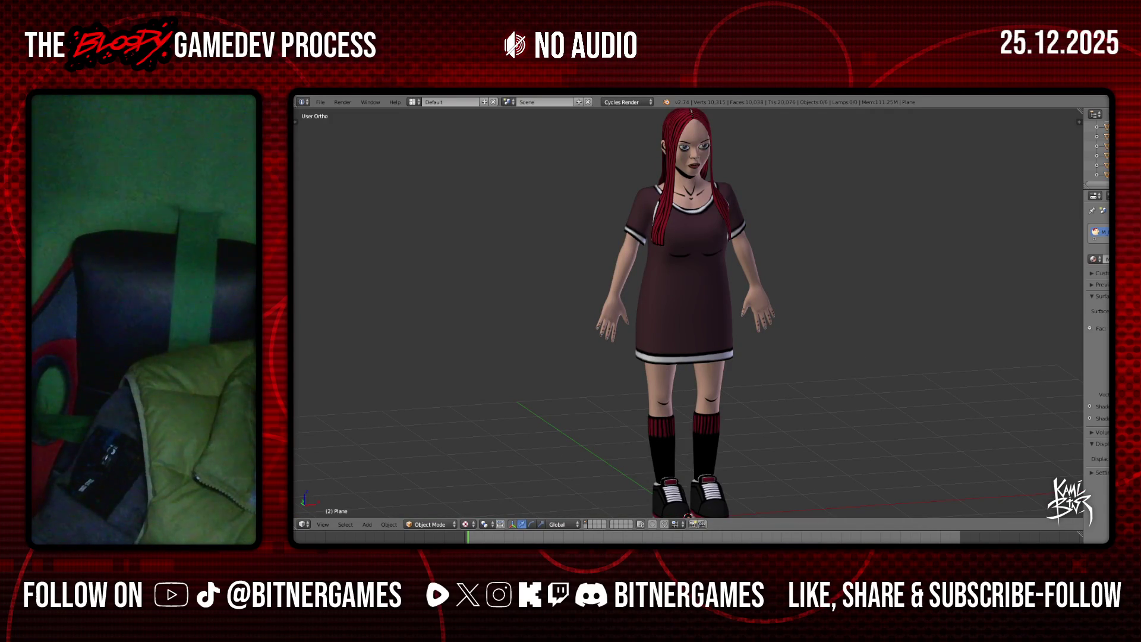
{"action": "mouse_move", "coordinate": [884, 283]}
{"action": "middle_mouse_down"}
{"action": "mouse_move", "coordinate": [774, 259]}
{"action": "mouse_move", "coordinate": [855, 263]}
{"action": "mouse_move", "coordinate": [641, 289]}
{"action": "middle_mouse_up"}
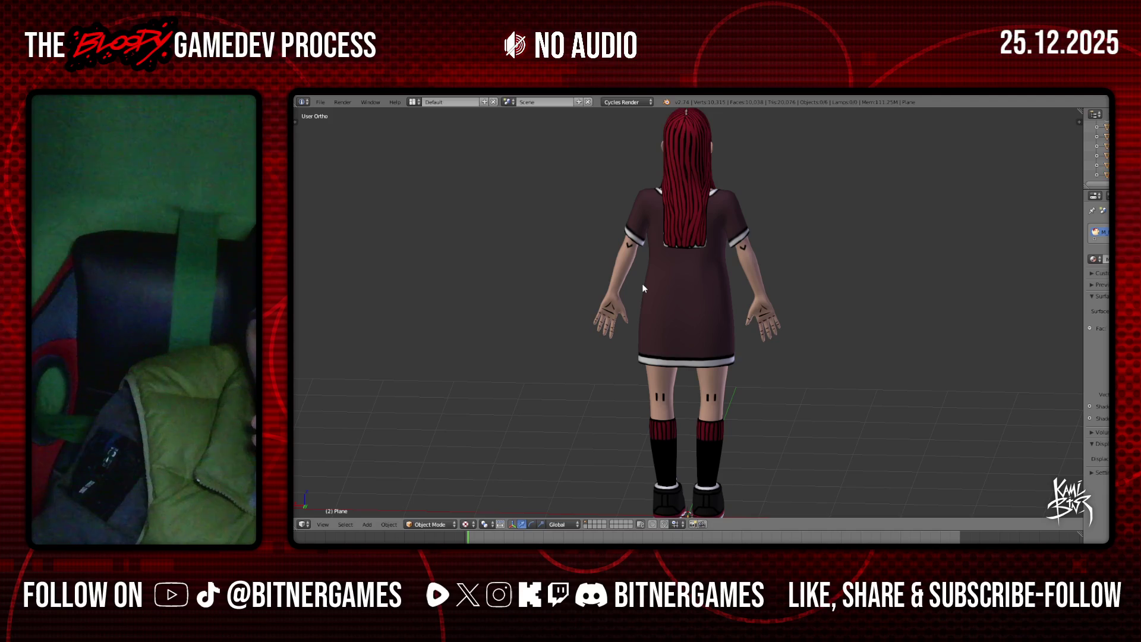
{"action": "middle_click_drag", "start_coordinate": [643, 283], "coordinate": [967, 257]}
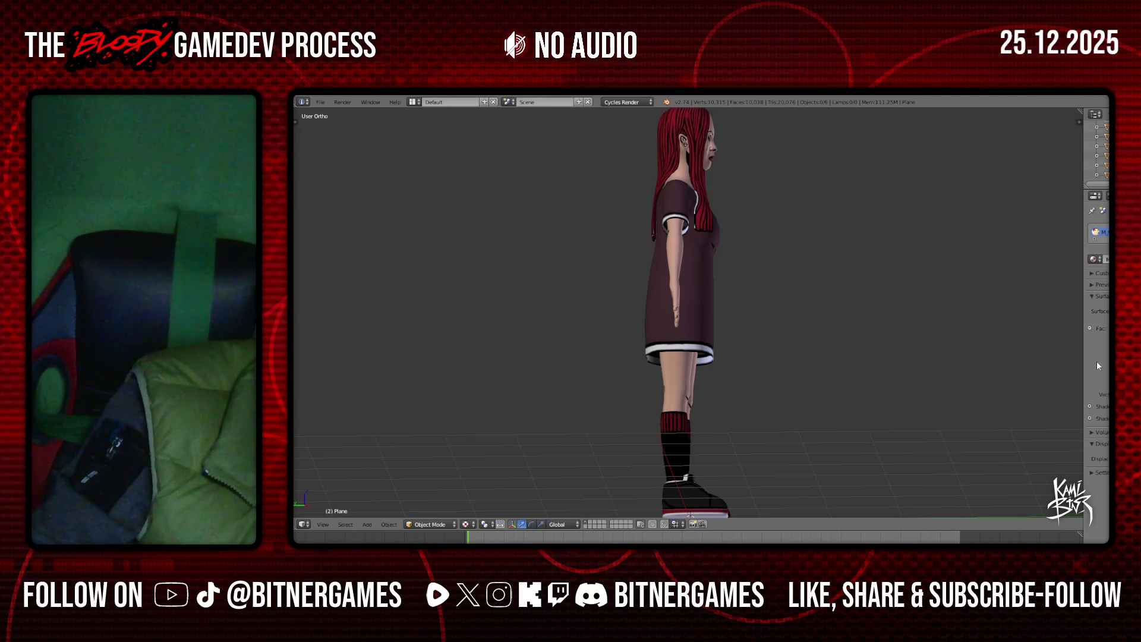
{"action": "middle_click_drag", "start_coordinate": [890, 333], "coordinate": [750, 353]}
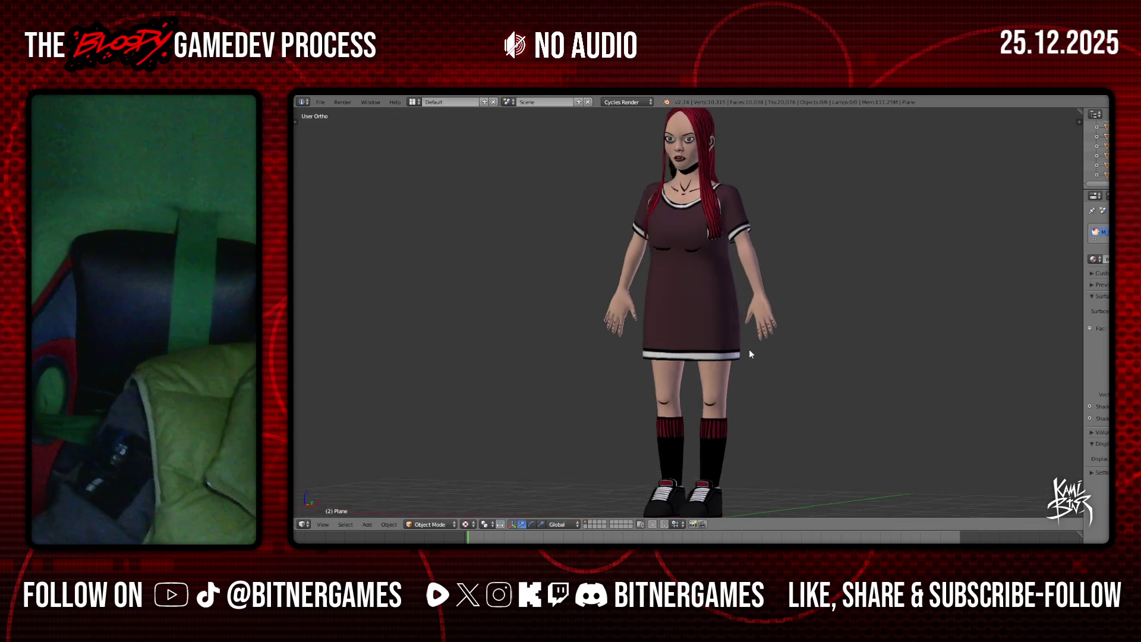
Snap to Front Ortho and save over the existing .blend project file
{"action": "key", "text": "KP_1"}
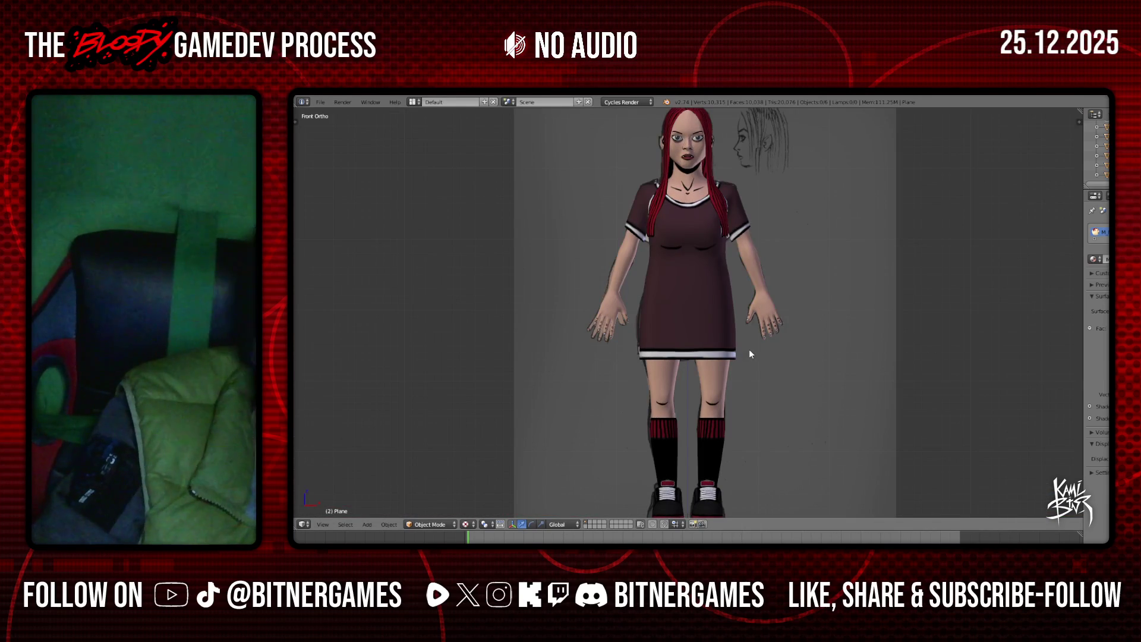
{"action": "scroll", "coordinate": [749, 352], "scroll_direction": "down", "scroll_amount": 2}
{"action": "key", "text": "ctrl+s"}
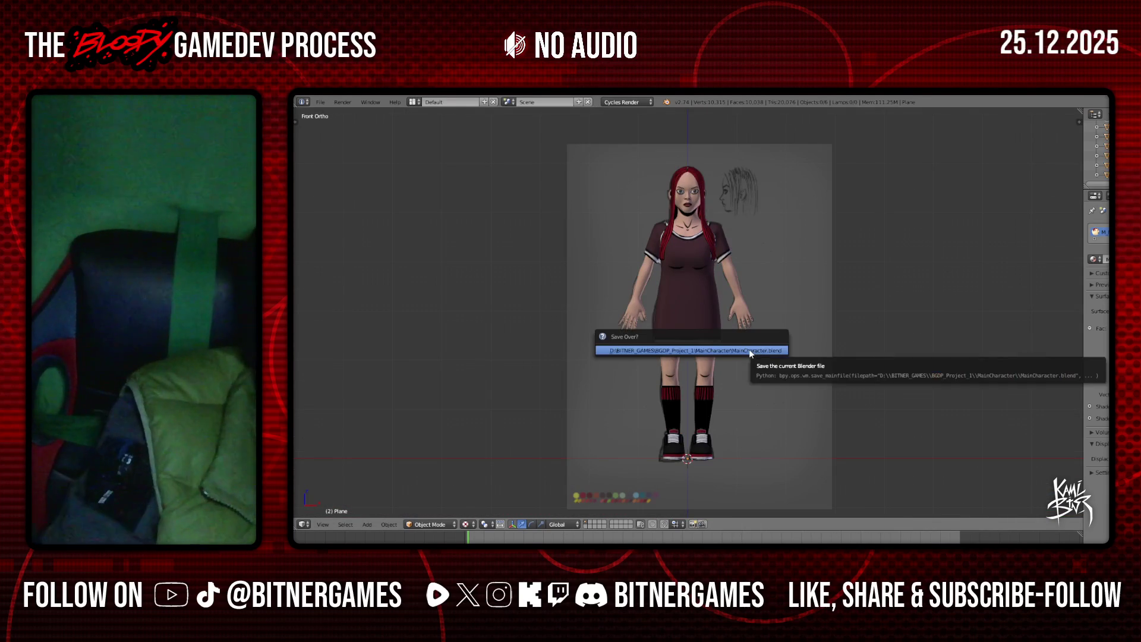
{"action": "left_click", "coordinate": [750, 352]}
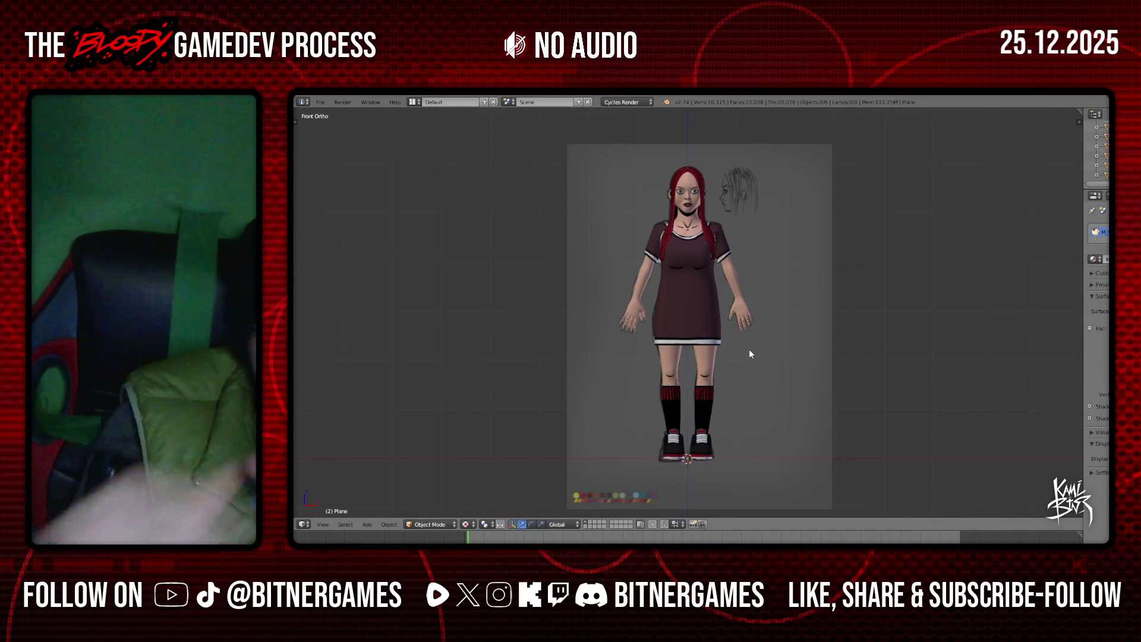
{"action": "scroll", "coordinate": [705, 322], "scroll_direction": "up", "scroll_amount": 3}
{"action": "scroll", "coordinate": [704, 322], "scroll_direction": "up", "scroll_amount": 1}
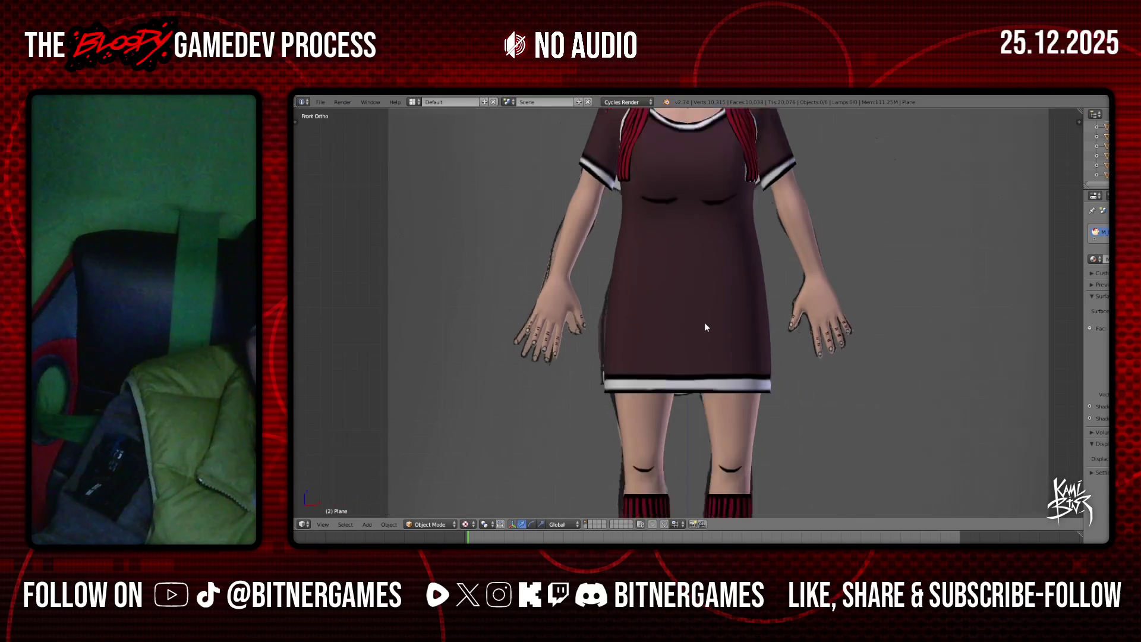
{"action": "scroll", "coordinate": [706, 325], "scroll_direction": "down", "scroll_amount": 2}
{"action": "scroll", "coordinate": [706, 327], "scroll_direction": "down", "scroll_amount": 2}
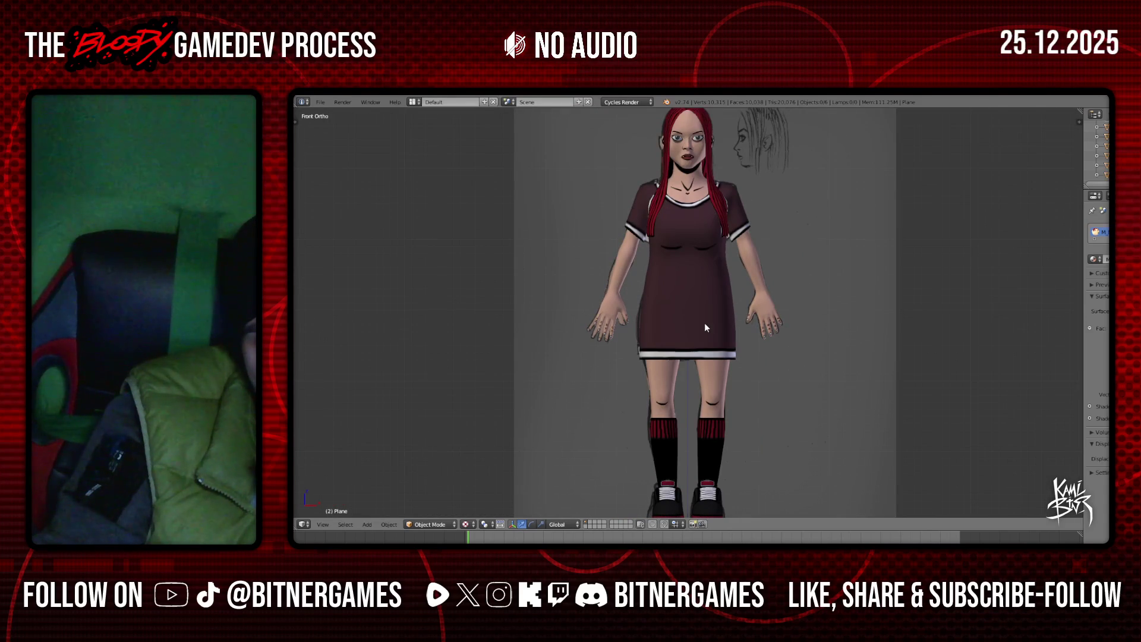
{"action": "scroll", "coordinate": [706, 327], "scroll_direction": "up", "scroll_amount": 3}
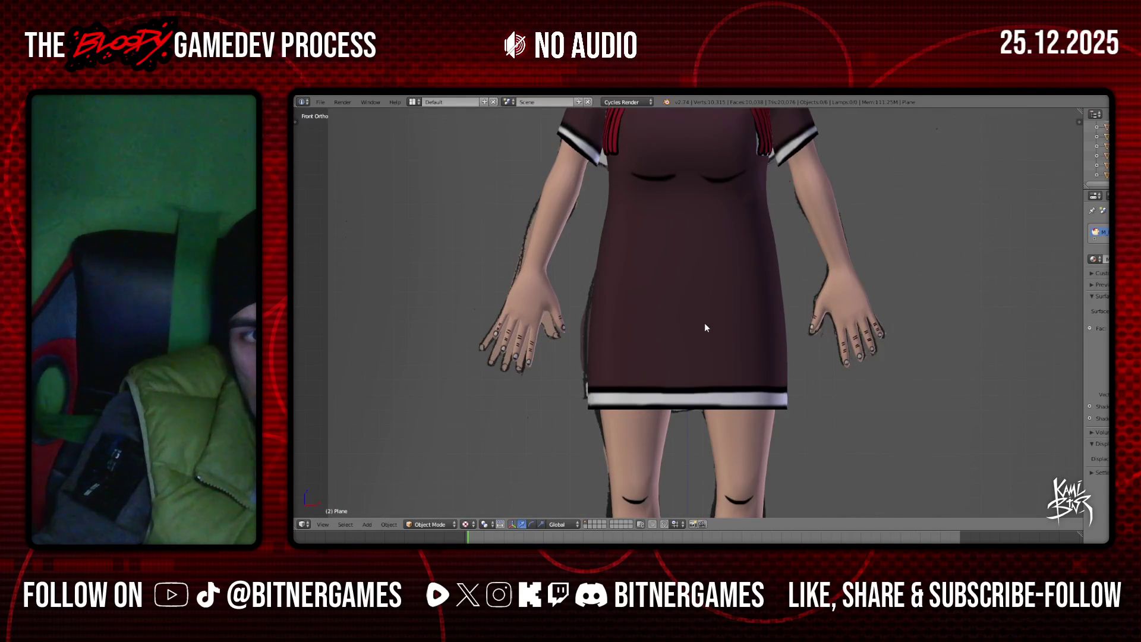
{"action": "scroll", "coordinate": [705, 325], "scroll_direction": "down", "scroll_amount": 3}
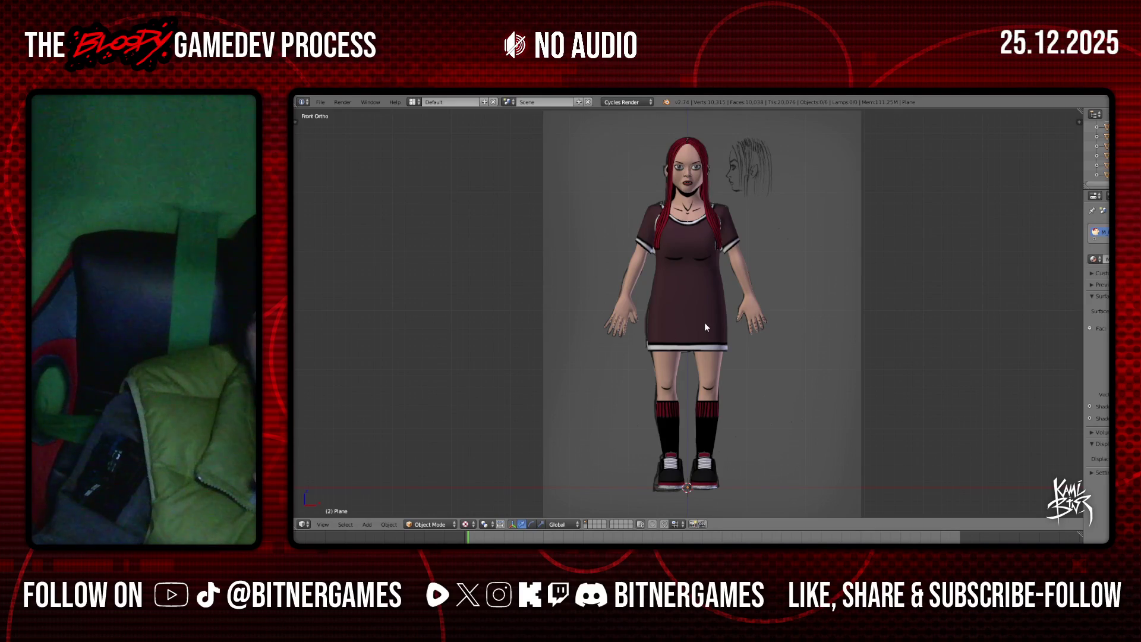
{"action": "mouse_move", "coordinate": [686, 291]}
{"action": "middle_mouse_down"}
{"action": "mouse_move", "coordinate": [570, 292]}
{"action": "mouse_move", "coordinate": [670, 302]}
{"action": "mouse_move", "coordinate": [552, 277]}
{"action": "mouse_move", "coordinate": [690, 286]}
{"action": "middle_mouse_up"}
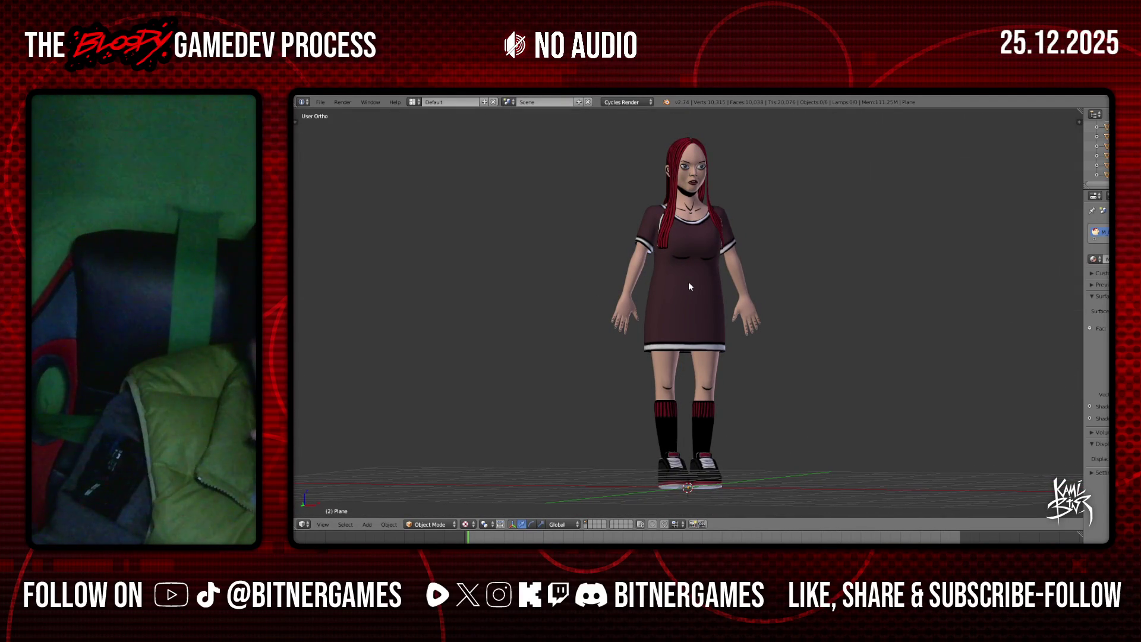
{"action": "middle_click_drag", "start_coordinate": [690, 288], "coordinate": [689, 288]}
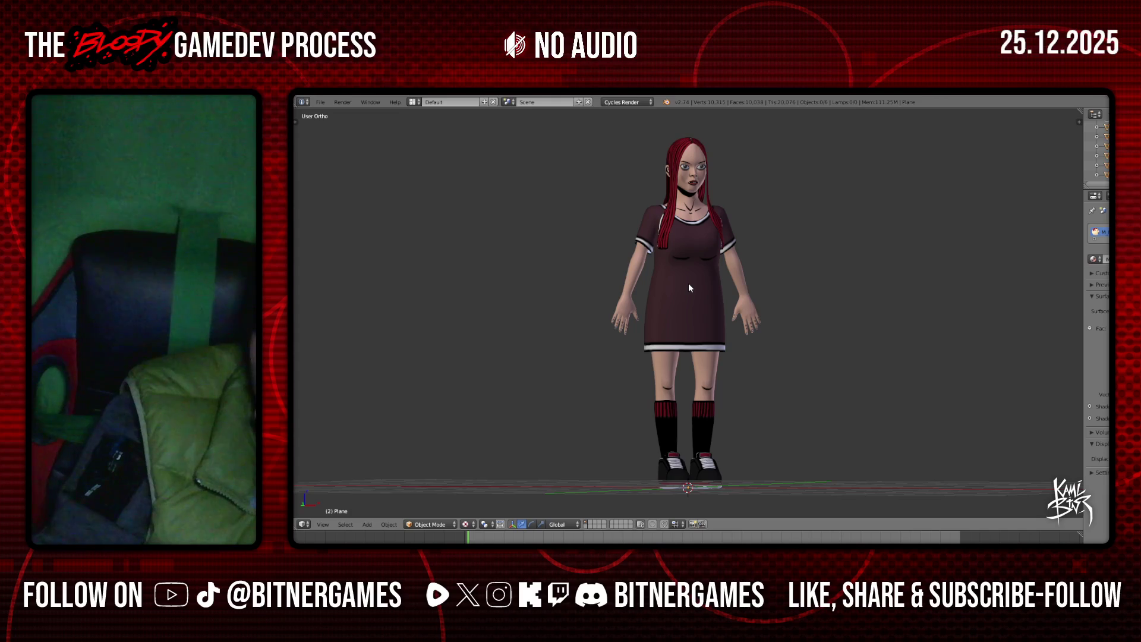
{"action": "scroll", "coordinate": [689, 289], "scroll_direction": "up", "scroll_amount": 1}
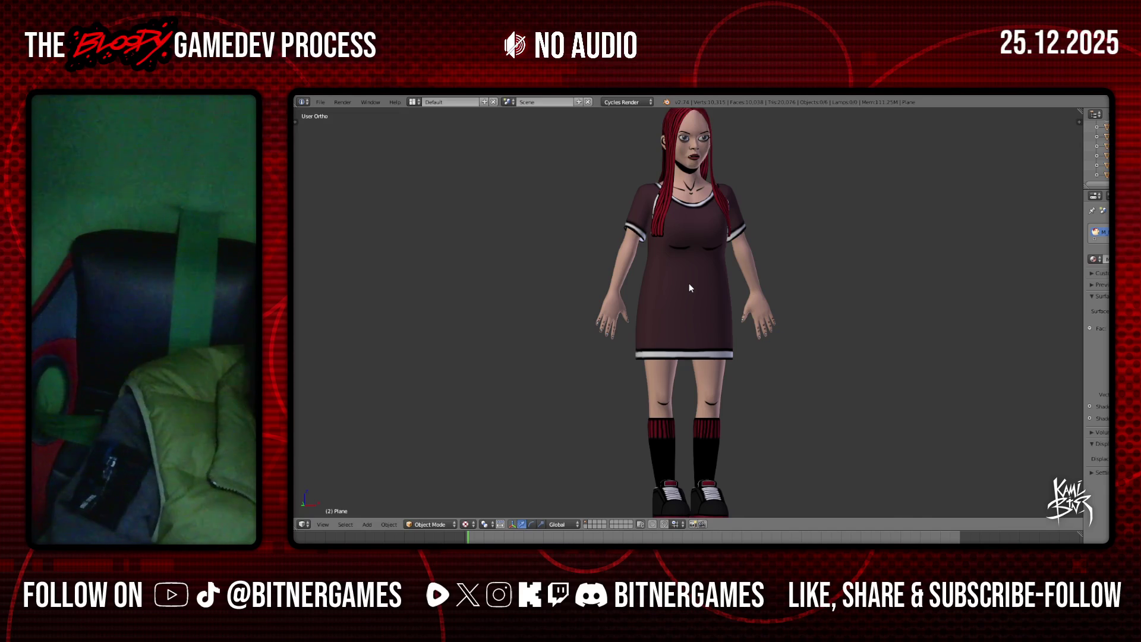
Switch to Front Ortho (Numpad 1) with the sketch reference behind the character
{"action": "key", "text": "KP_1"}
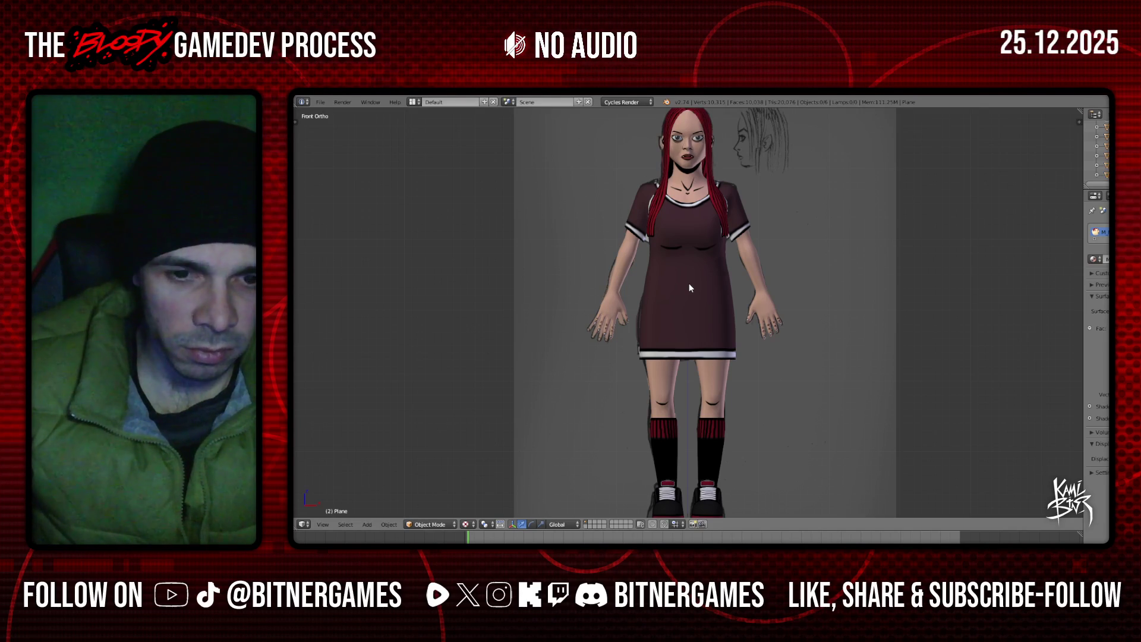
Zoom the Front Ortho view out and back in, then orbit to an off-axis User Ortho view of the textured character
{"action": "scroll", "coordinate": [850, 389], "scroll_direction": "down", "scroll_amount": 1}
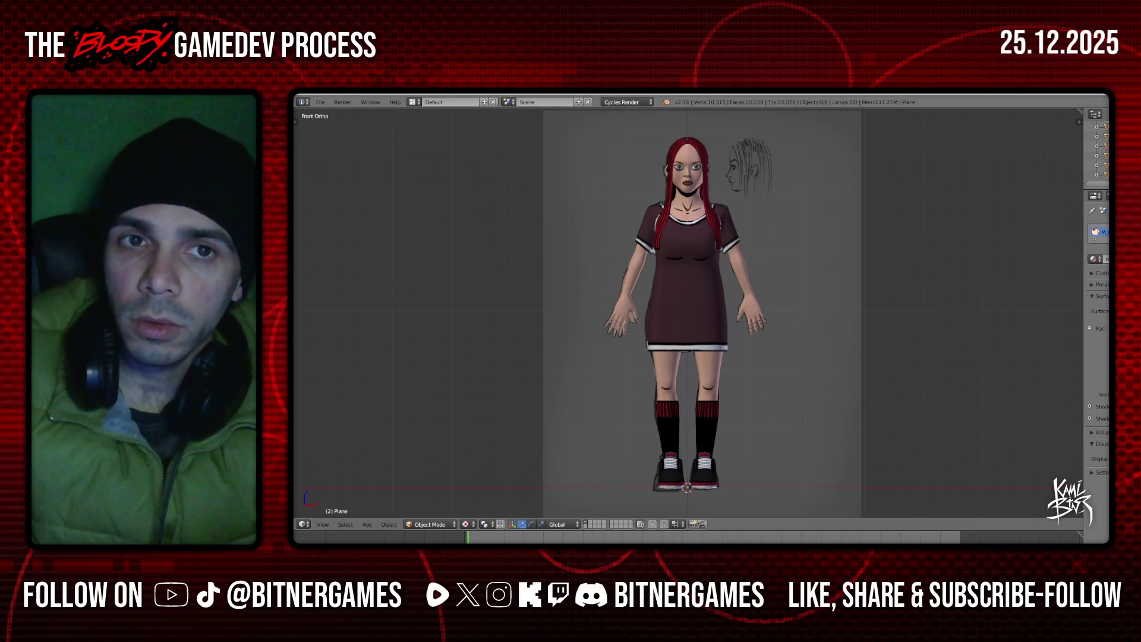
{"action": "scroll", "coordinate": [657, 202], "scroll_direction": "up", "scroll_amount": 1}
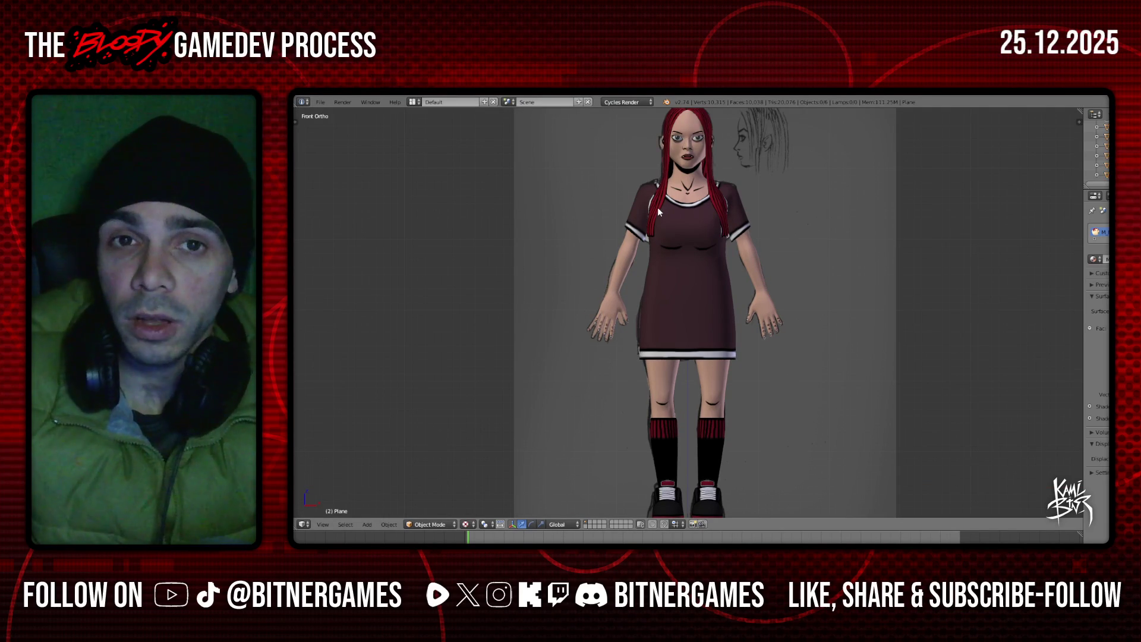
{"action": "mouse_move", "coordinate": [657, 207]}
{"action": "middle_mouse_down"}
{"action": "mouse_move", "coordinate": [644, 219]}
{"action": "mouse_move", "coordinate": [902, 214]}
{"action": "mouse_move", "coordinate": [641, 227]}
{"action": "middle_mouse_up"}
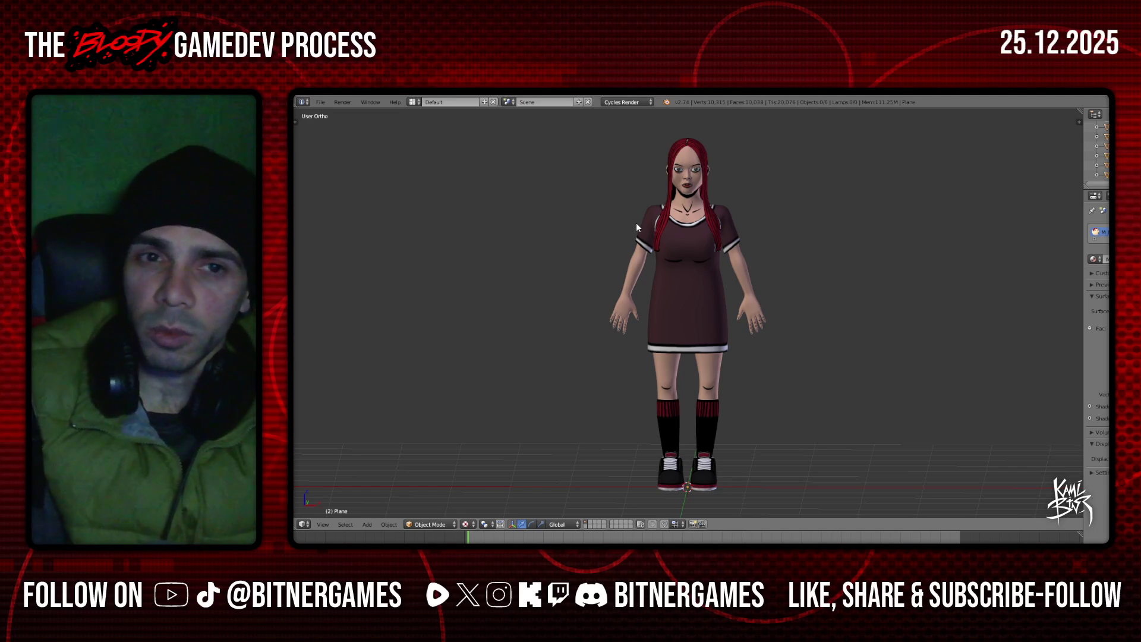
Inspect the character's back in perspective, then return to the orthographic Front view
{"action": "mouse_move", "coordinate": [669, 415]}
{"action": "middle_mouse_down"}
{"action": "mouse_move", "coordinate": [657, 404]}
{"action": "mouse_move", "coordinate": [781, 355]}
{"action": "mouse_move", "coordinate": [782, 368]}
{"action": "mouse_move", "coordinate": [970, 371]}
{"action": "mouse_move", "coordinate": [767, 377]}
{"action": "mouse_move", "coordinate": [787, 372]}
{"action": "middle_mouse_up"}
{"action": "key", "text": "KP_5"}
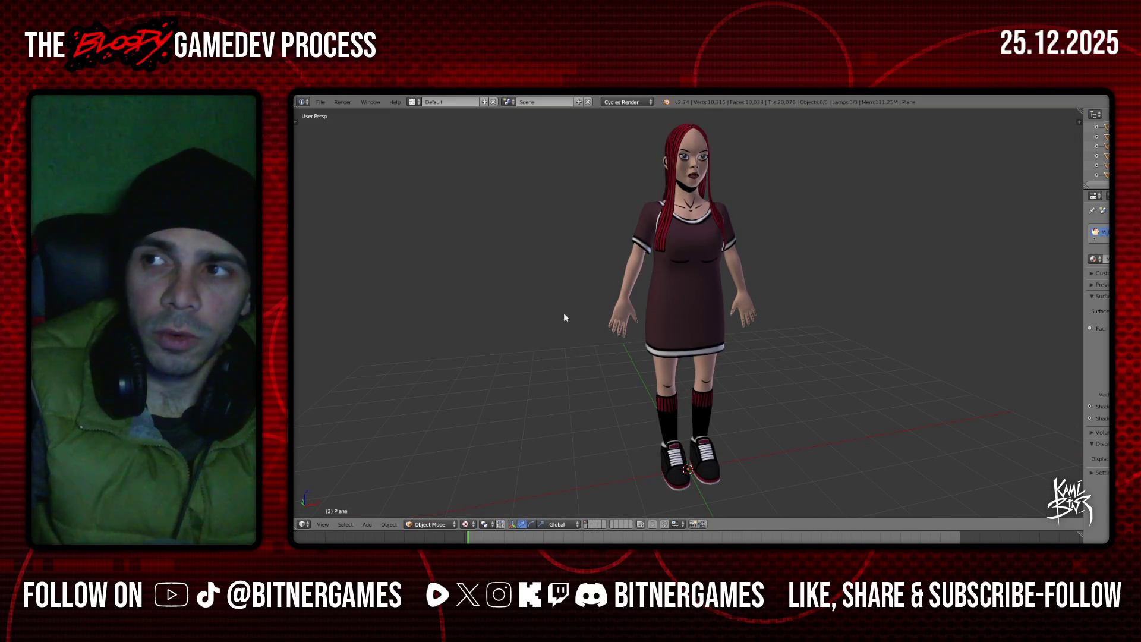
{"action": "mouse_move", "coordinate": [646, 248]}
{"action": "middle_mouse_down"}
{"action": "mouse_move", "coordinate": [690, 341]}
{"action": "mouse_move", "coordinate": [740, 301]}
{"action": "middle_mouse_up"}
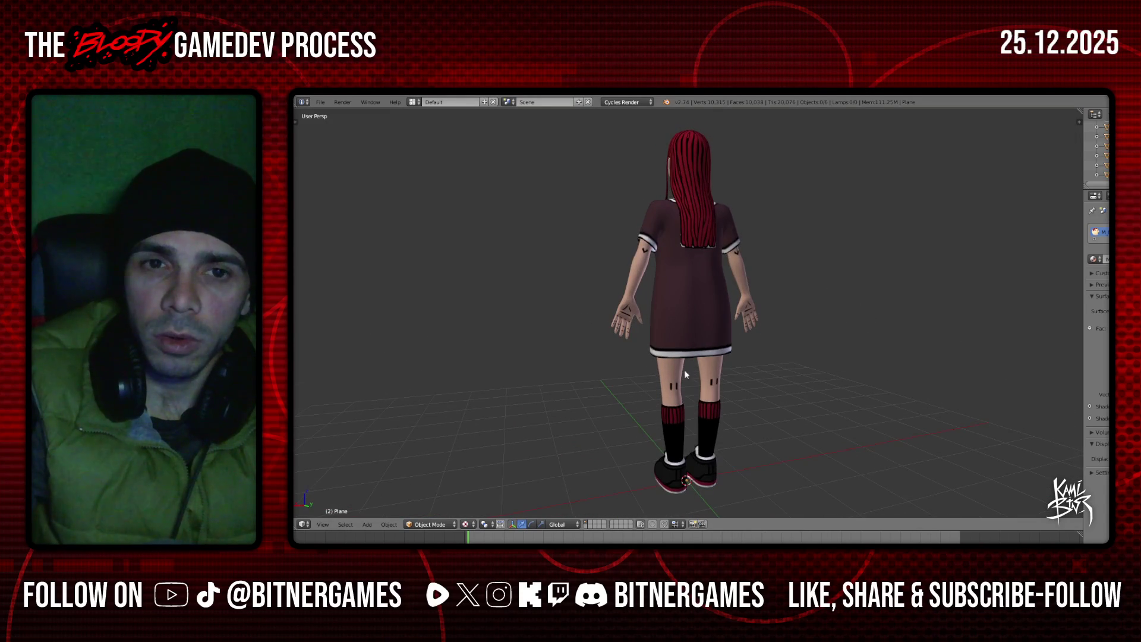
{"action": "mouse_move", "coordinate": [689, 270]}
{"action": "middle_mouse_down"}
{"action": "mouse_move", "coordinate": [879, 273]}
{"action": "mouse_move", "coordinate": [646, 269]}
{"action": "mouse_move", "coordinate": [691, 282]}
{"action": "mouse_move", "coordinate": [691, 301]}
{"action": "middle_mouse_up"}
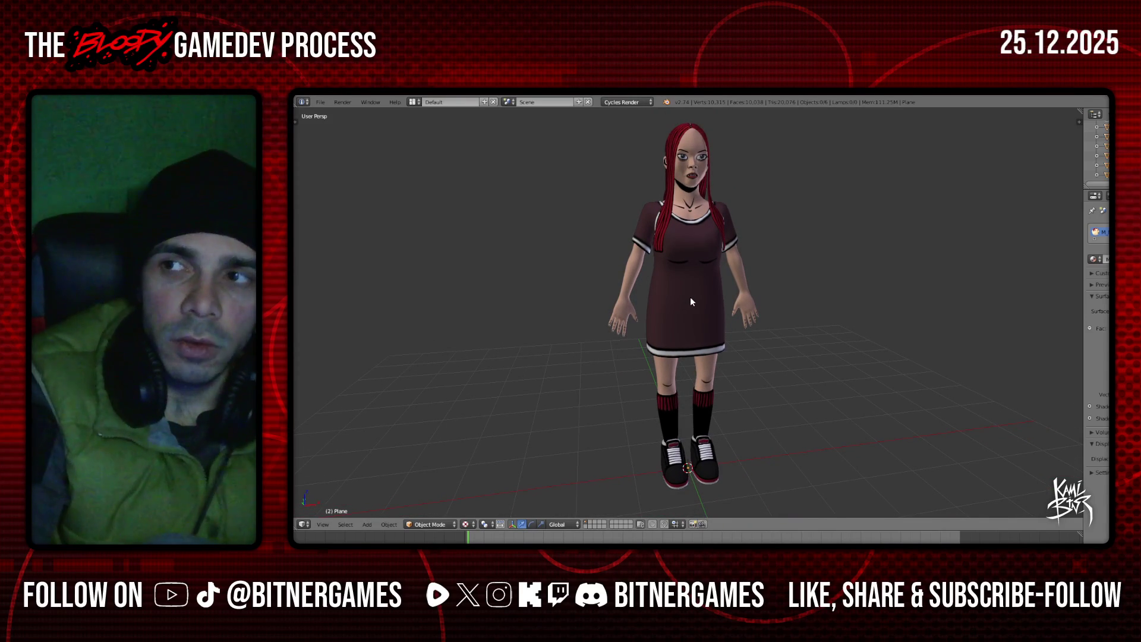
{"action": "key", "text": "KP_5"}
{"action": "key", "text": "KP_1"}
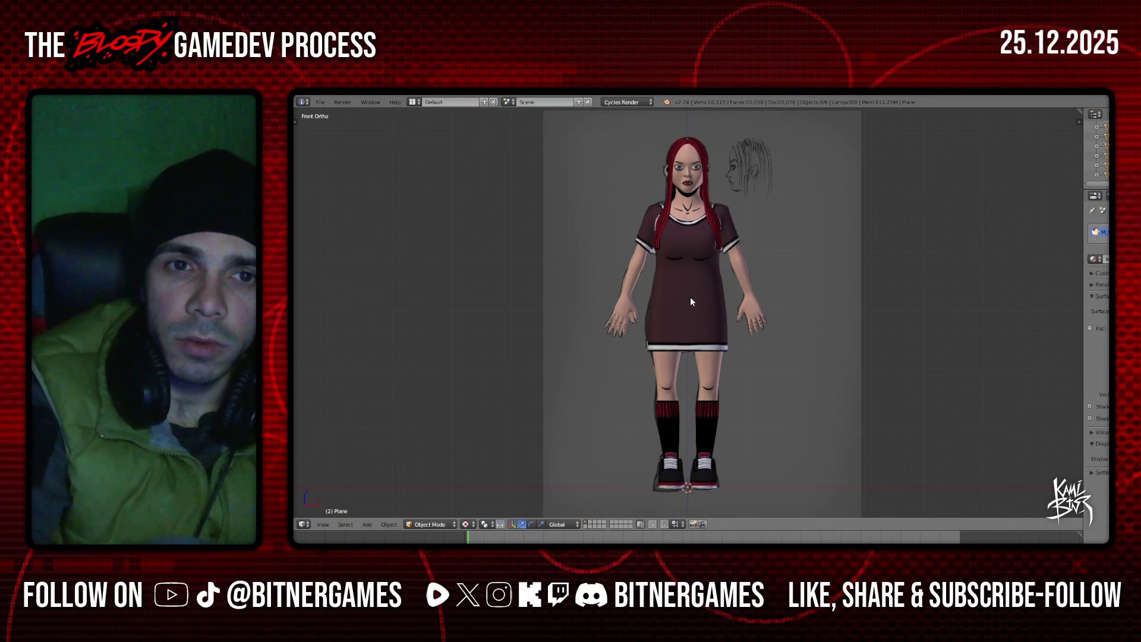